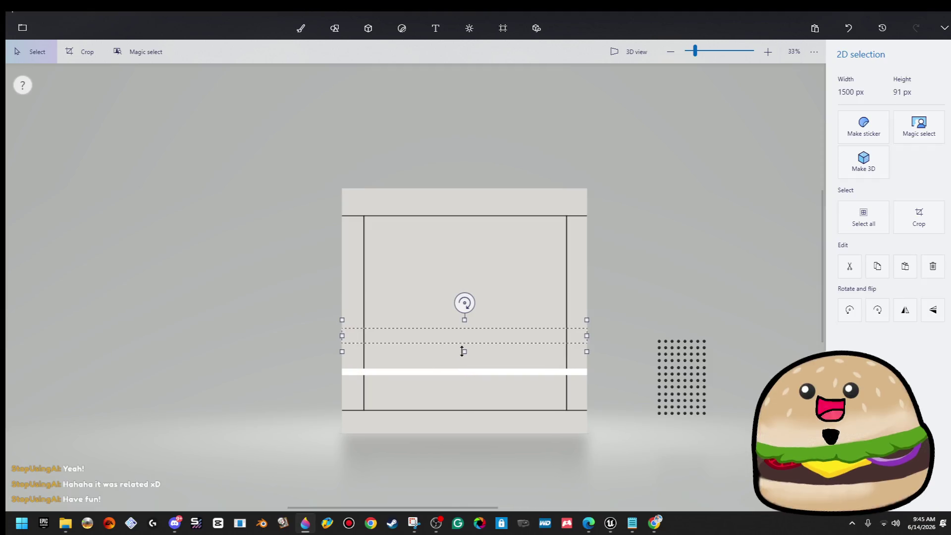
# - Nudge the top band upward and stretch a strip of it down over the white bar
pyautogui.hotkey('ctrl', 'w')
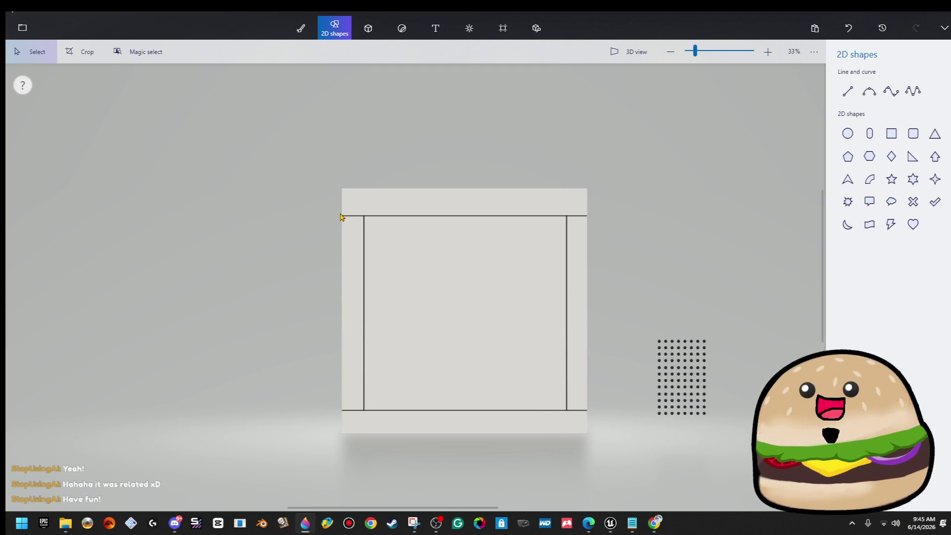
pyautogui.moveTo(347, 216); pyautogui.dragTo(610, 270)
pyautogui.press('Up')
pyautogui.press('Up')
pyautogui.press('Up')
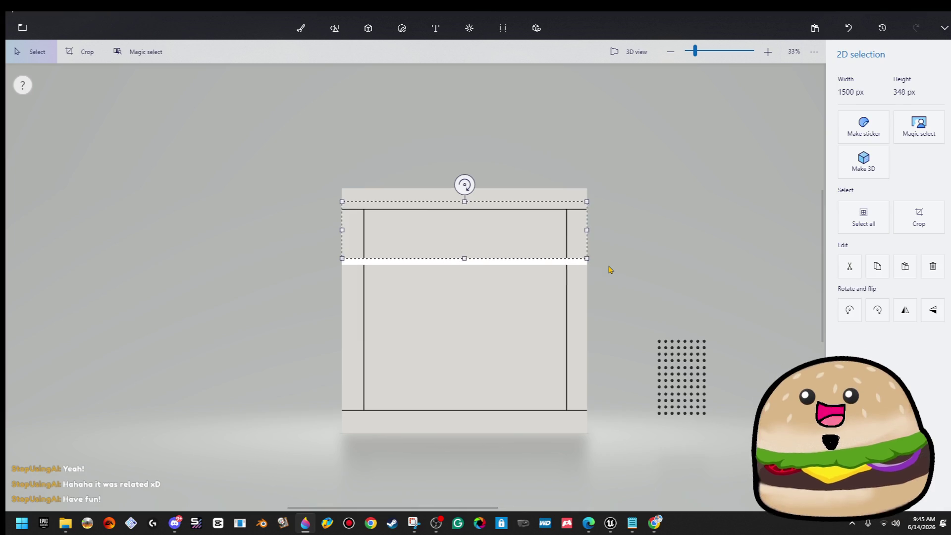
pyautogui.click(603, 248)
pyautogui.moveTo(606, 229); pyautogui.dragTo(329, 239)
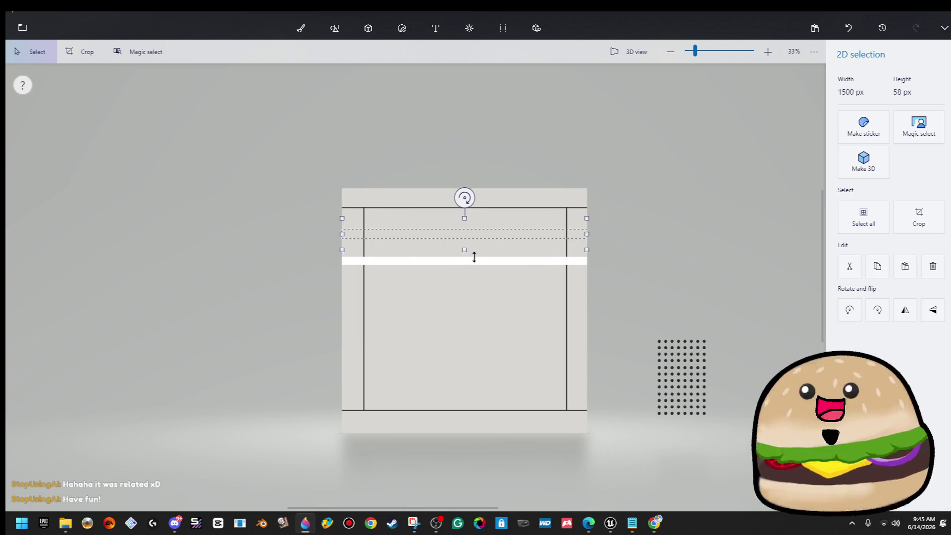
pyautogui.moveTo(470, 254); pyautogui.dragTo(469, 299)
pyautogui.click(648, 263)
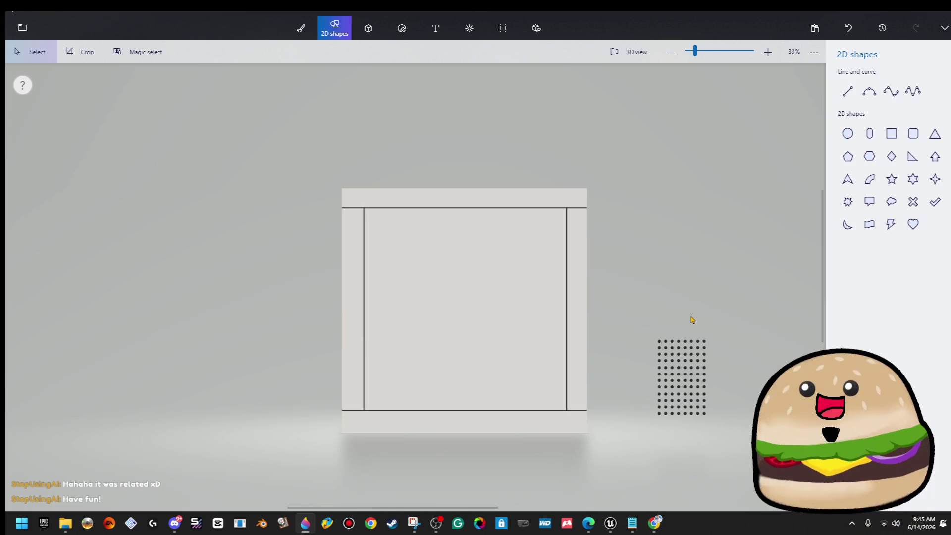
# - Stretch selections of the right border strip over the white line along the right edge
pyautogui.moveTo(543, 194)
pyautogui.mouseDown()
pyautogui.moveTo(594, 462)
pyautogui.moveTo(575, 425)
pyautogui.mouseUp()
pyautogui.click(629, 407)
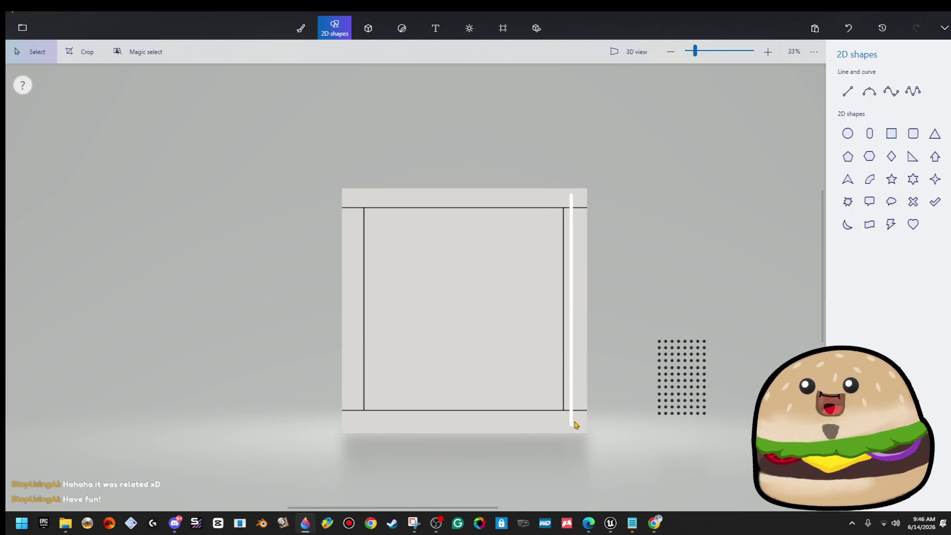
pyautogui.moveTo(571, 432); pyautogui.dragTo(638, 169)
pyautogui.moveTo(561, 310); pyautogui.dragTo(559, 311)
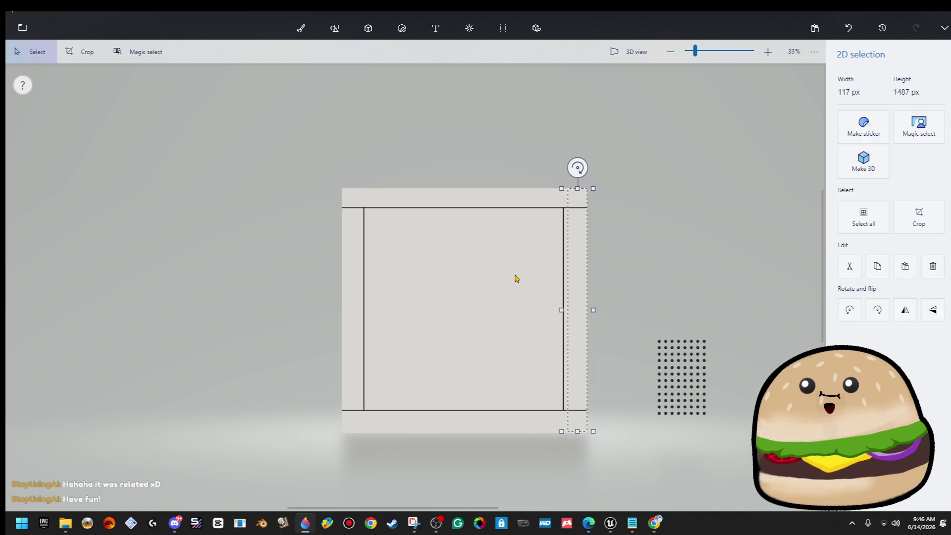
pyautogui.click(513, 276)
pyautogui.moveTo(550, 202); pyautogui.dragTo(579, 420)
pyautogui.moveTo(527, 189); pyautogui.dragTo(473, 468)
pyautogui.moveTo(529, 311); pyautogui.dragTo(556, 312)
pyautogui.hotkey('ctrl', '2')
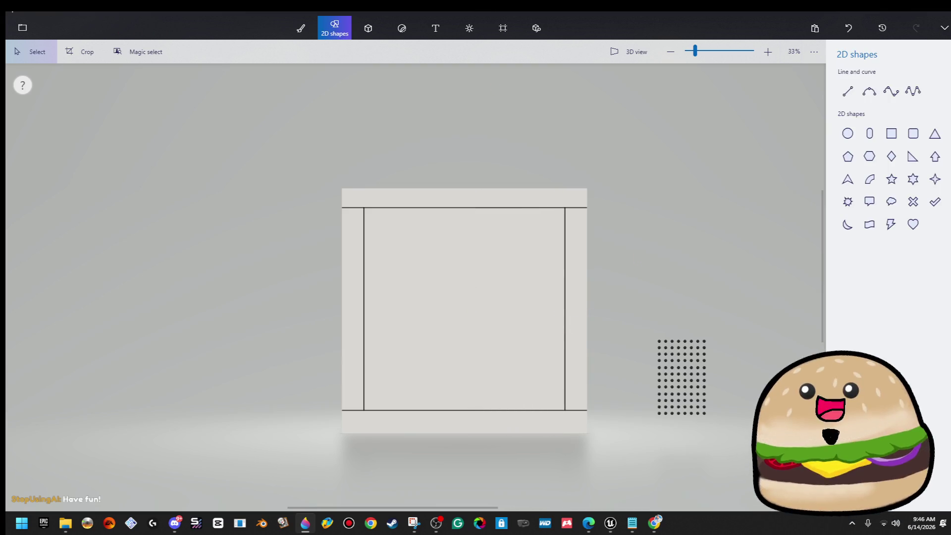
pyautogui.click(28, 33)
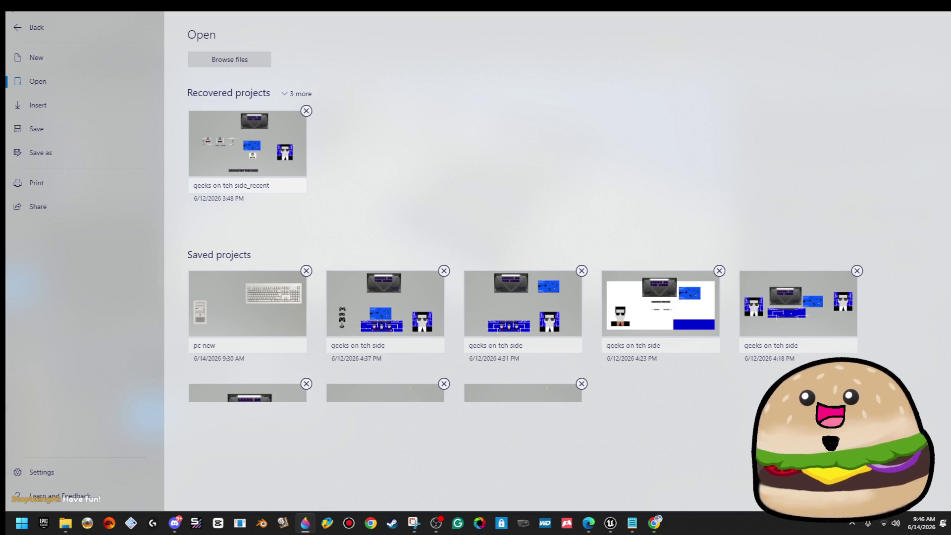
pyautogui.hotkey('alt', 'Tab')
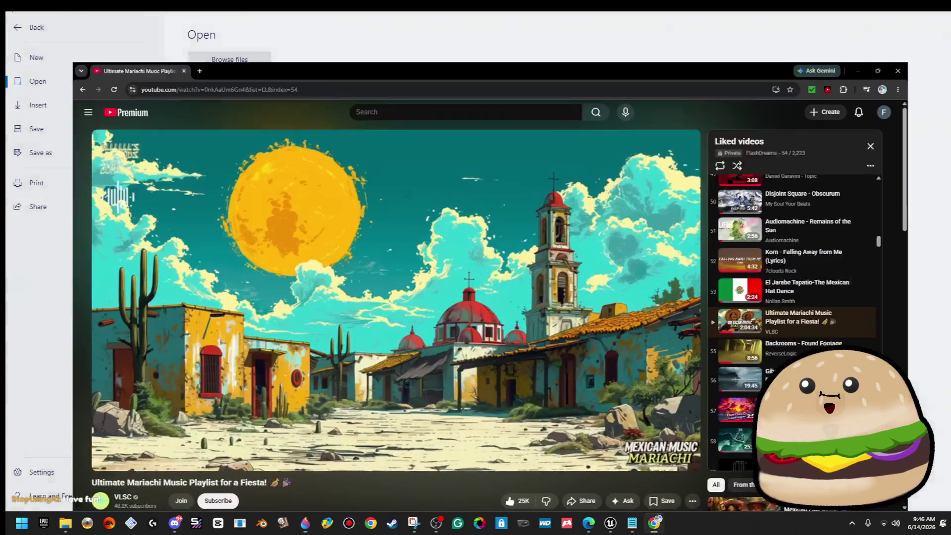
pyautogui.click(708, 311)
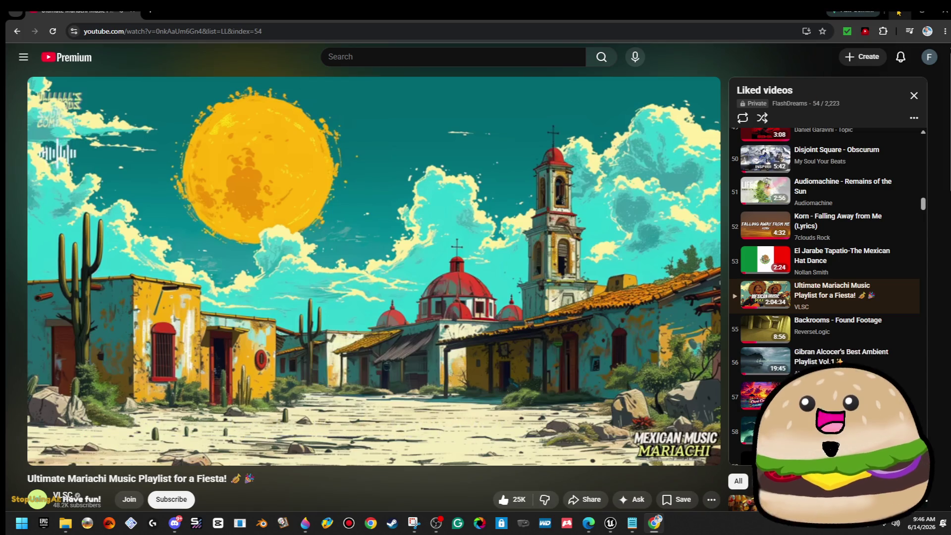
pyautogui.hotkey('alt', 'Tab')
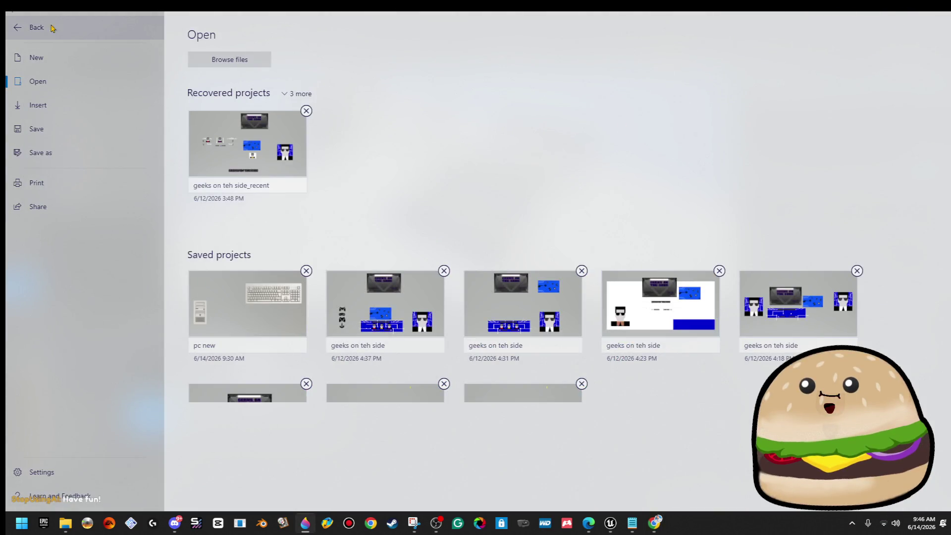
pyautogui.click(27, 28)
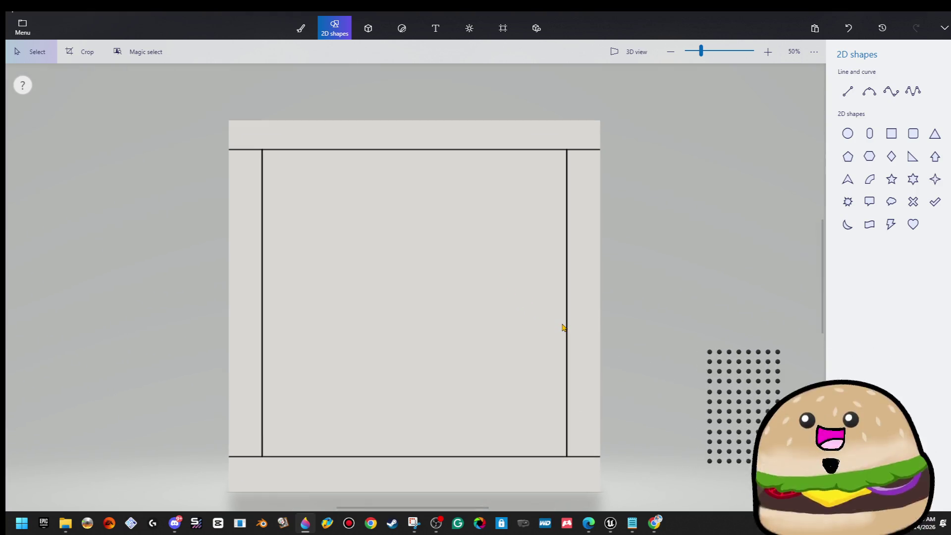
pyautogui.scroll(2, 564, 327)
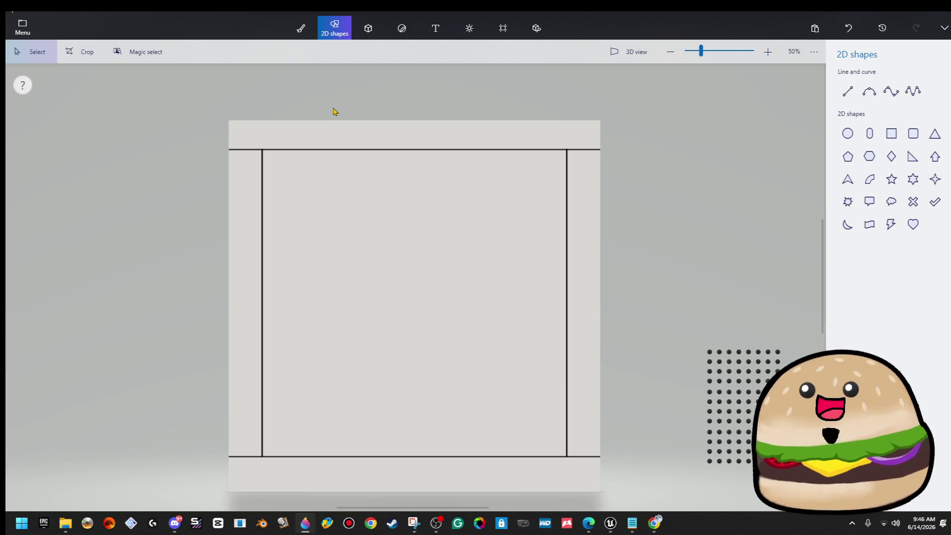
pyautogui.scroll(-2, 367, 214)
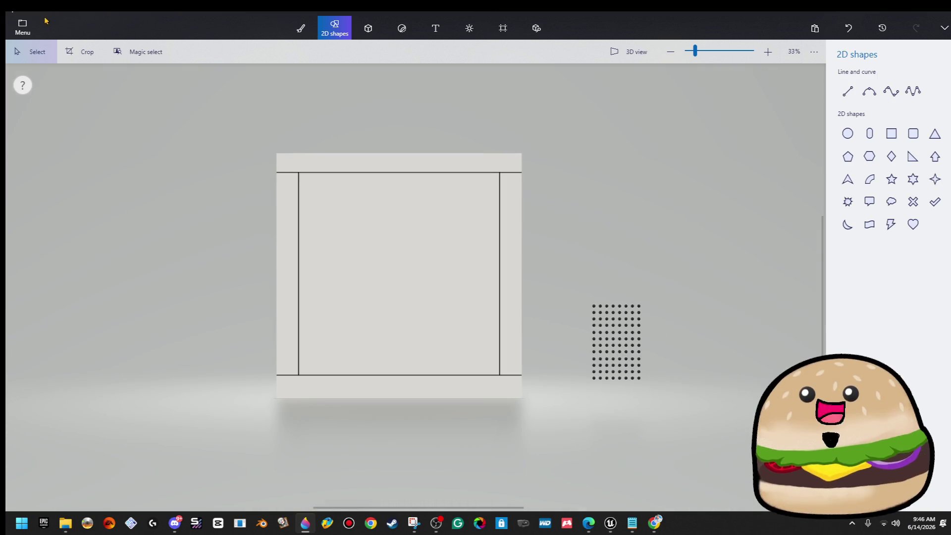
pyautogui.click(23, 27)
# - Save a copy of the drawing as a PNG image
pyautogui.click(98, 149)
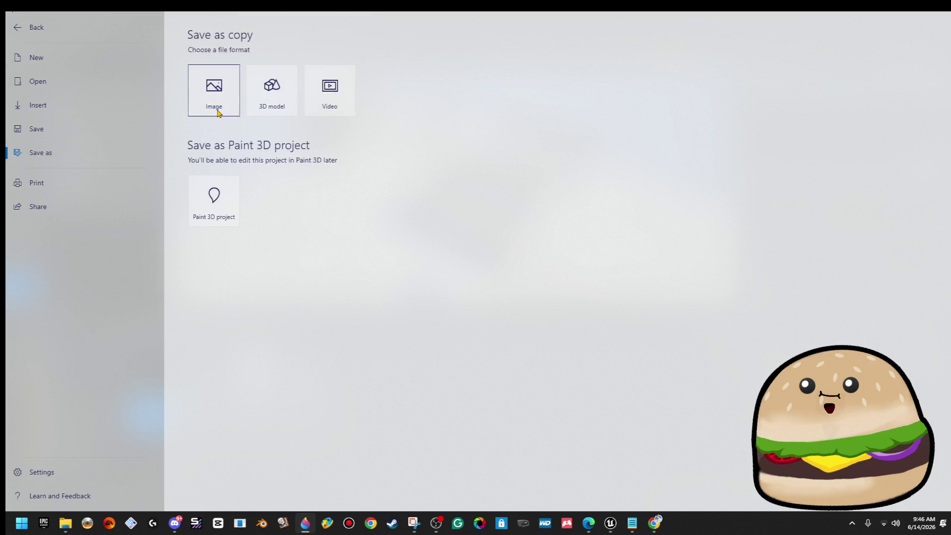
pyautogui.click(218, 110)
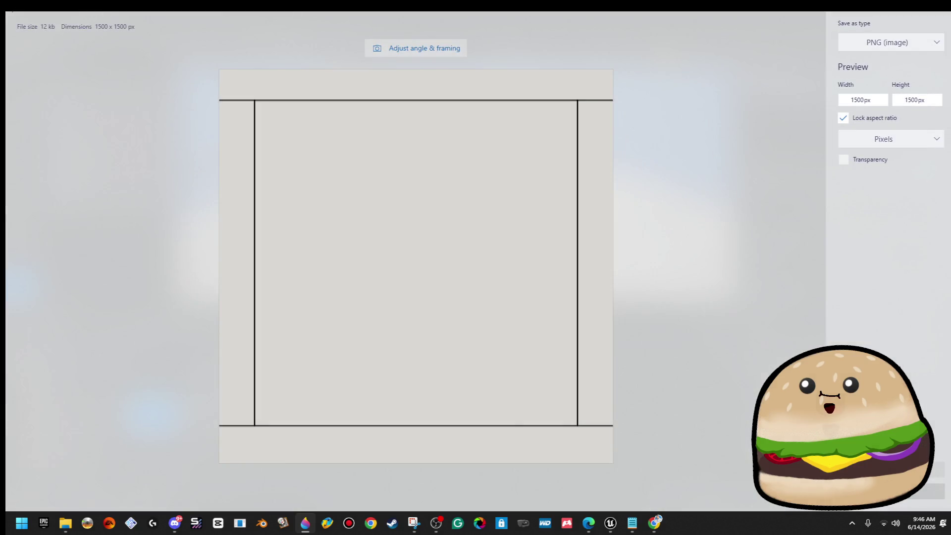
pyautogui.click(931, 469)
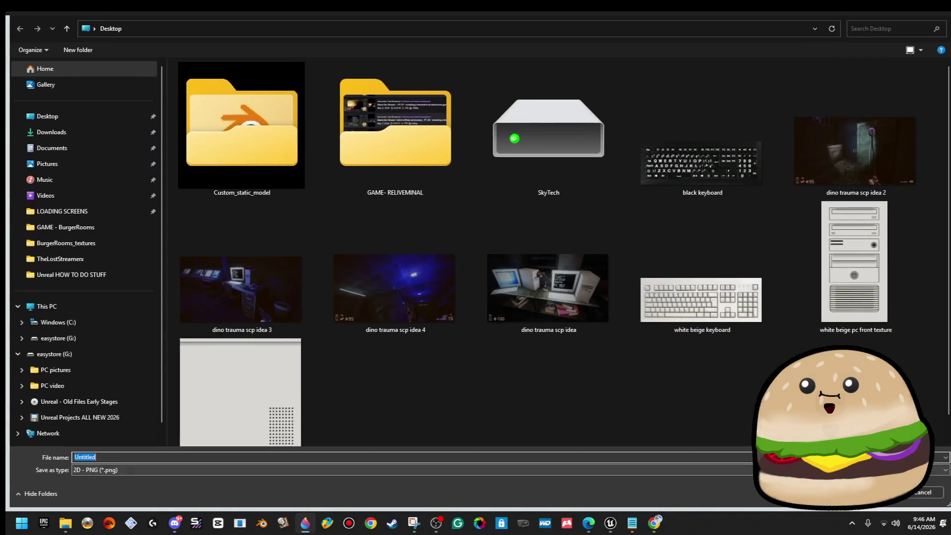
# - Name the file 'white beige pc top blank view' and save it to the Desktop
pyautogui.click(701, 300)
pyautogui.click(854, 263)
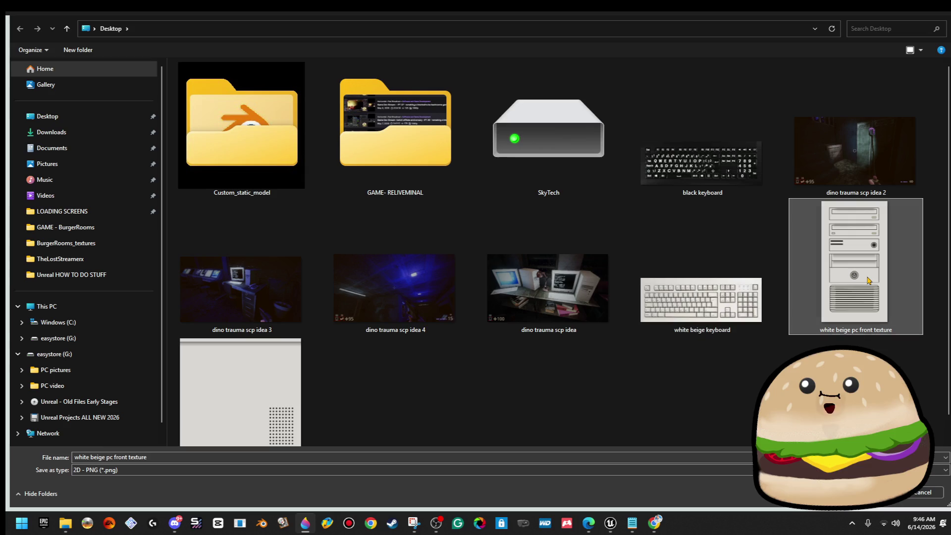
pyautogui.scroll(-1, 329, 420)
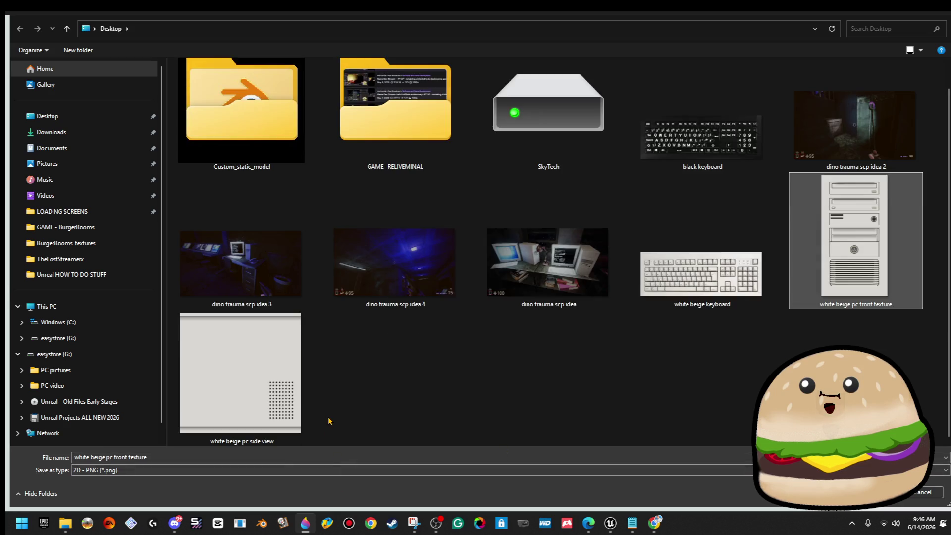
pyautogui.click(299, 456)
pyautogui.click(297, 456)
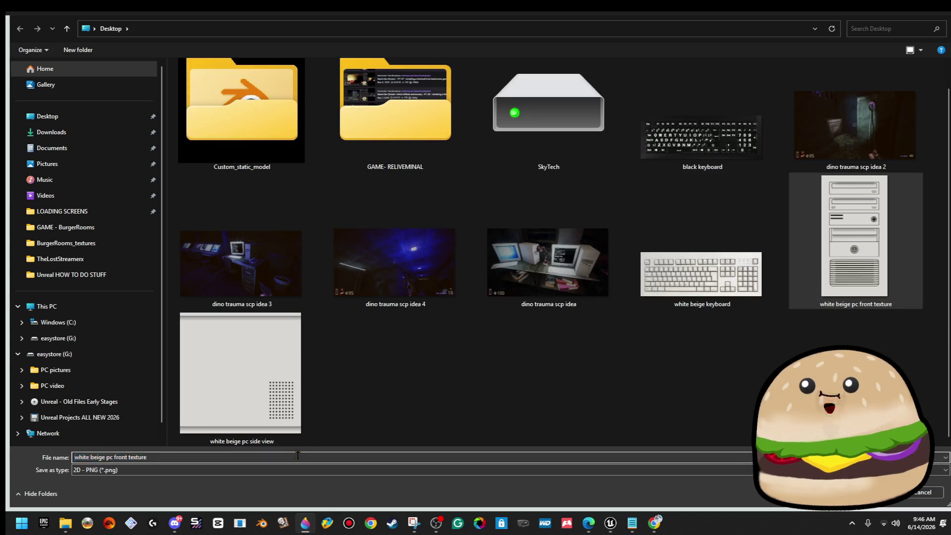
pyautogui.press('BackSpace')
pyautogui.press('BackSpace')
pyautogui.press('BackSpace')
pyautogui.press('BackSpace')
pyautogui.write('top')
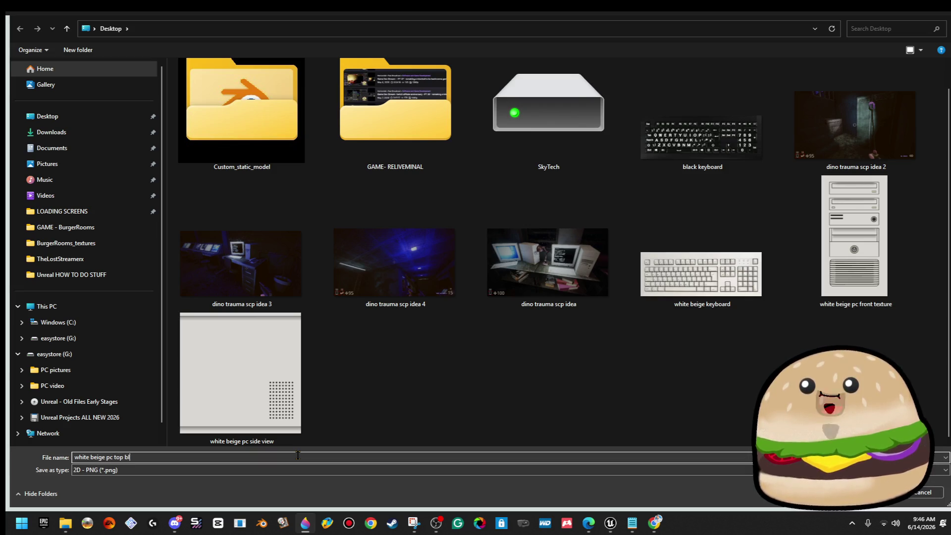
pyautogui.write('ew')
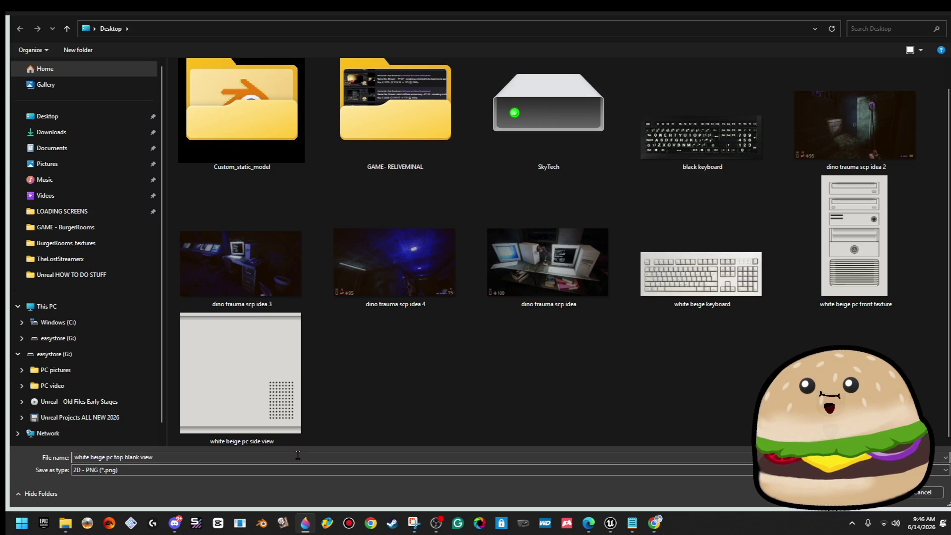
pyautogui.press('Return')
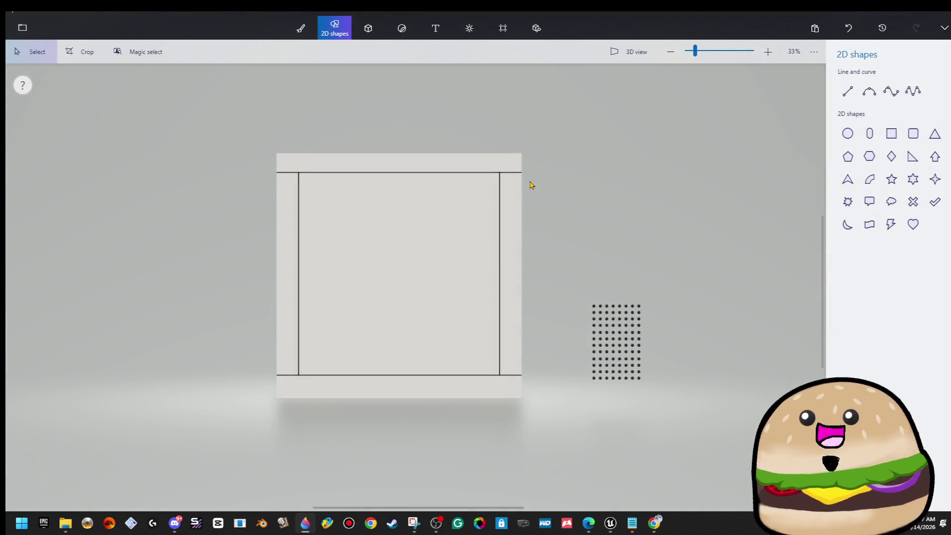
# - Undo the panel edits until only the beige PC tower front remains, then switch windows
pyautogui.scroll(-1, 578, 203)
pyautogui.hotkey('ctrl', 'z')
pyautogui.hotkey('ctrl', 'z')
pyautogui.hotkey('ctrl', 'z')
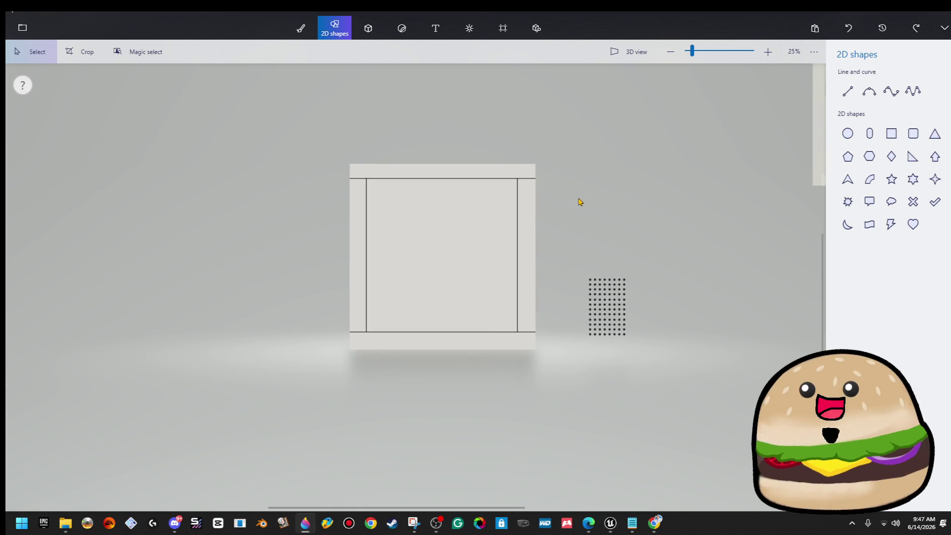
pyautogui.hotkey('ctrl', 'z')
pyautogui.hotkey('ctrl', 'z')
pyautogui.hotkey('ctrl', 'z')
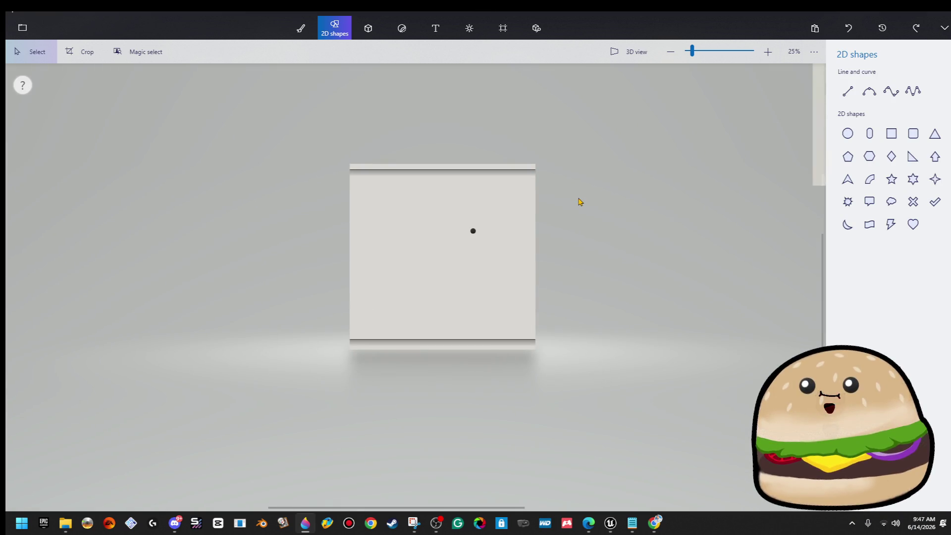
pyautogui.scroll(-1, 580, 202)
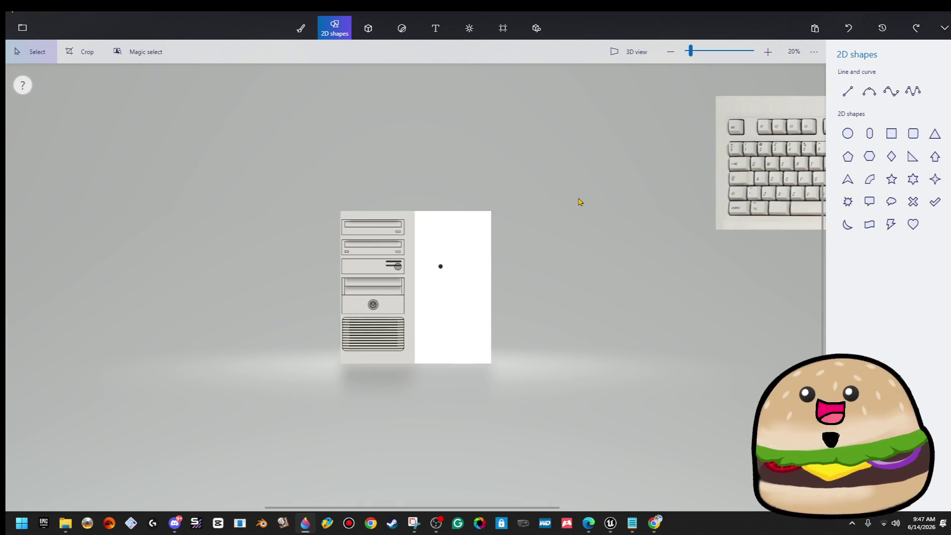
pyautogui.hotkey('ctrl', 'z')
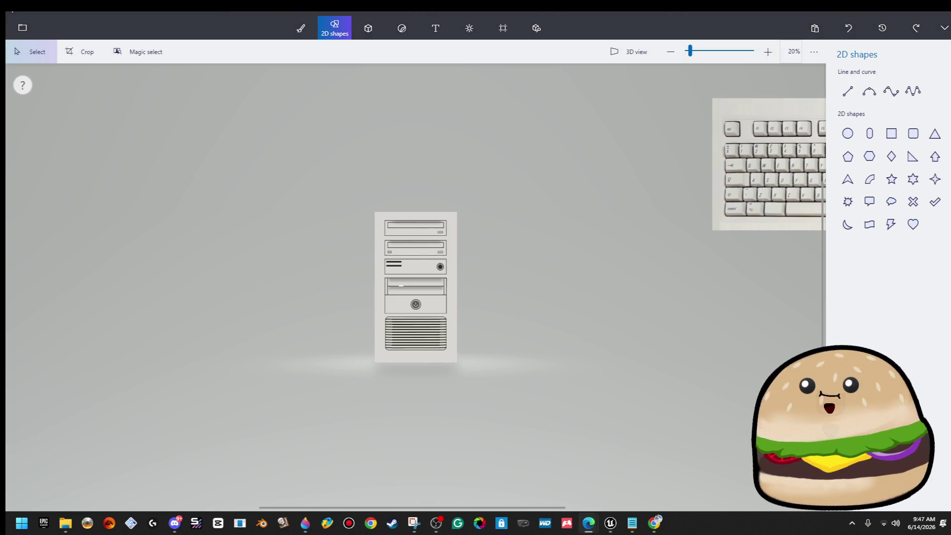
pyautogui.hotkey('alt', 'Tab')
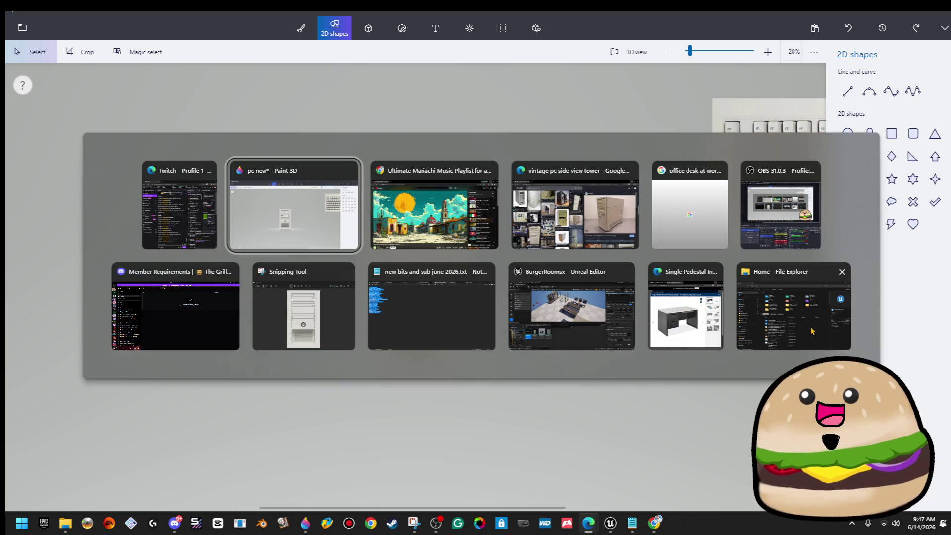
# - Refine the Google Images search for back views of the PC tower and preview a back-side photo
pyautogui.click(595, 213)
pyautogui.click(243, 53)
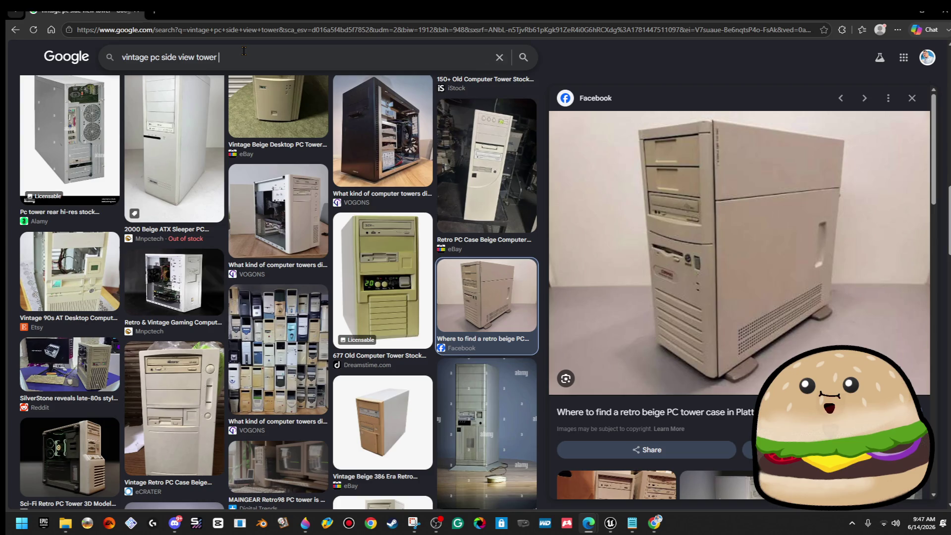
pyautogui.write('back')
pyautogui.press('Return')
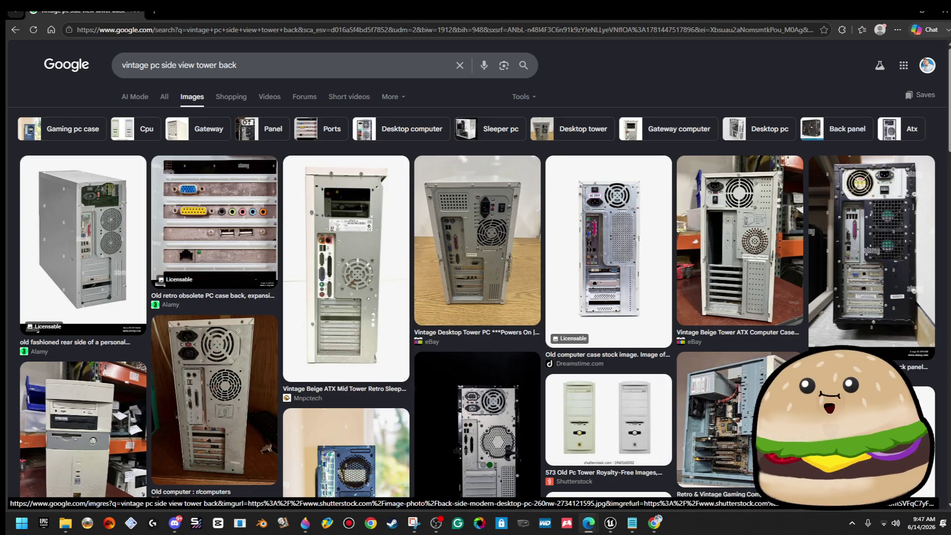
pyautogui.click(609, 494)
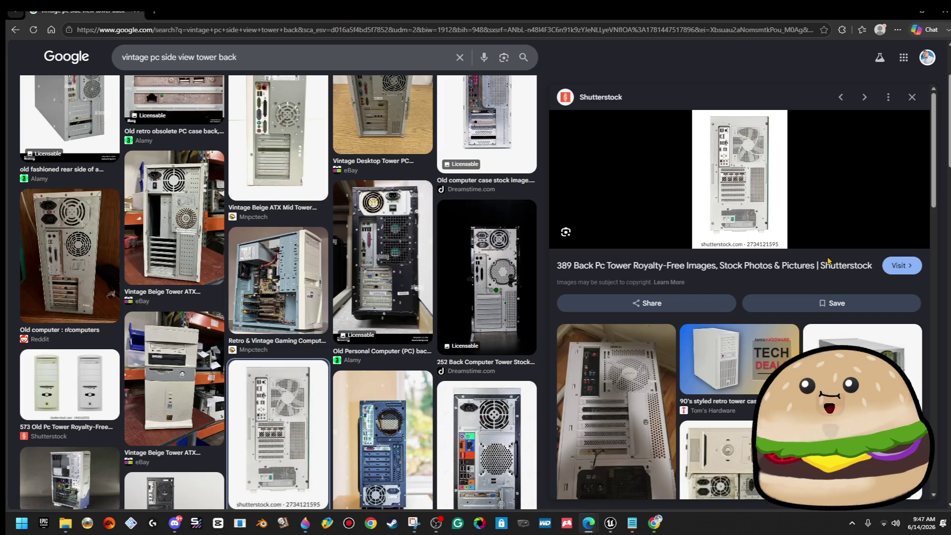
# - Visit the photo's Shutterstock page, dismiss the cookie dialog, and open the tower photo
pyautogui.scroll(-10, 272, 381)
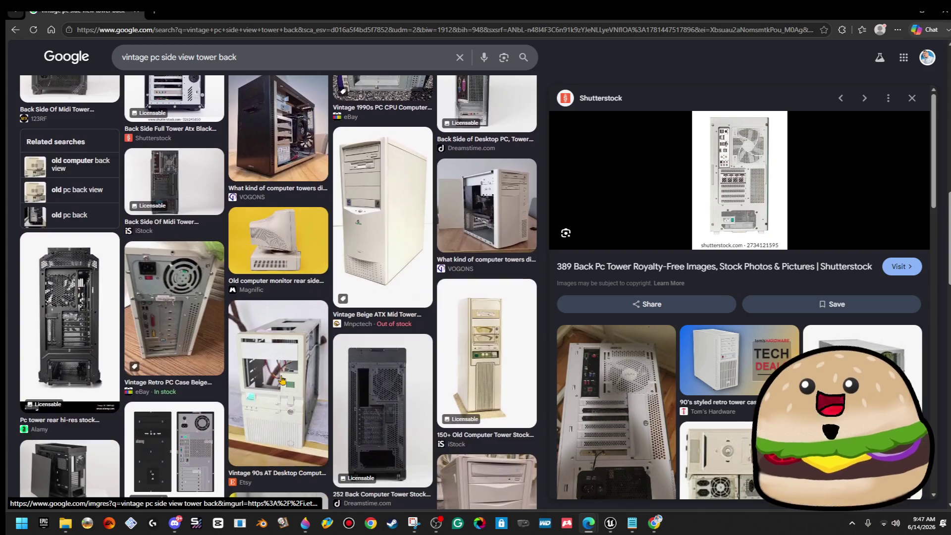
pyautogui.scroll(-5, 350, 375)
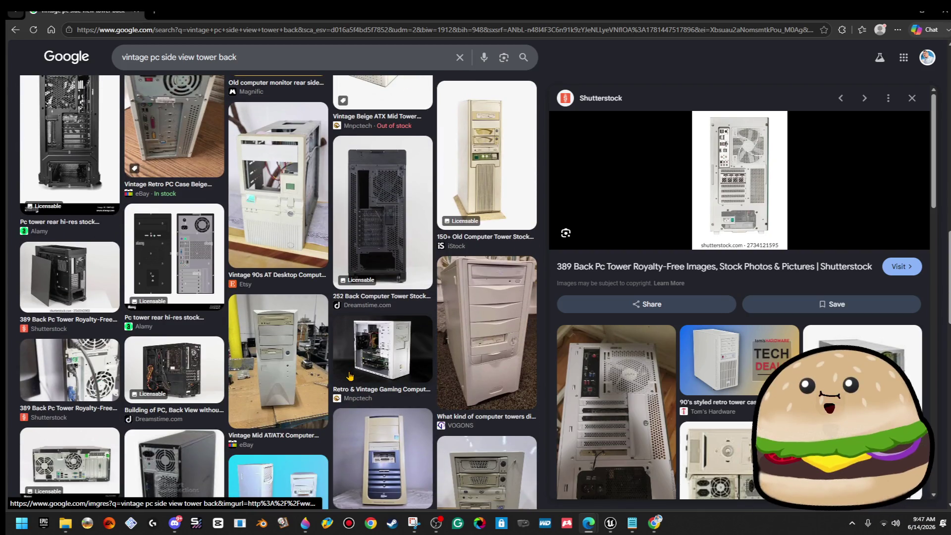
pyautogui.scroll(-5, 350, 376)
pyautogui.scroll(-5, 350, 377)
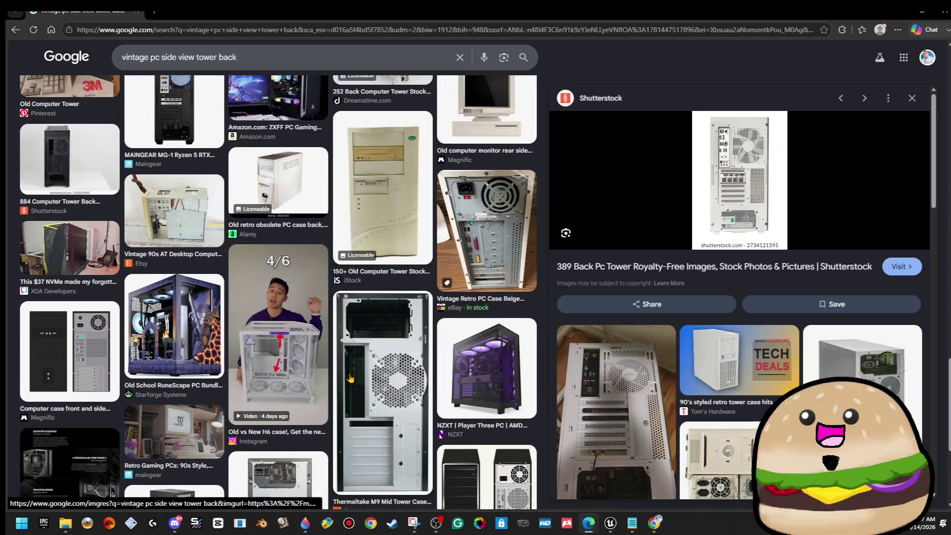
pyautogui.scroll(-6, 785, 310)
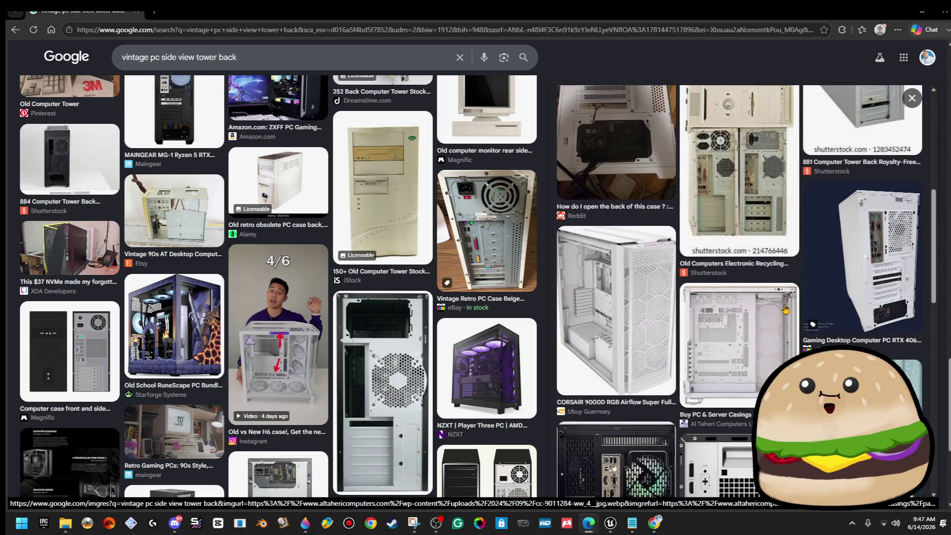
pyautogui.scroll(6, 785, 310)
pyautogui.click(750, 182)
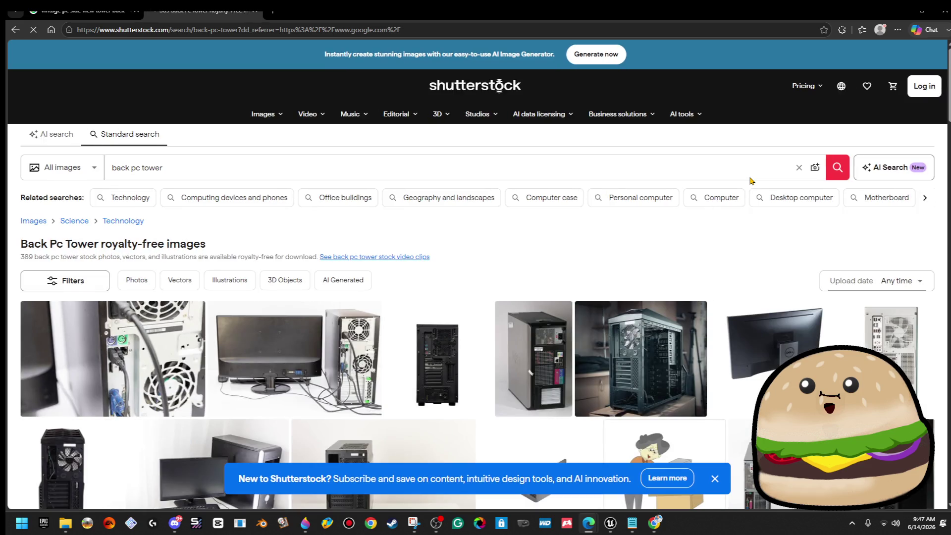
pyautogui.scroll(-2, 652, 326)
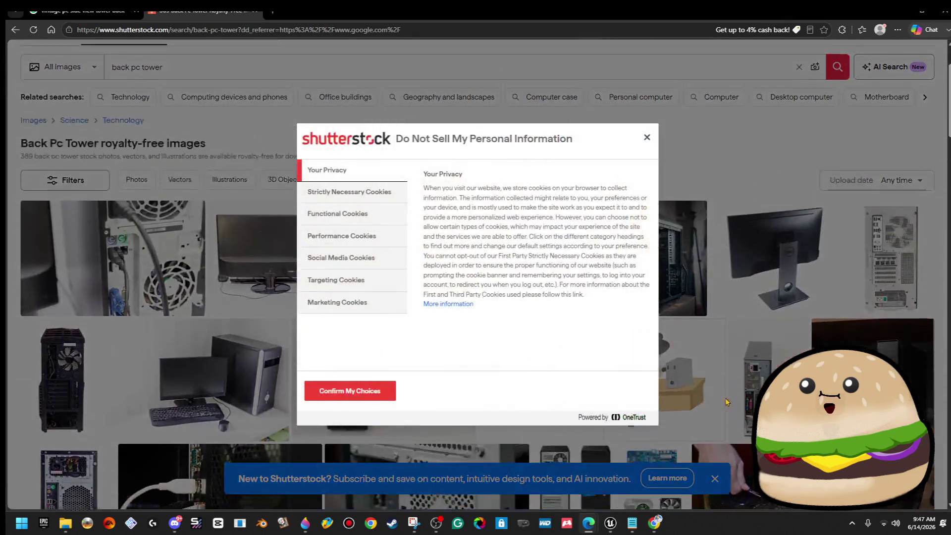
pyautogui.click(647, 138)
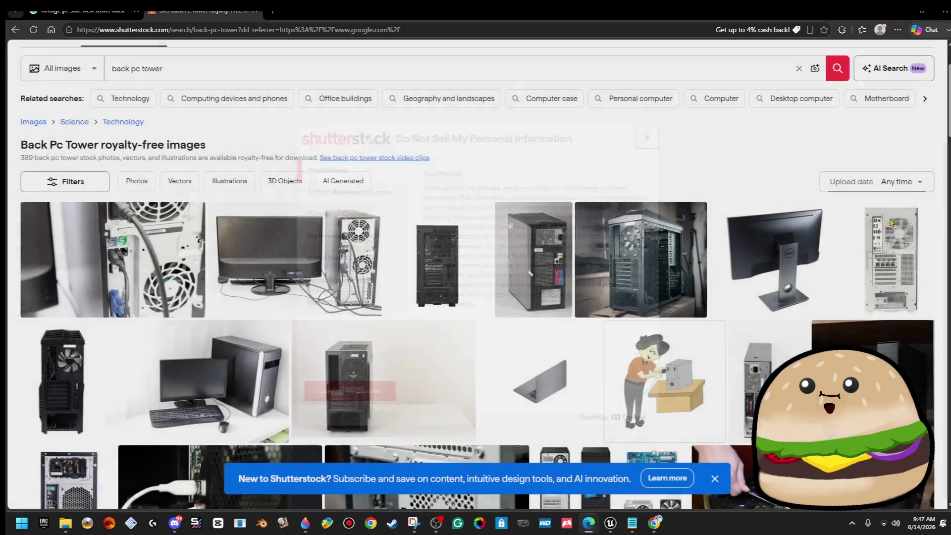
pyautogui.click(891, 245)
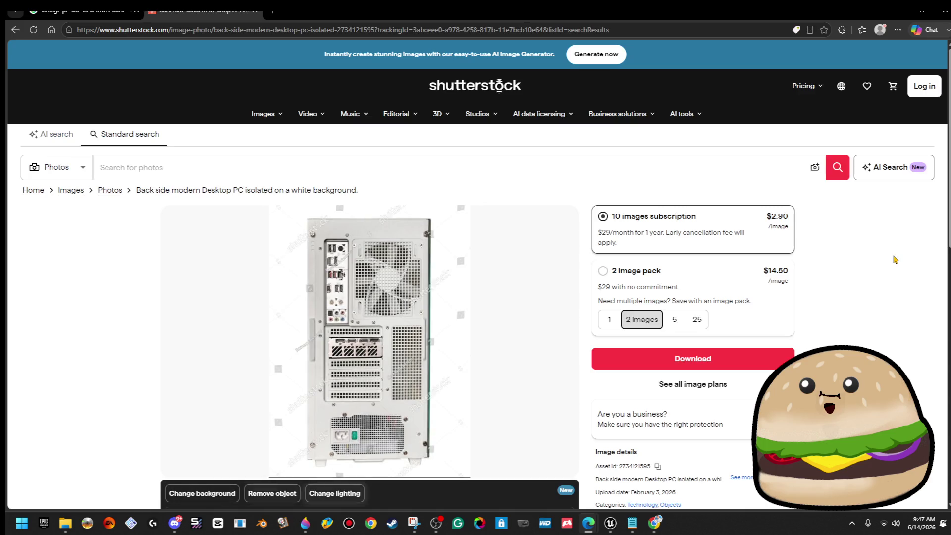
# - Snip the back view of the PC tower with Snipping Tool and copy it
pyautogui.press('super')
pyautogui.write('snip')
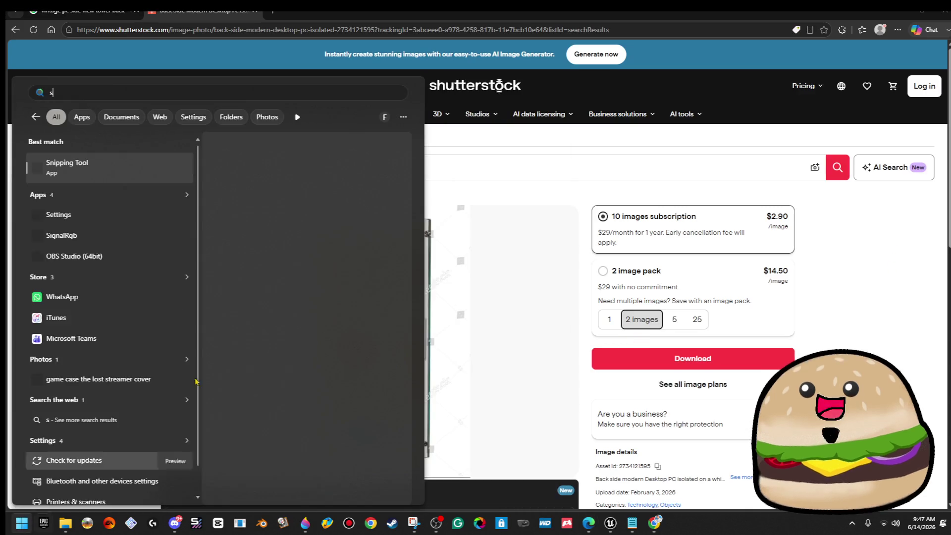
pyautogui.press('Return')
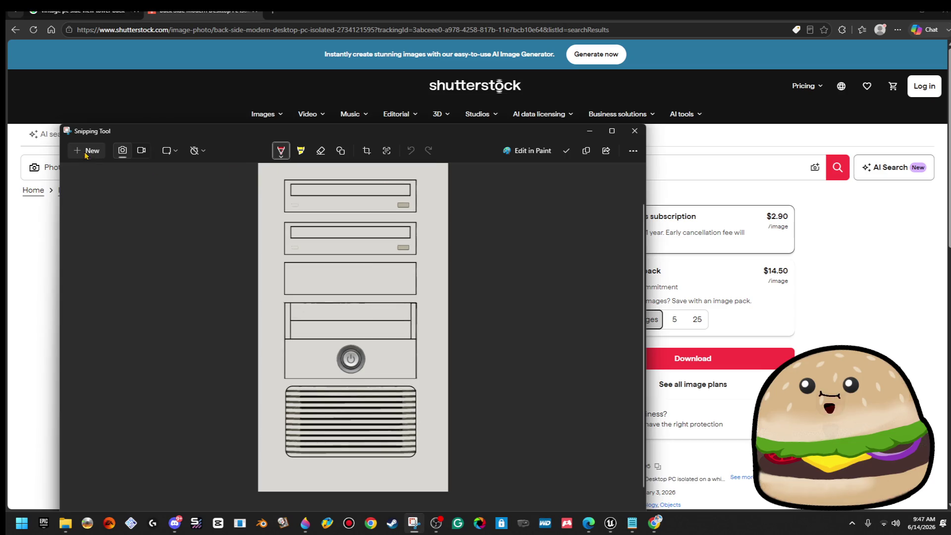
pyautogui.click(88, 152)
pyautogui.moveTo(303, 212)
pyautogui.mouseDown()
pyautogui.moveTo(512, 436)
pyautogui.moveTo(437, 471)
pyautogui.mouseUp()
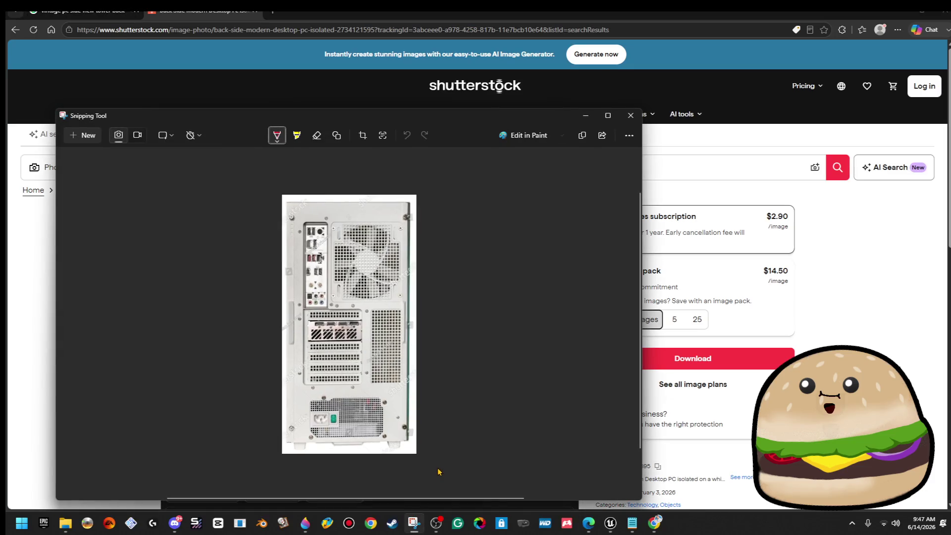
pyautogui.rightClick(380, 239)
pyautogui.click(435, 272)
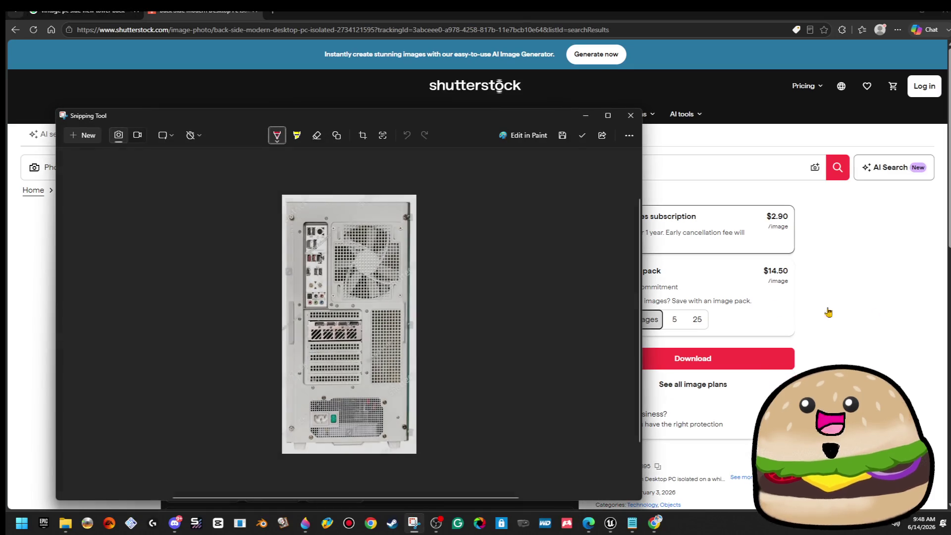
# - Minimize the browser and bring Paint 3D back to the front
pyautogui.click(940, 315)
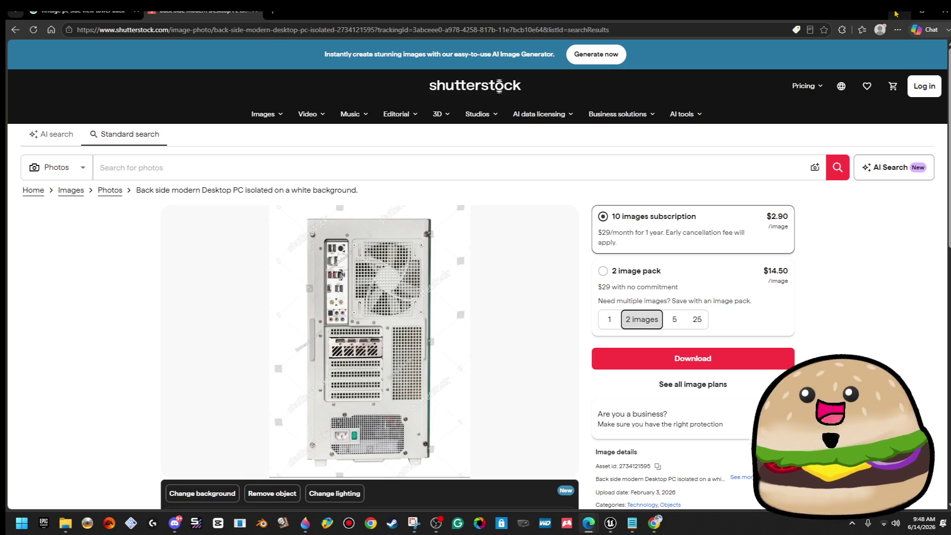
pyautogui.hotkey('ctrl', 'shift', 'Tab')
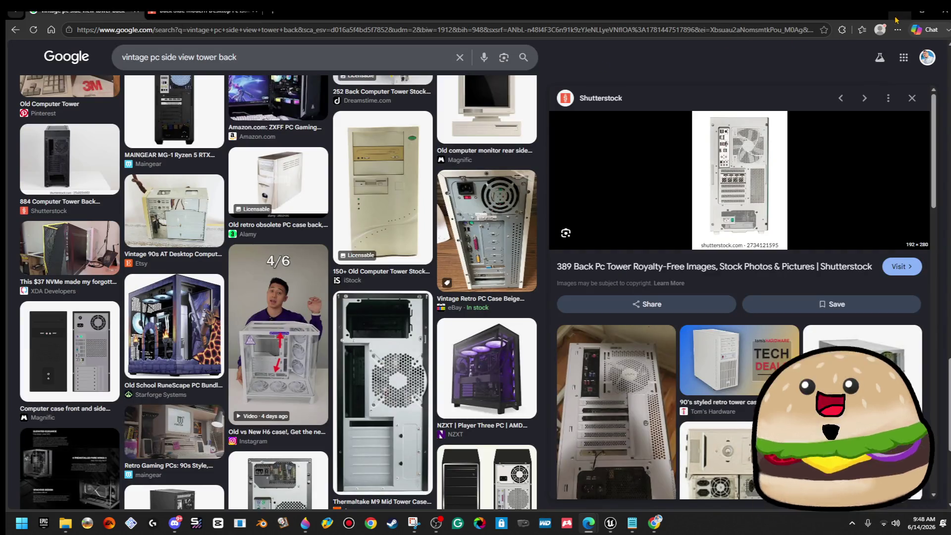
pyautogui.click(901, 14)
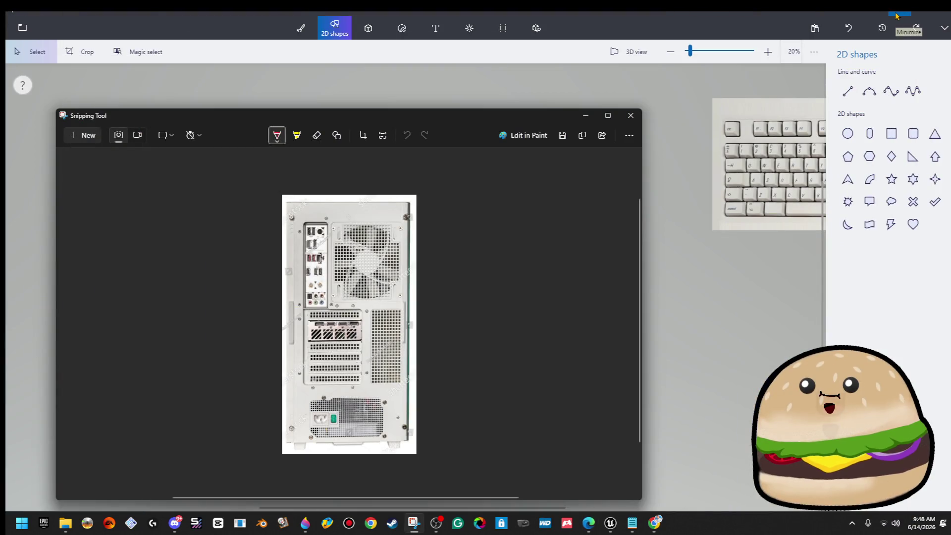
pyautogui.click(780, 282)
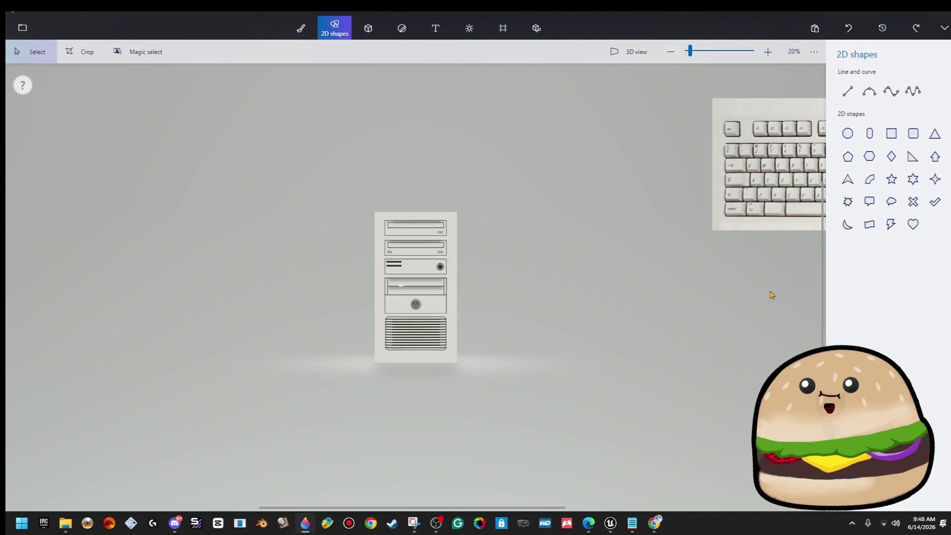
# - Paste the back-view capture as a 3D object, enlarge it, and place it beside the front tower
pyautogui.hotkey('ctrl', 'v')
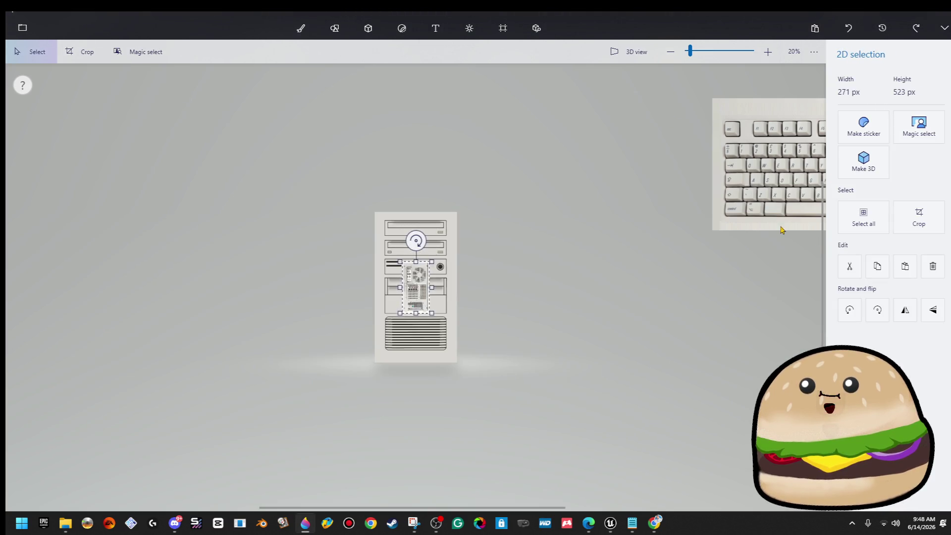
pyautogui.click(846, 169)
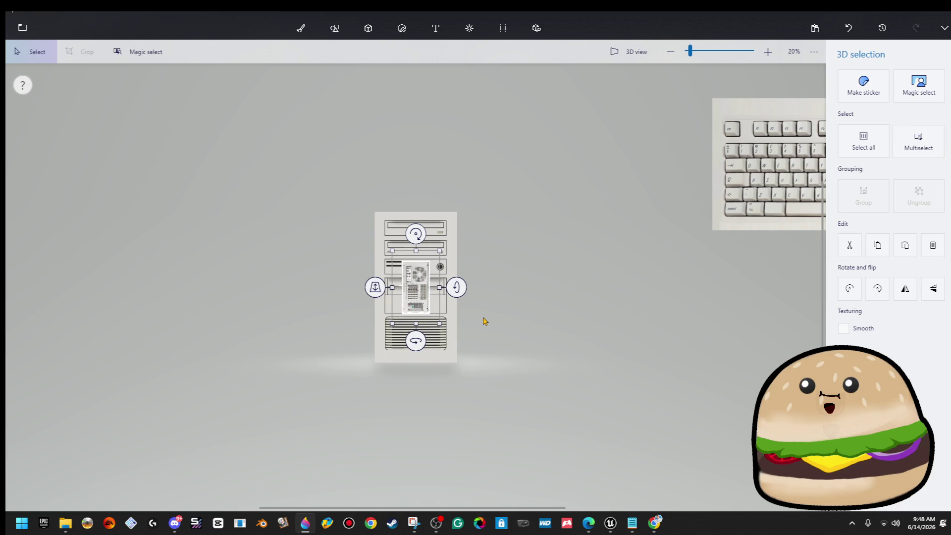
pyautogui.moveTo(447, 328)
pyautogui.mouseDown()
pyautogui.moveTo(537, 388)
pyautogui.moveTo(496, 436)
pyautogui.mouseUp()
pyautogui.moveTo(449, 375)
pyautogui.mouseDown()
pyautogui.moveTo(517, 332)
pyautogui.moveTo(518, 317)
pyautogui.mouseUp()
pyautogui.click(335, 28)
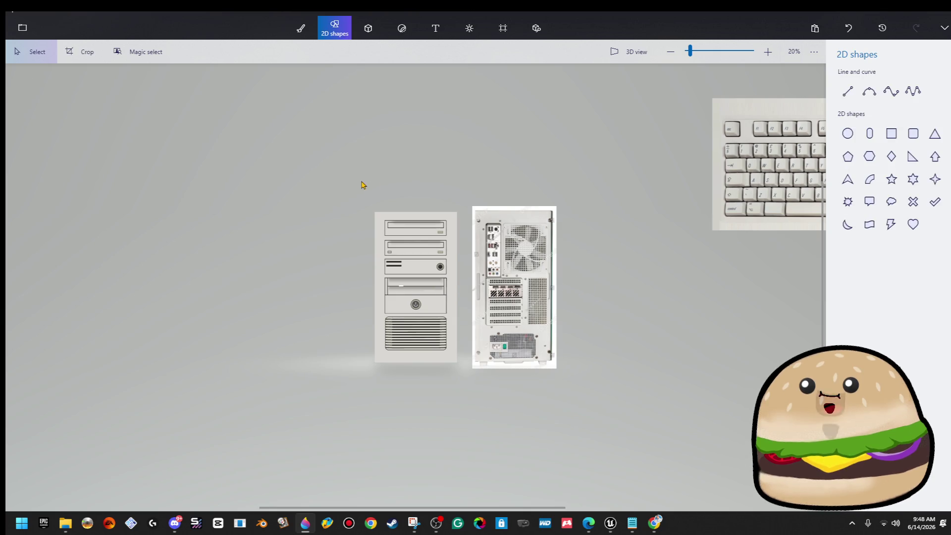
pyautogui.scroll(5, 558, 403)
pyautogui.scroll(-3, 442, 303)
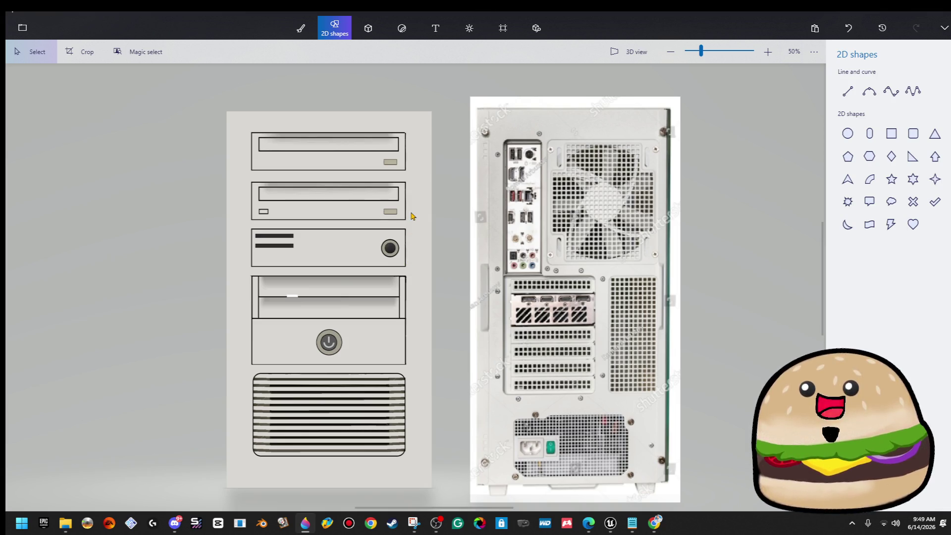
# - Move the drive-bay markings off the tower to the upper right
pyautogui.moveTo(420, 125)
pyautogui.mouseDown()
pyautogui.moveTo(445, 508)
pyautogui.moveTo(275, 469)
pyautogui.moveTo(190, 485)
pyautogui.moveTo(220, 478)
pyautogui.mouseUp()
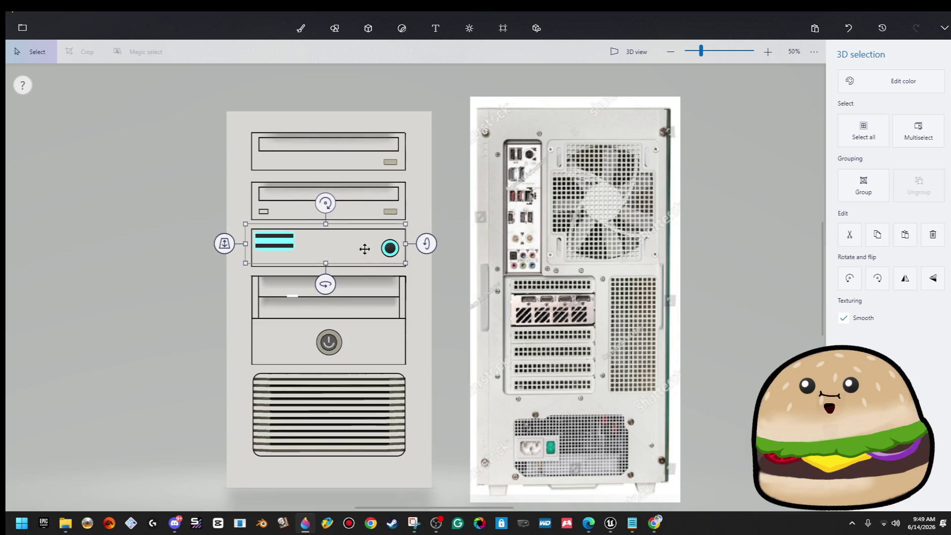
pyautogui.moveTo(365, 249)
pyautogui.mouseDown()
pyautogui.moveTo(416, 260)
pyautogui.moveTo(813, 102)
pyautogui.moveTo(767, 92)
pyautogui.mouseUp()
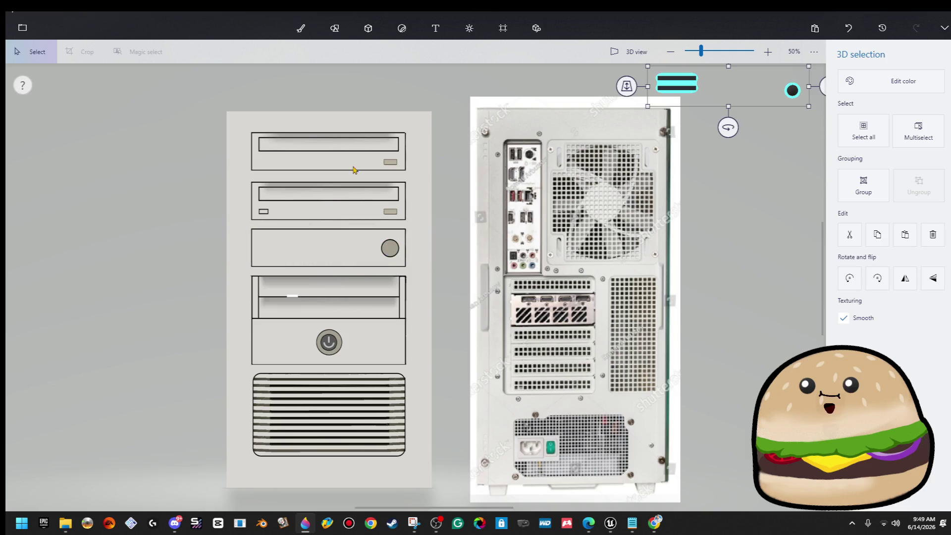
pyautogui.moveTo(416, 126); pyautogui.dragTo(238, 470)
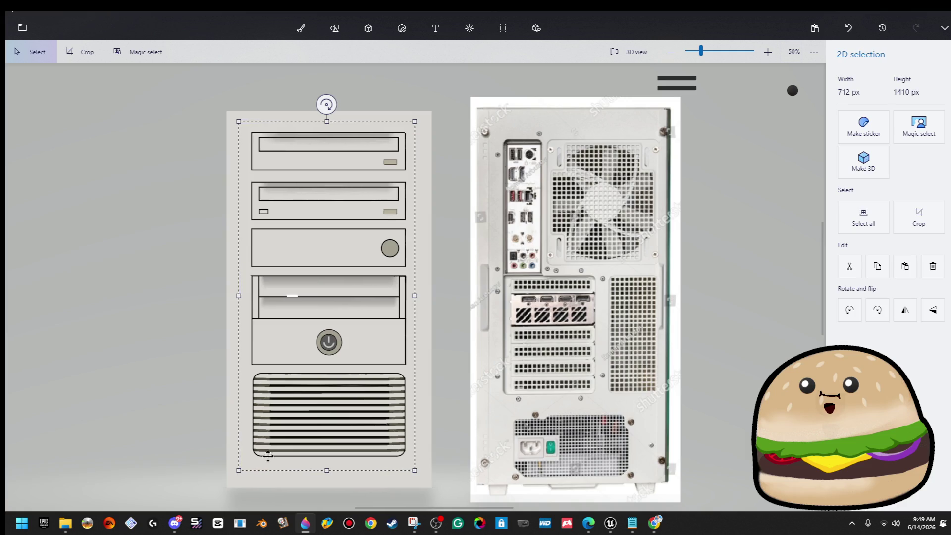
pyautogui.hotkey('ctrl', 'w')
pyautogui.moveTo(381, 314); pyautogui.dragTo(366, 292)
pyautogui.rightClick(376, 303)
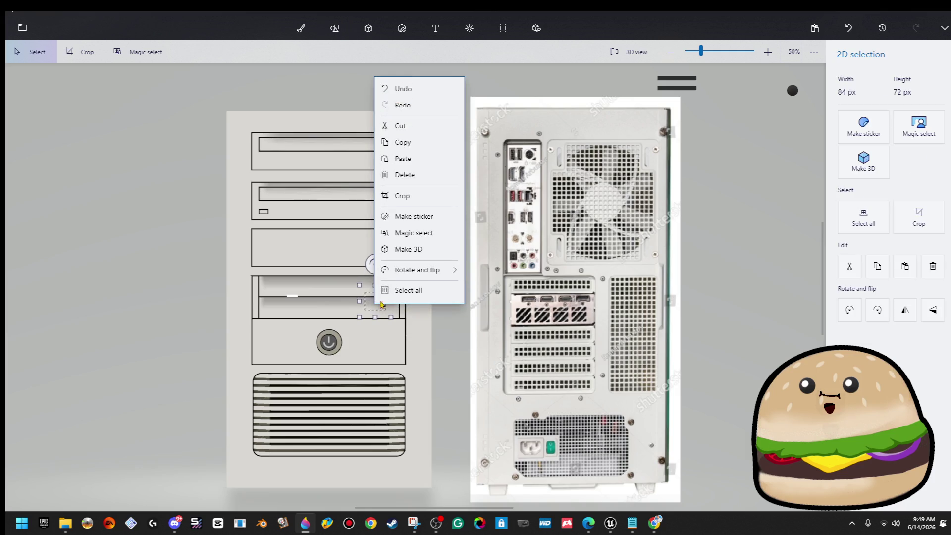
pyautogui.click(418, 127)
# - Cut the whole front tower out as a 3D object and move it to the left
pyautogui.moveTo(416, 126)
pyautogui.mouseDown()
pyautogui.moveTo(261, 463)
pyautogui.moveTo(237, 478)
pyautogui.mouseUp()
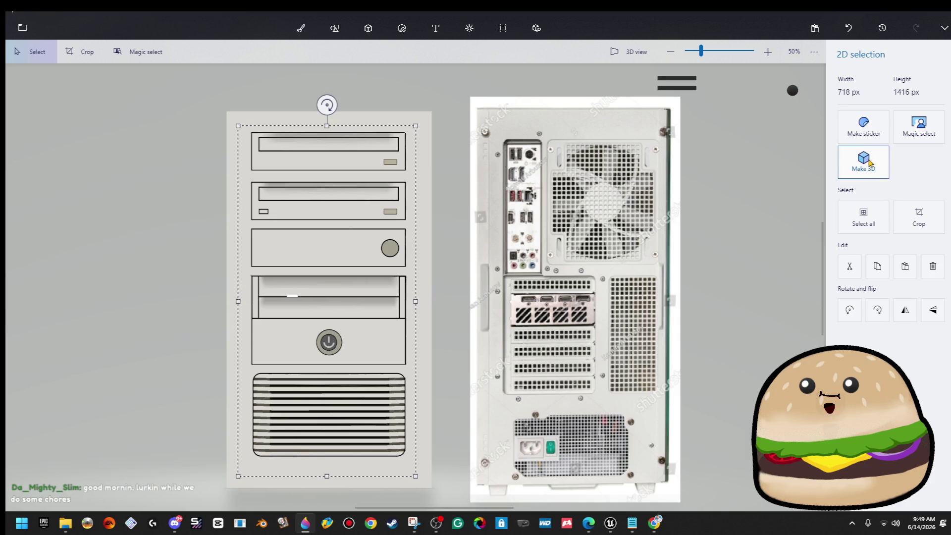
pyautogui.click(863, 161)
pyautogui.moveTo(400, 268)
pyautogui.mouseDown()
pyautogui.moveTo(128, 274)
pyautogui.moveTo(148, 274)
pyautogui.mouseUp()
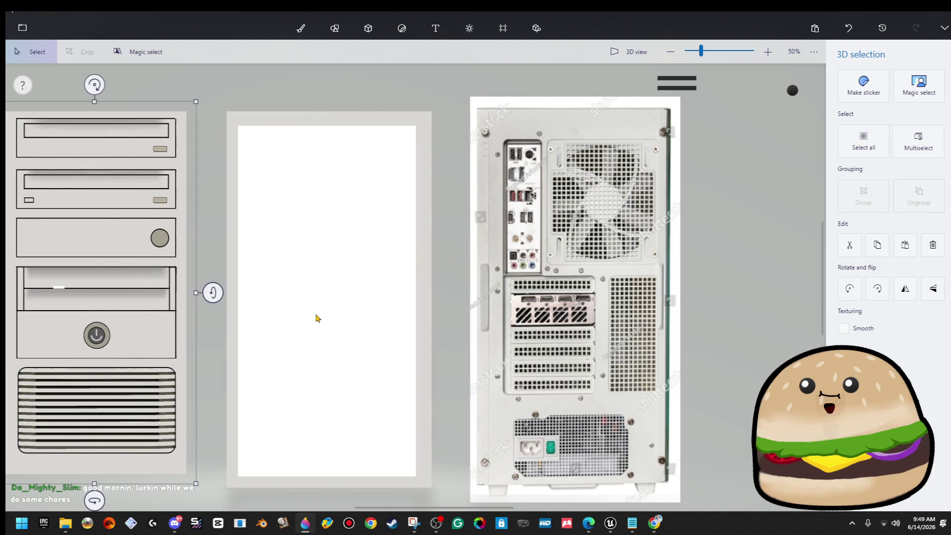
pyautogui.hotkey('ctrl', '2')
pyautogui.moveTo(316, 319); pyautogui.dragTo(396, 340)
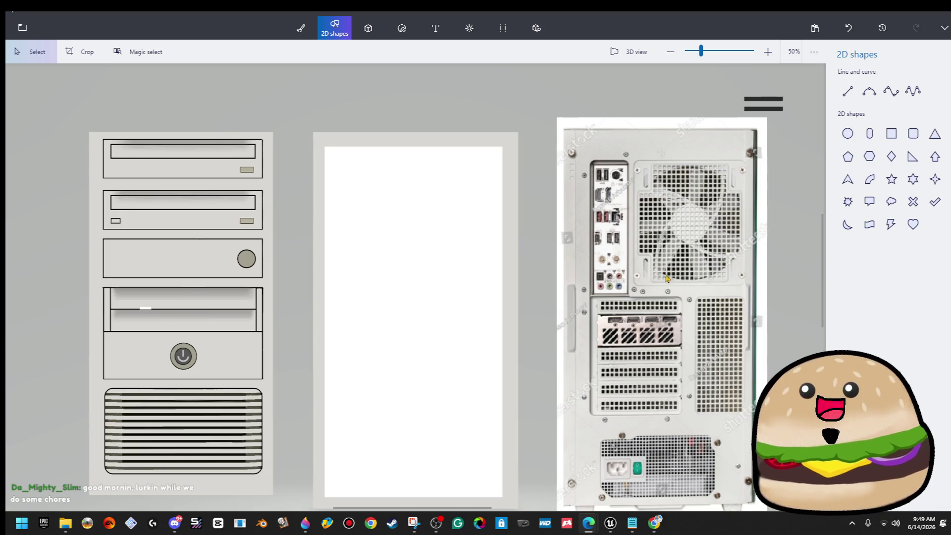
# - Fill the middle panel light grey-beige and move the black 3D dot onto it
pyautogui.scroll(-1, 417, 265)
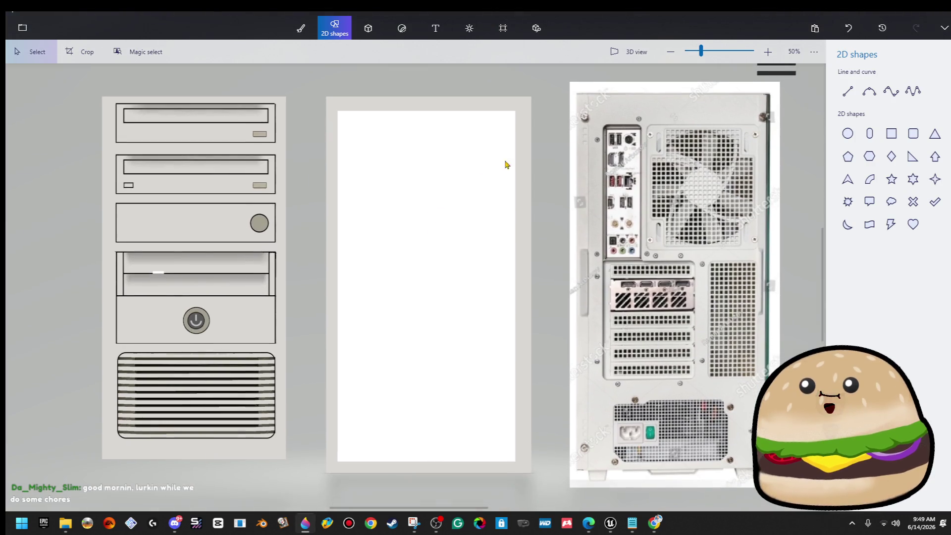
pyautogui.moveTo(530, 105)
pyautogui.mouseDown()
pyautogui.moveTo(503, 140)
pyautogui.moveTo(342, 491)
pyautogui.mouseUp()
pyautogui.click(280, 490)
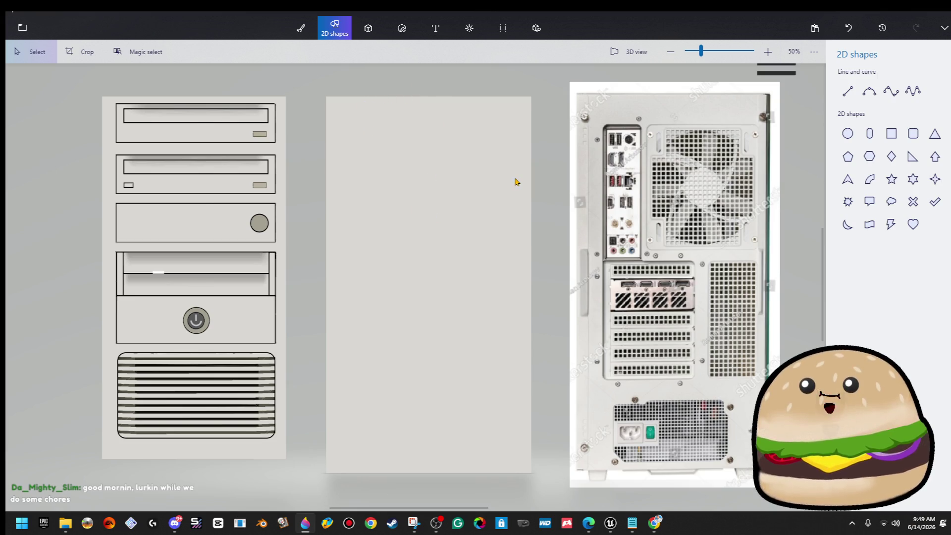
pyautogui.scroll(-2, 515, 182)
pyautogui.click(764, 111)
pyautogui.moveTo(764, 111); pyautogui.dragTo(457, 142)
pyautogui.scroll(2, 459, 141)
pyautogui.scroll(1, 459, 140)
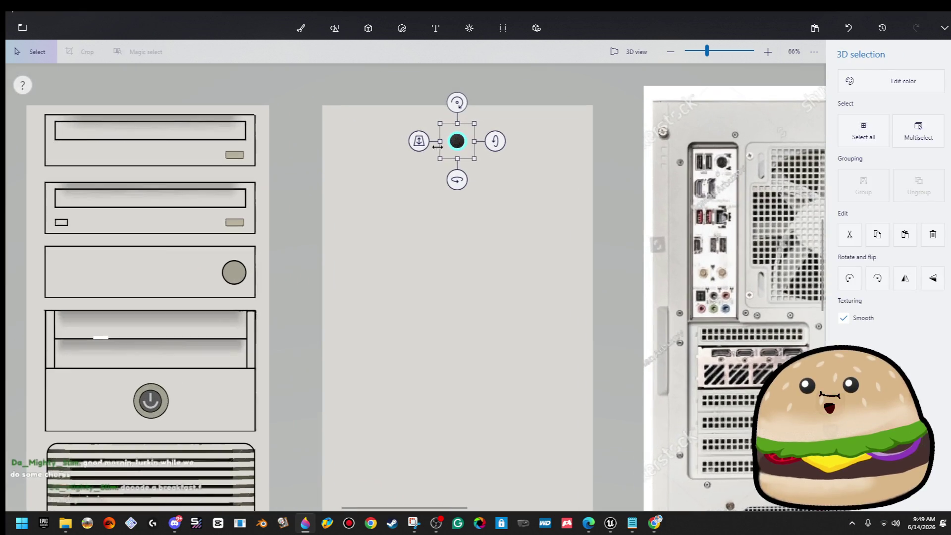
# - Paste a shaded grey groove strip and place it left of the black dot
pyautogui.moveTo(407, 166); pyautogui.dragTo(401, 171)
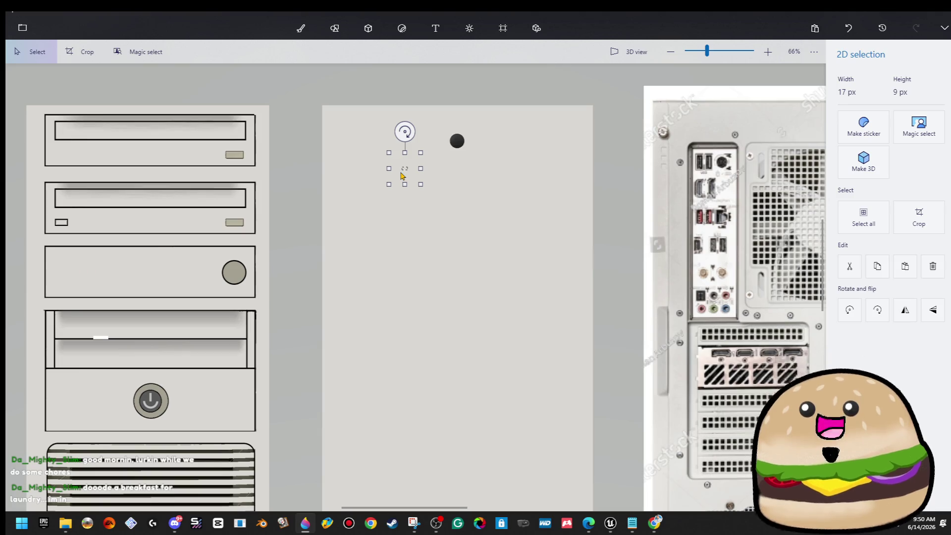
pyautogui.hotkey('ctrl', 'v')
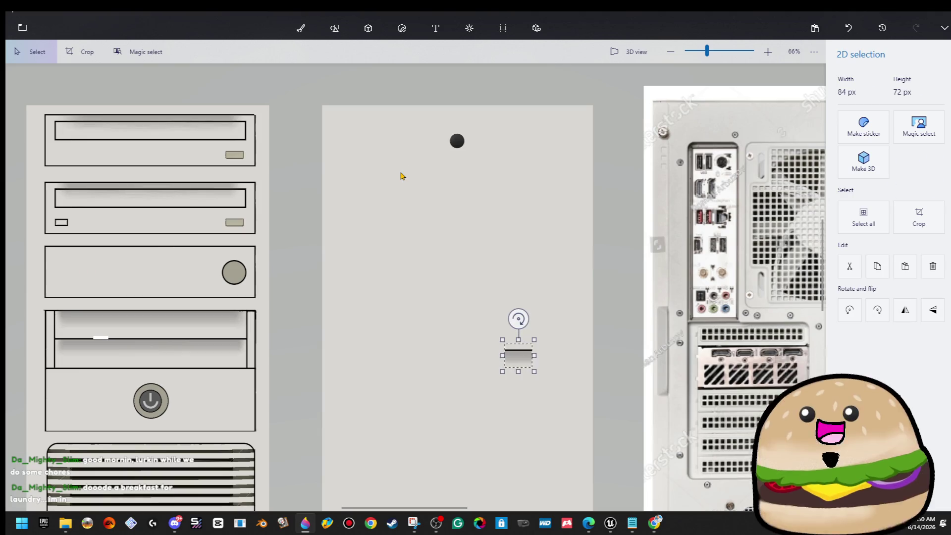
pyautogui.scroll(2, 456, 268)
pyautogui.moveTo(571, 404)
pyautogui.mouseDown()
pyautogui.moveTo(363, 103)
pyautogui.moveTo(470, 386)
pyautogui.mouseUp()
# - Move the black dot to the panel's top-left corner and paste a copy lower right
pyautogui.press('s')
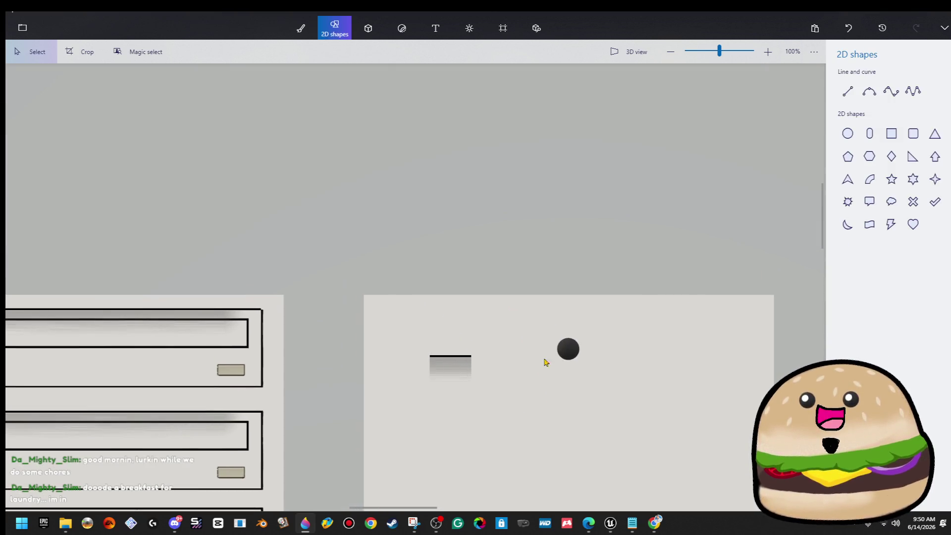
pyautogui.click(566, 351)
pyautogui.moveTo(567, 348); pyautogui.dragTo(389, 308)
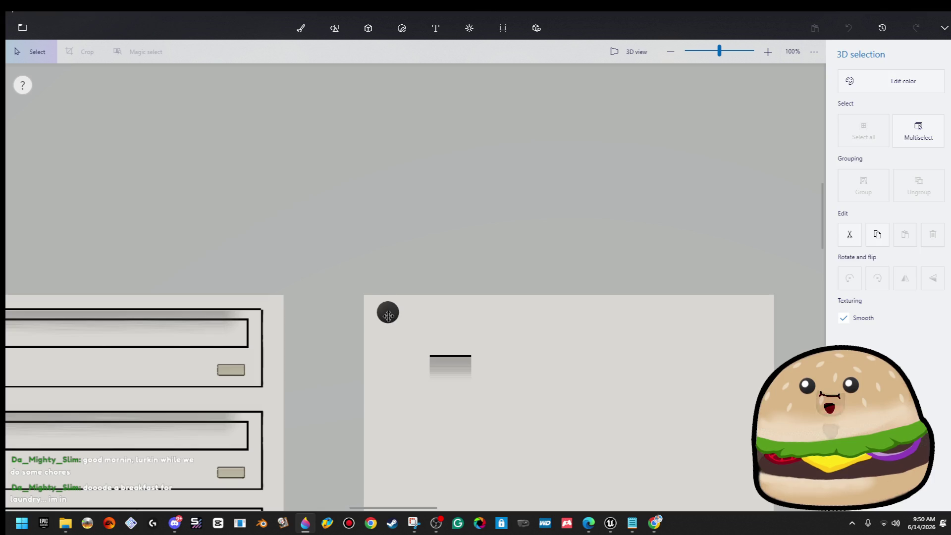
pyautogui.rightClick(386, 316)
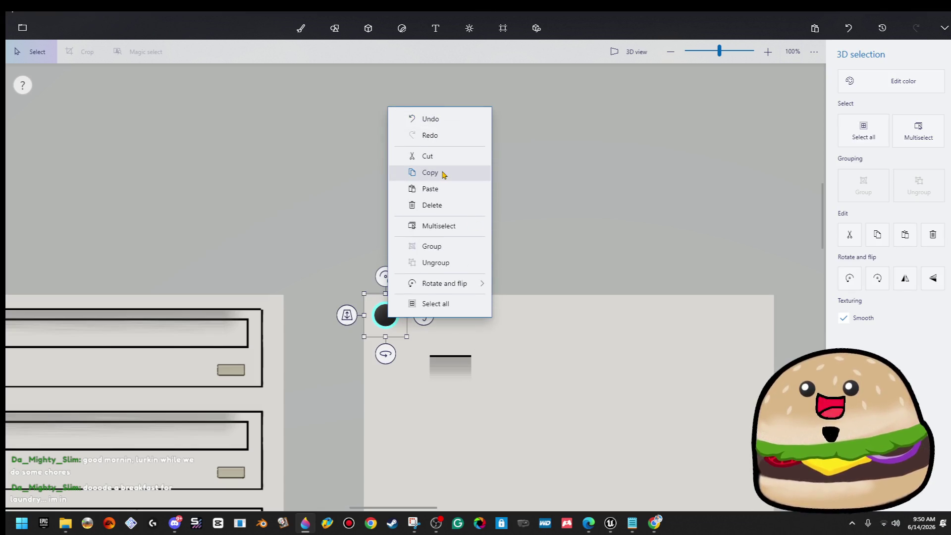
pyautogui.click(419, 173)
pyautogui.press('s')
pyautogui.hotkey('ctrl', 'v')
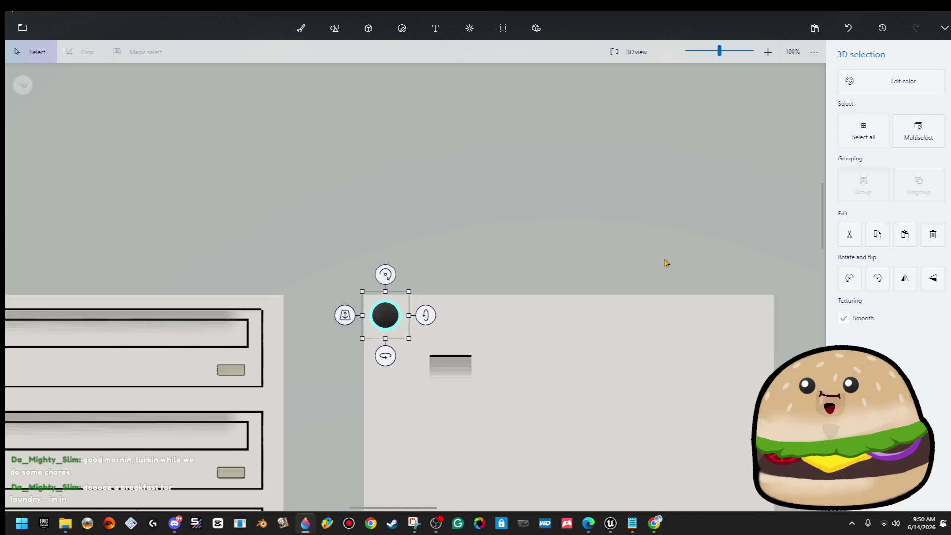
pyautogui.moveTo(395, 318); pyautogui.dragTo(555, 452)
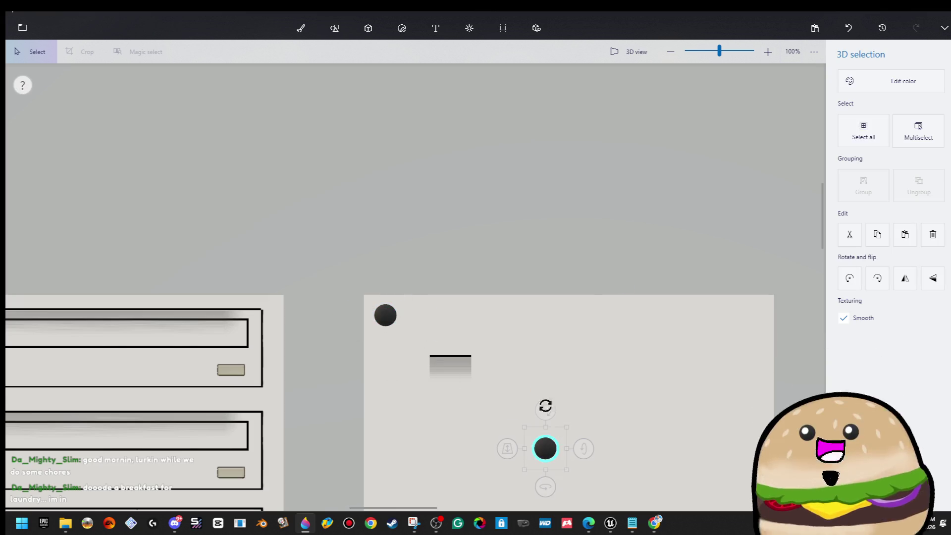
# - Try recolouring the top-left sphere through its colour choices
pyautogui.click(391, 316)
pyautogui.click(862, 89)
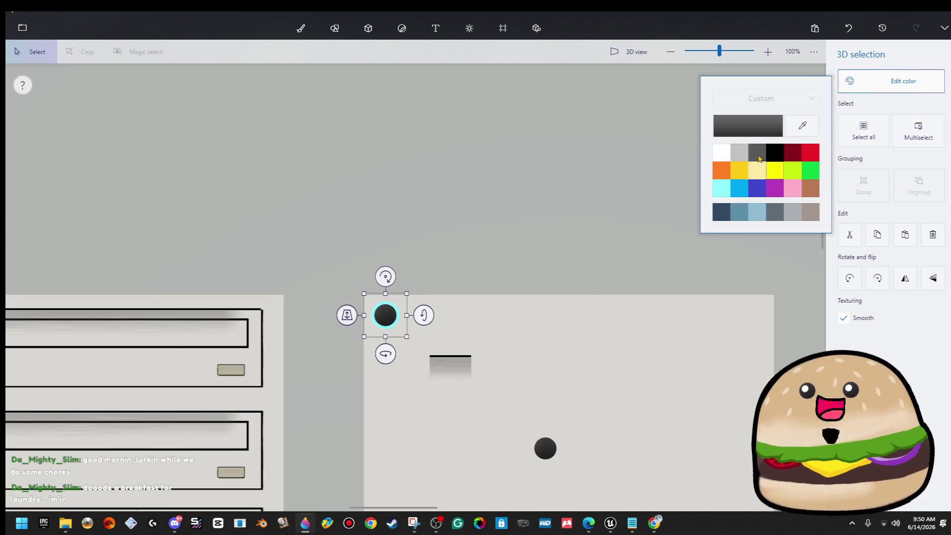
pyautogui.click(743, 168)
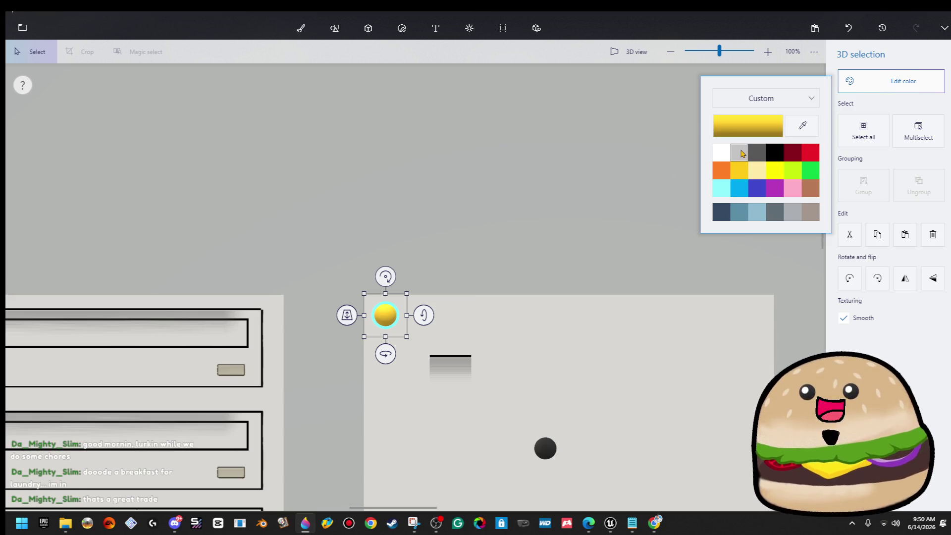
pyautogui.hotkey('ctrl', '2')
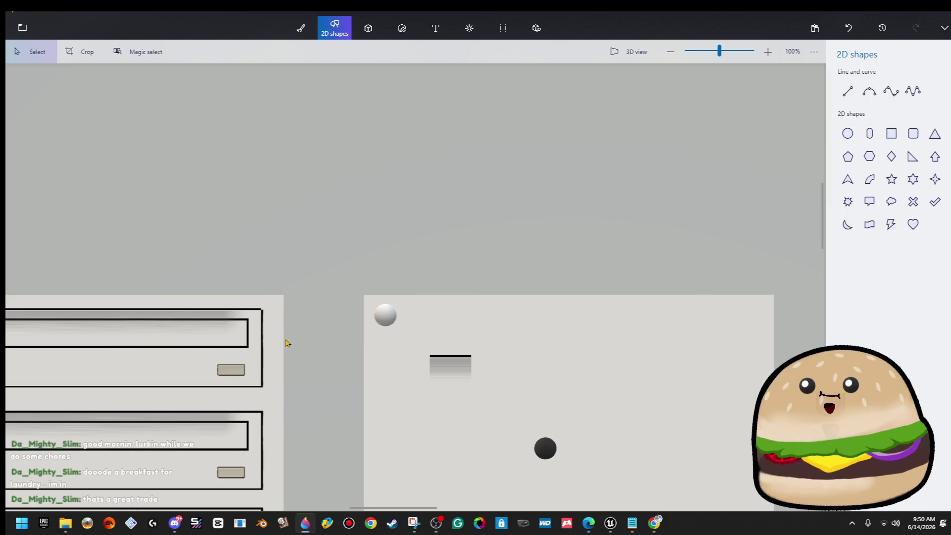
pyautogui.scroll(5, 292, 350)
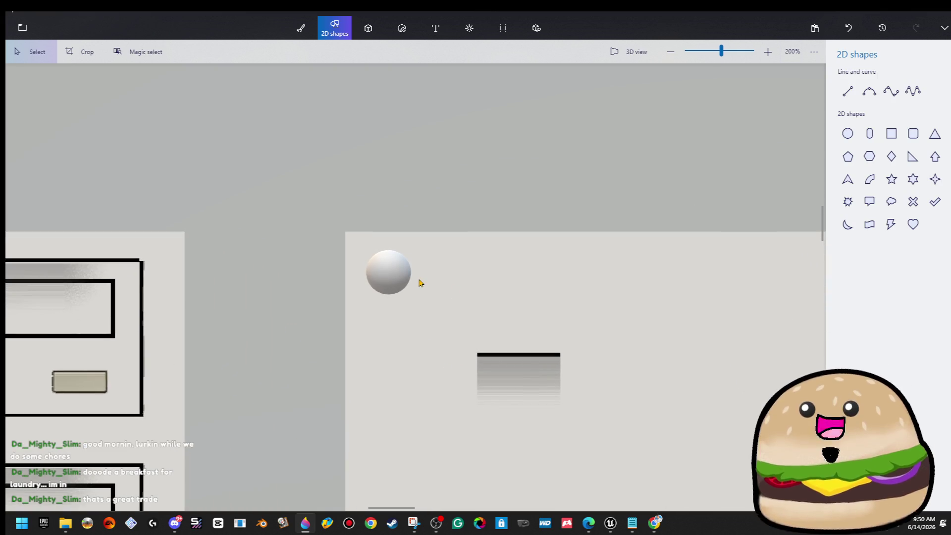
pyautogui.click(395, 276)
pyautogui.click(480, 178)
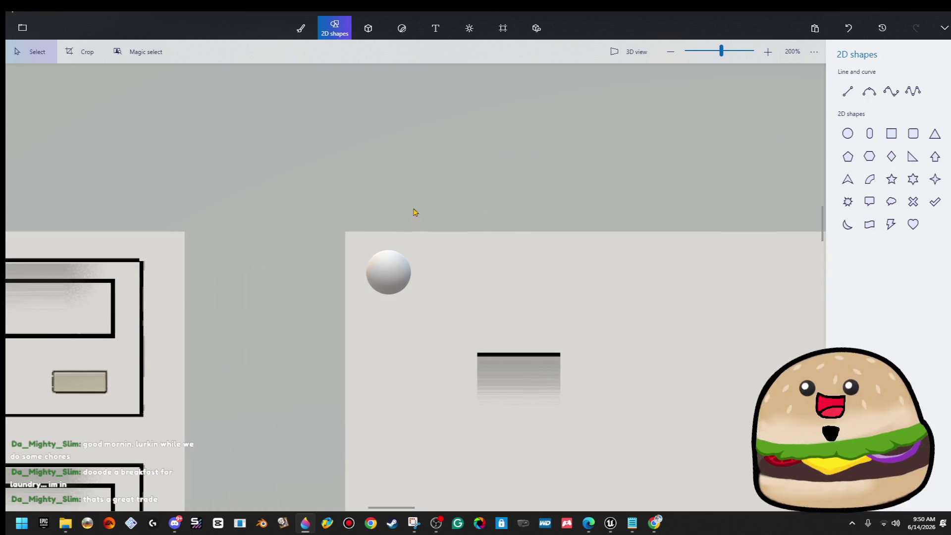
pyautogui.click(400, 276)
pyautogui.click(850, 83)
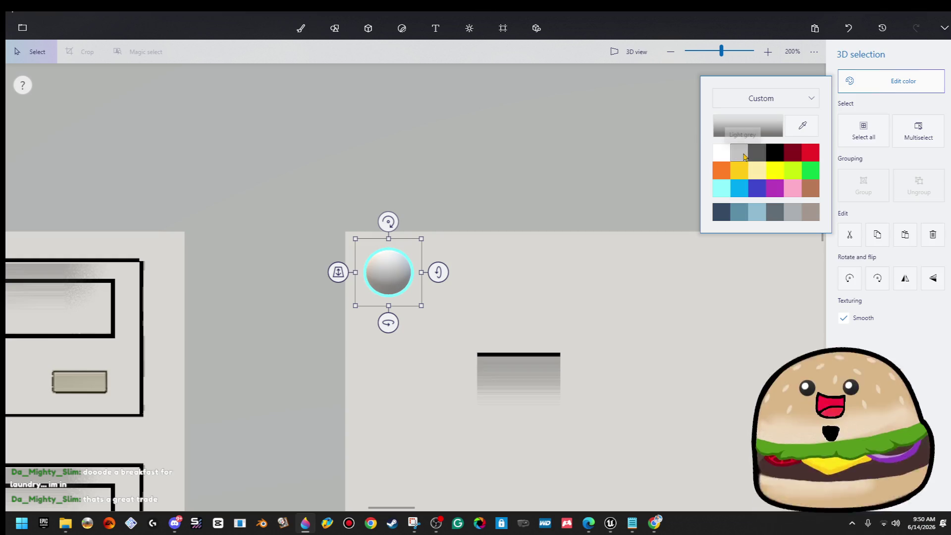
pyautogui.hotkey('ctrl', 'w')
pyautogui.scroll(2, 436, 227)
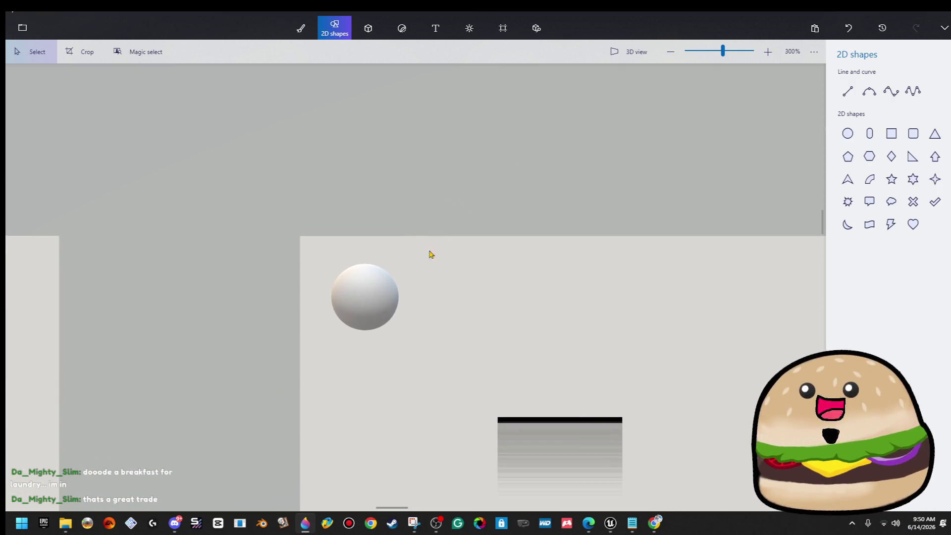
# - Draw a light grey 3D cylinder, delete the sphere, and move the cylinder into its spot
pyautogui.click(362, 38)
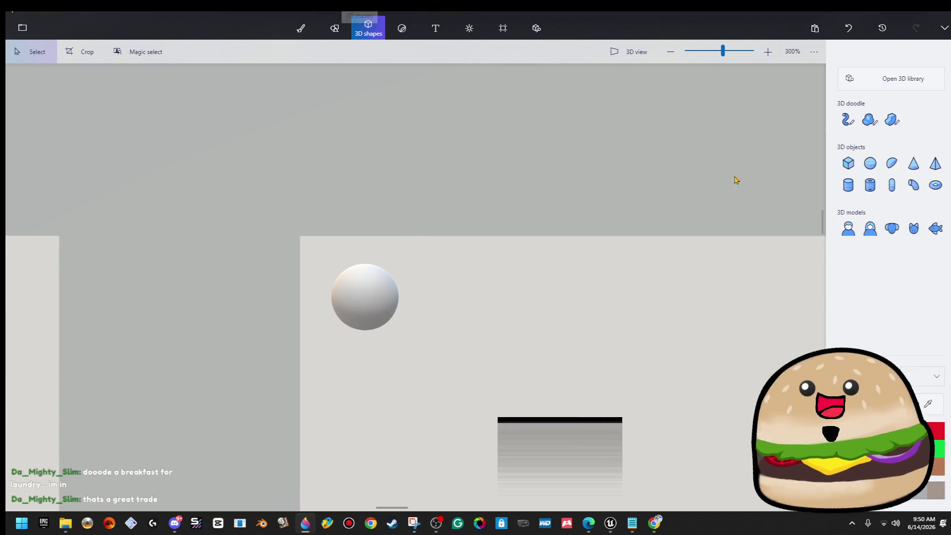
pyautogui.click(848, 185)
pyautogui.moveTo(436, 271)
pyautogui.mouseDown()
pyautogui.moveTo(493, 329)
pyautogui.moveTo(524, 322)
pyautogui.moveTo(531, 335)
pyautogui.mouseUp()
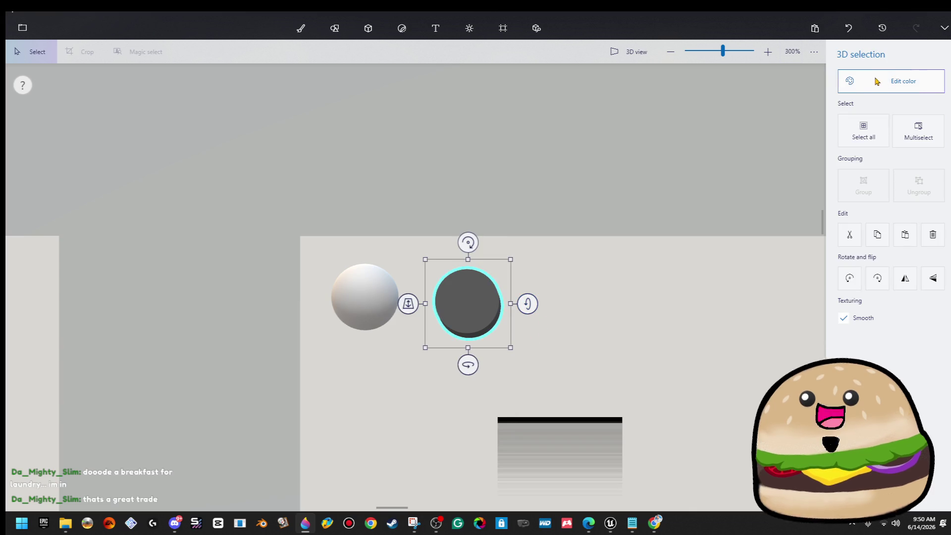
pyautogui.click(877, 82)
pyautogui.click(735, 149)
pyautogui.click(436, 167)
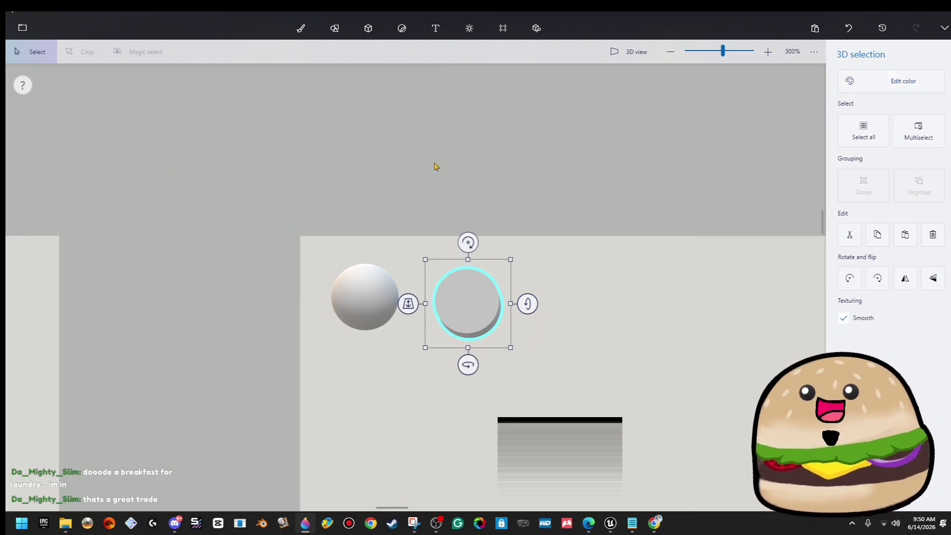
pyautogui.click(436, 166)
pyautogui.click(357, 300)
pyautogui.press('Delete')
pyautogui.moveTo(484, 308); pyautogui.dragTo(374, 297)
# - Darken the cylinder's colour to grey RGB 140,140,140 in the custom colour editor
pyautogui.click(860, 79)
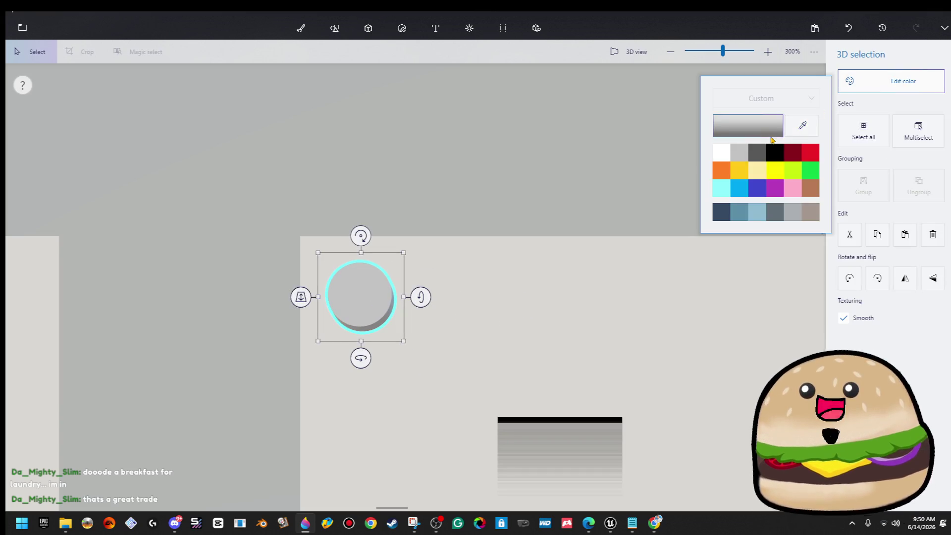
pyautogui.click(771, 137)
pyautogui.moveTo(379, 225); pyautogui.dragTo(367, 241)
pyautogui.click(448, 368)
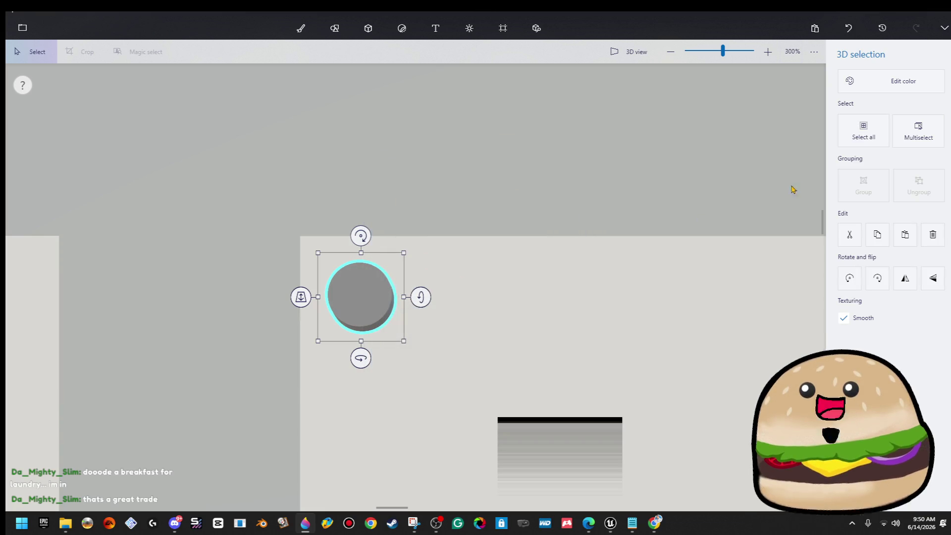
pyautogui.click(853, 83)
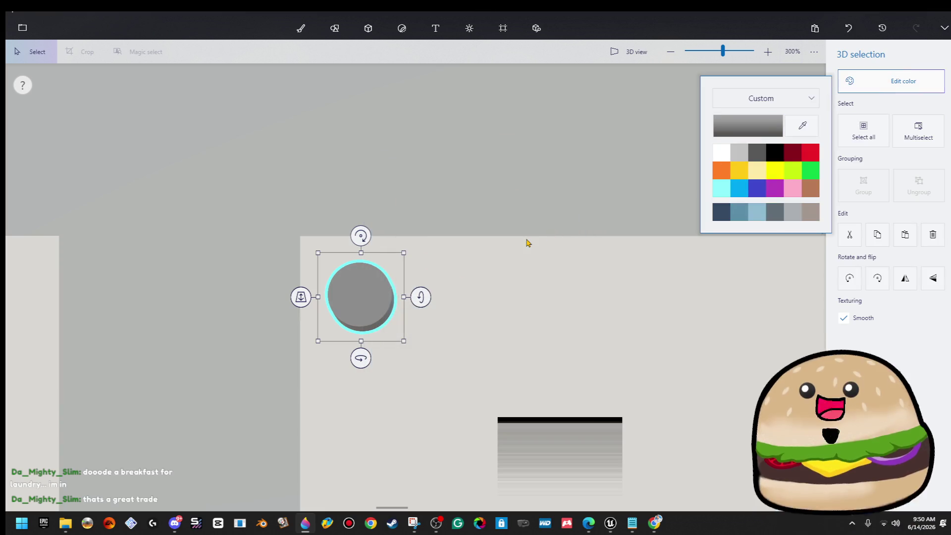
pyautogui.click(610, 133)
pyautogui.click(301, 28)
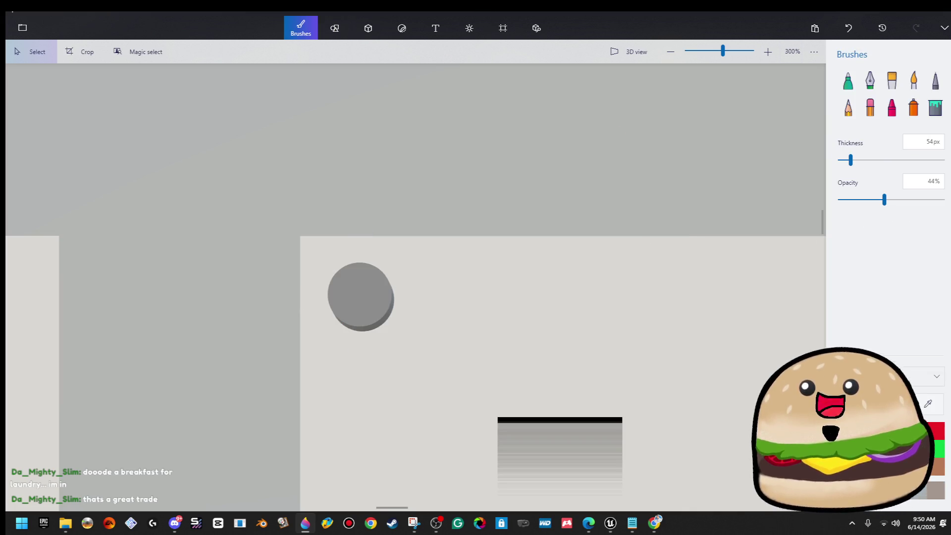
# - Spray lighter speckles over the grey cylinder with the Spray can (54 px, 44% opacity)
pyautogui.click(913, 107)
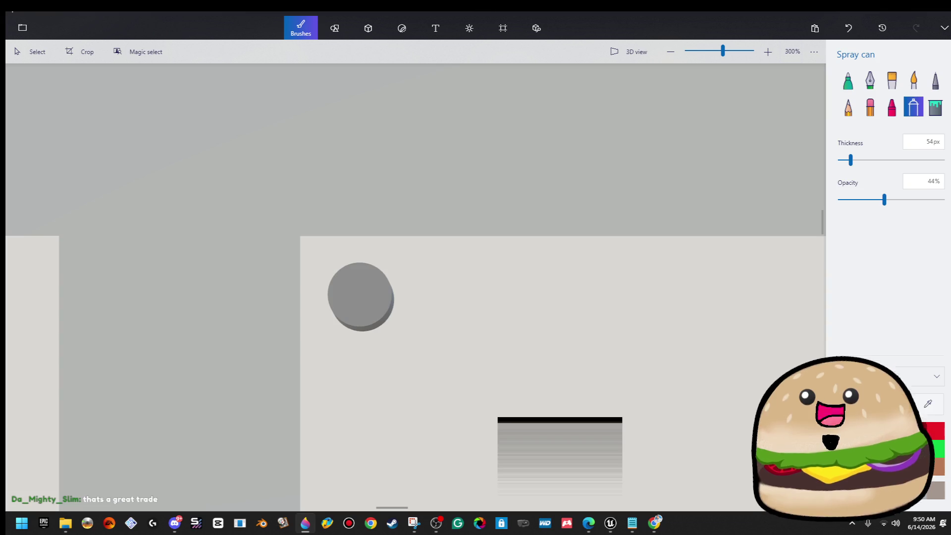
pyautogui.click(329, 301)
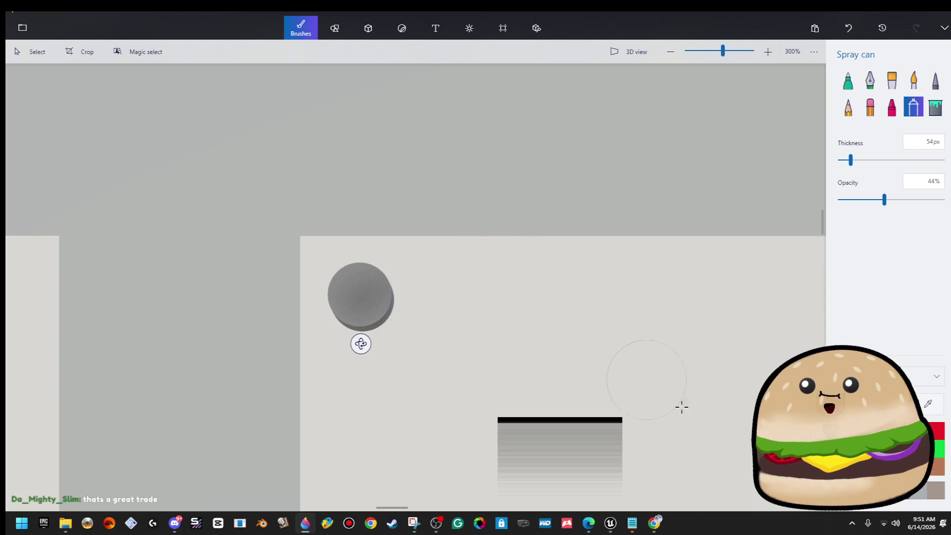
pyautogui.moveTo(372, 296); pyautogui.dragTo(359, 297)
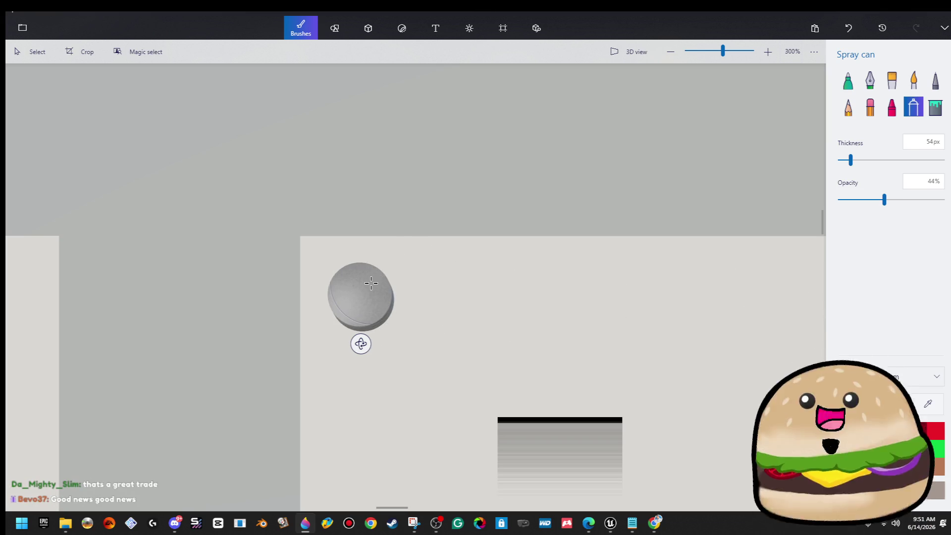
pyautogui.scroll(5, 371, 283)
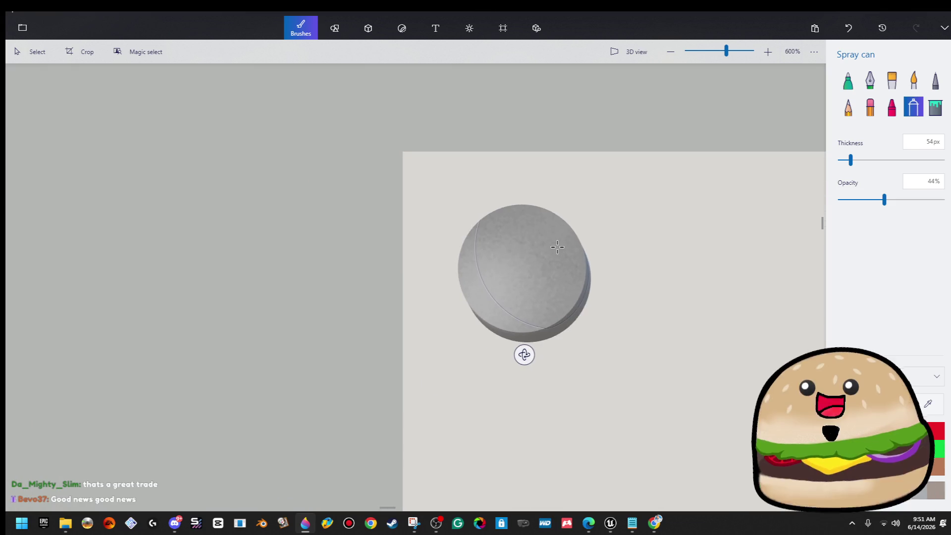
pyautogui.click(348, 35)
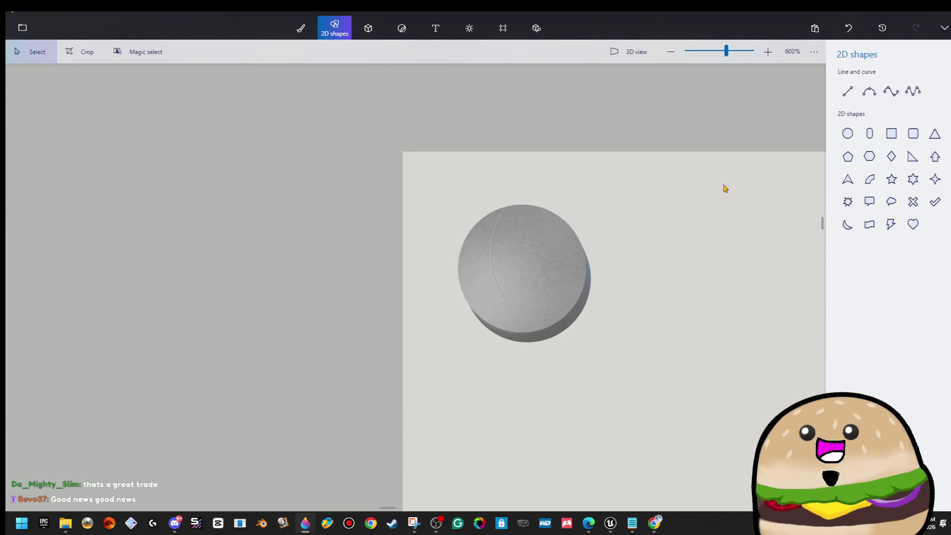
# - Draw a dark vertical rectangle bar over the grey round button
pyautogui.hscroll(3, 718, 211)
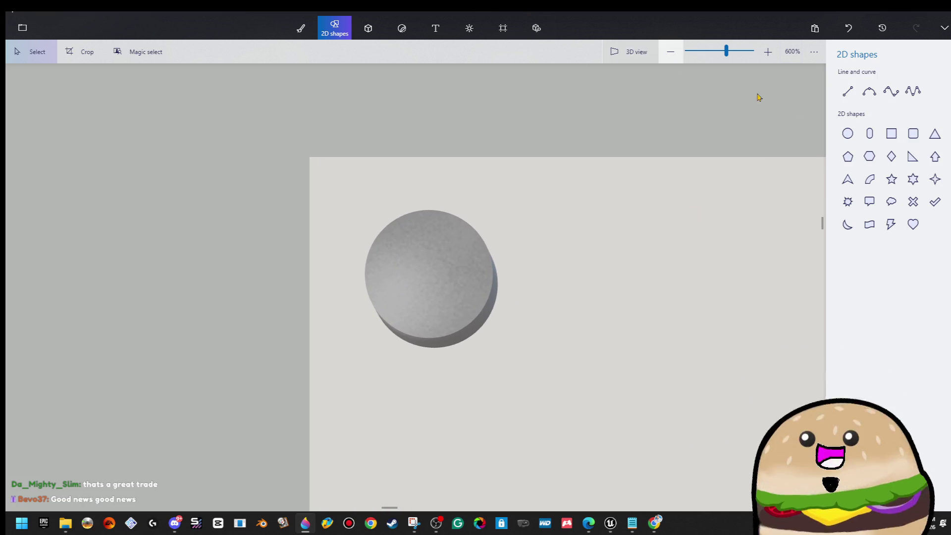
pyautogui.click(913, 204)
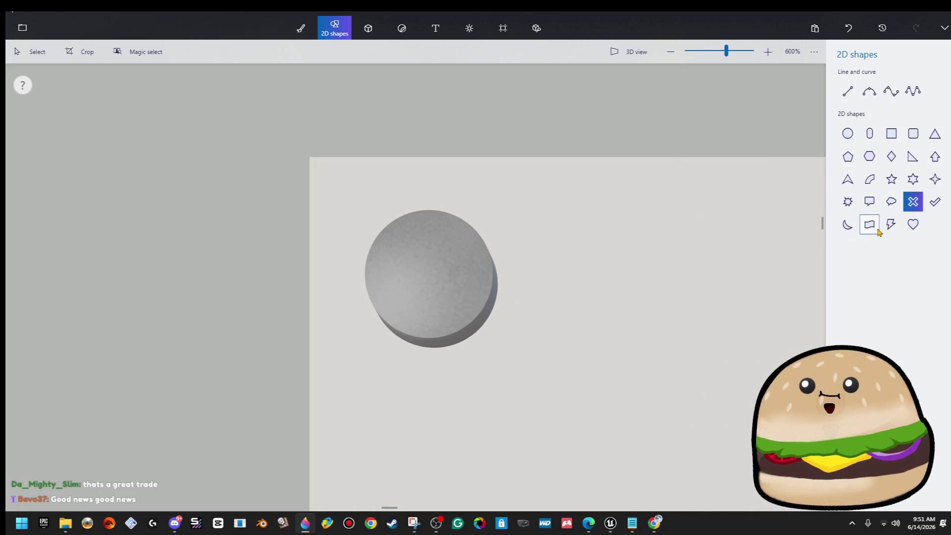
pyautogui.click(424, 32)
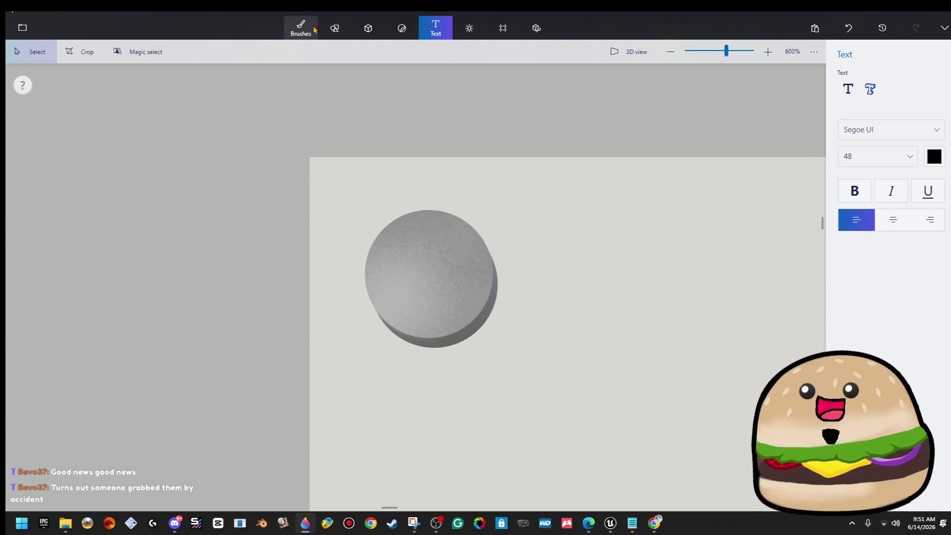
pyautogui.click(335, 28)
pyautogui.click(301, 27)
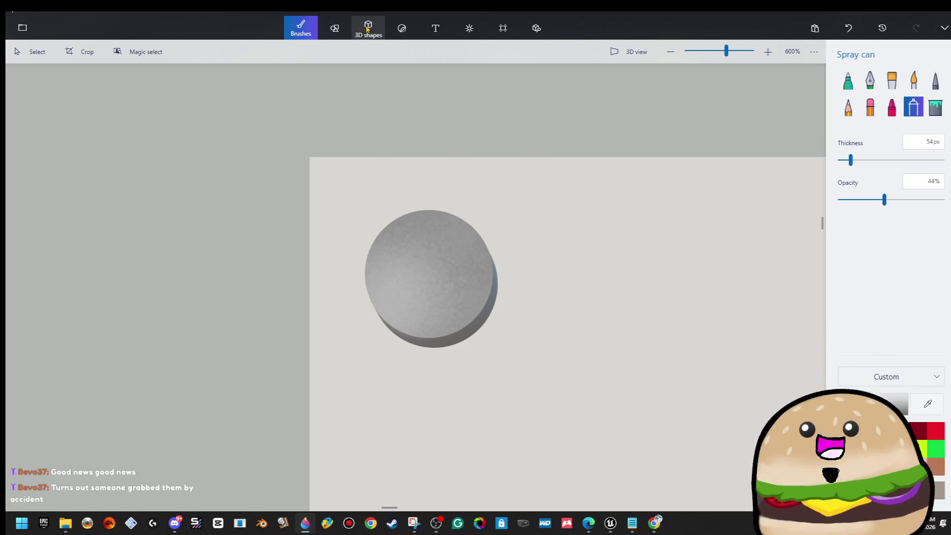
pyautogui.click(345, 33)
pyautogui.click(892, 134)
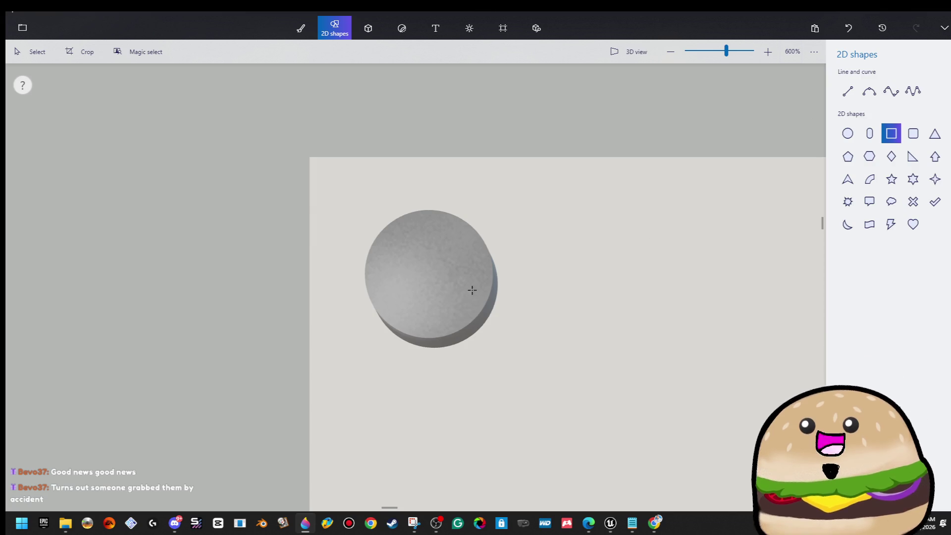
pyautogui.moveTo(425, 312); pyautogui.dragTo(437, 228)
pyautogui.click(500, 170)
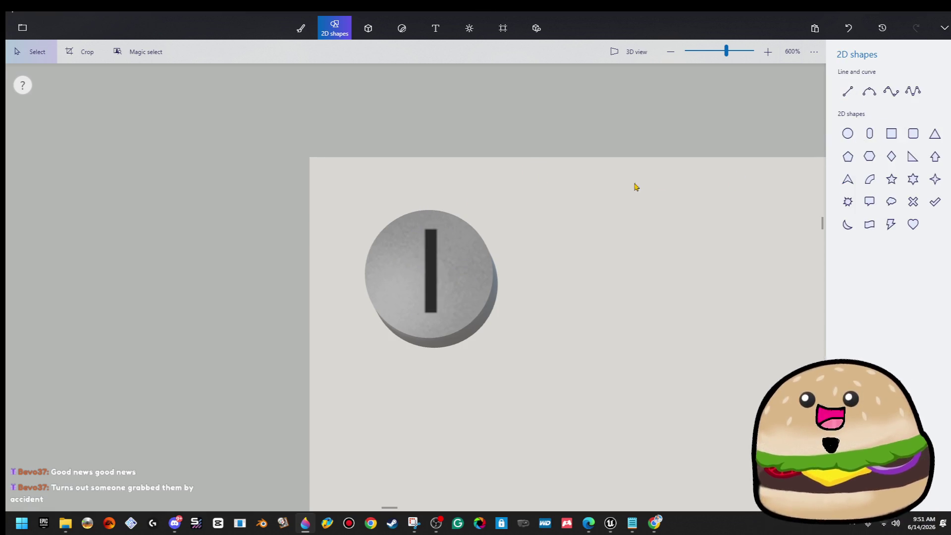
# - Add a horizontal rectangle bar across the circle to complete the plus sign
pyautogui.scroll(2, 632, 185)
pyautogui.click(891, 133)
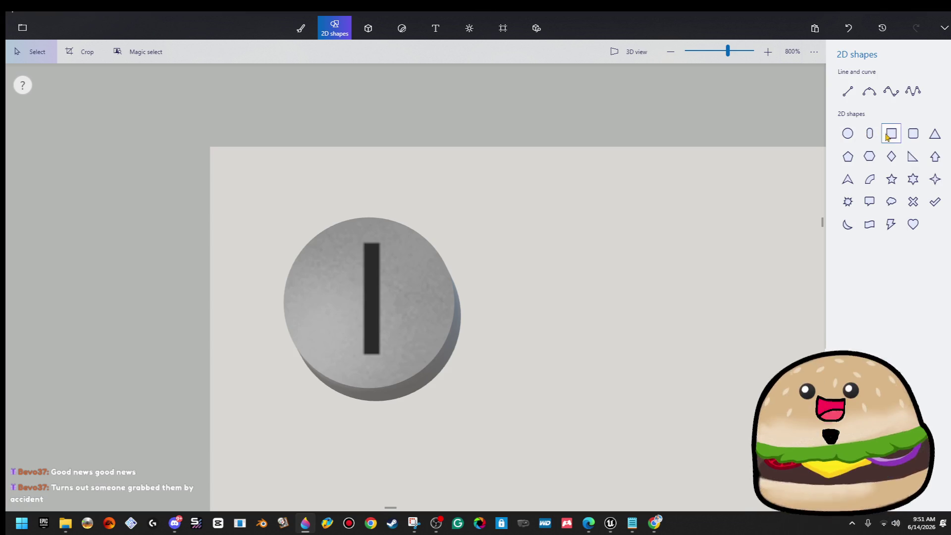
pyautogui.moveTo(308, 292)
pyautogui.mouseDown()
pyautogui.moveTo(437, 308)
pyautogui.moveTo(421, 306)
pyautogui.mouseUp()
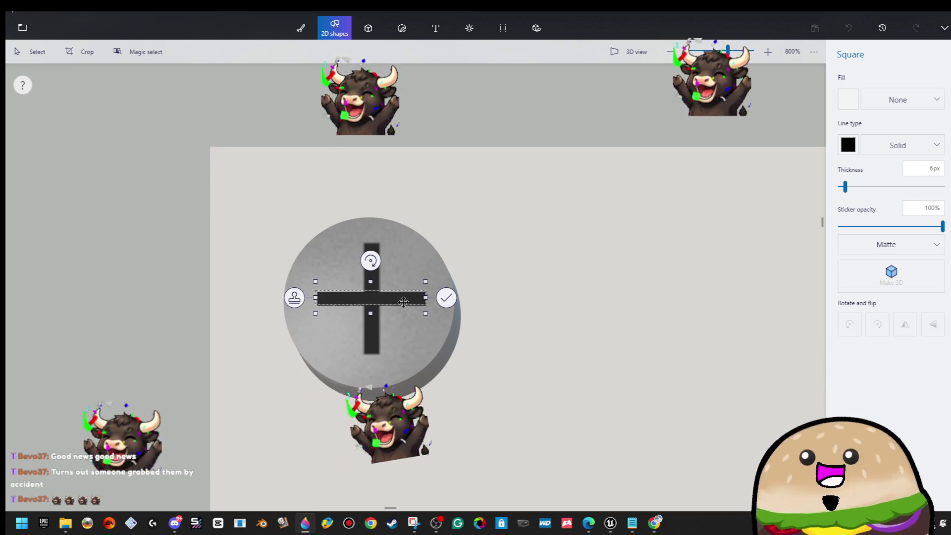
pyautogui.click(497, 263)
pyautogui.scroll(-10, 497, 262)
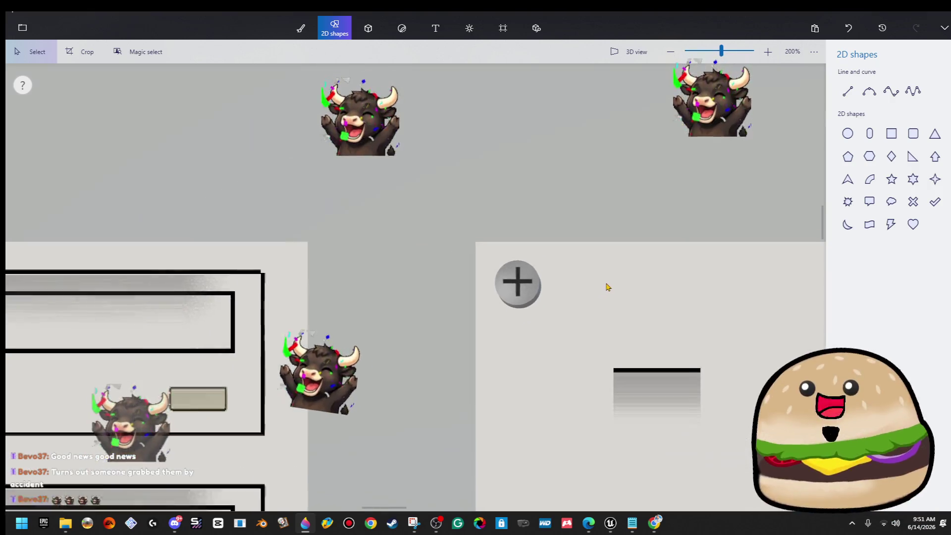
# - Duplicate the top-left plus-screw and move the copy to the side panel's top-right corner
pyautogui.scroll(-3, 609, 284)
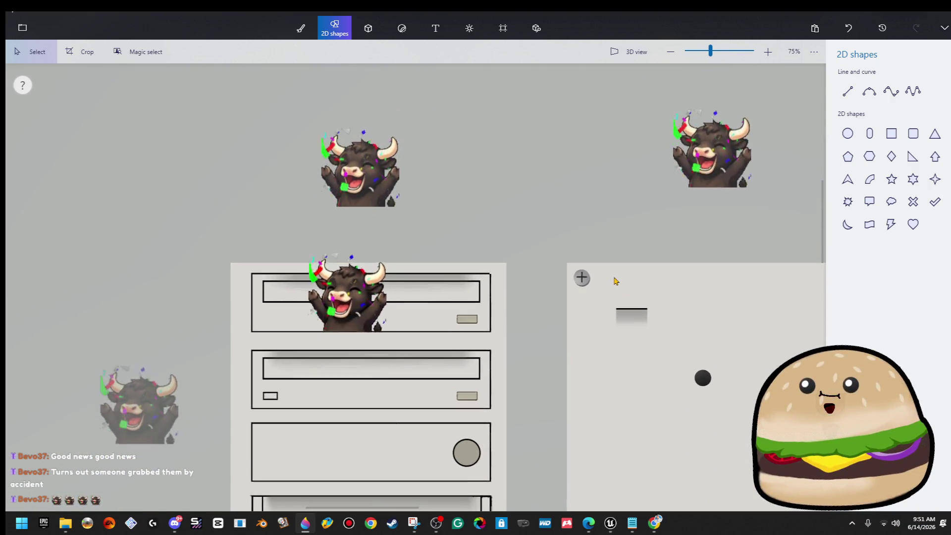
pyautogui.click(571, 277)
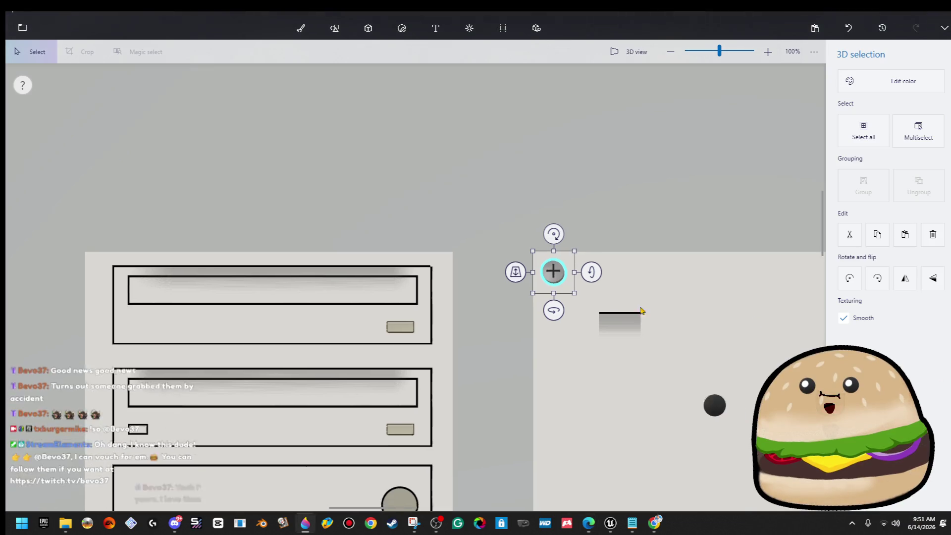
pyautogui.moveTo(641, 310); pyautogui.dragTo(372, 259)
pyautogui.press('Escape')
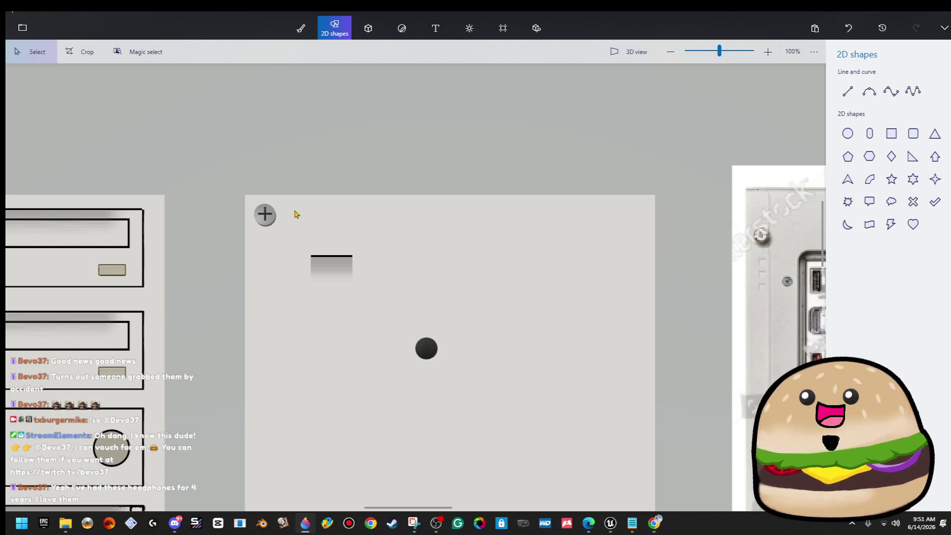
pyautogui.click(267, 221)
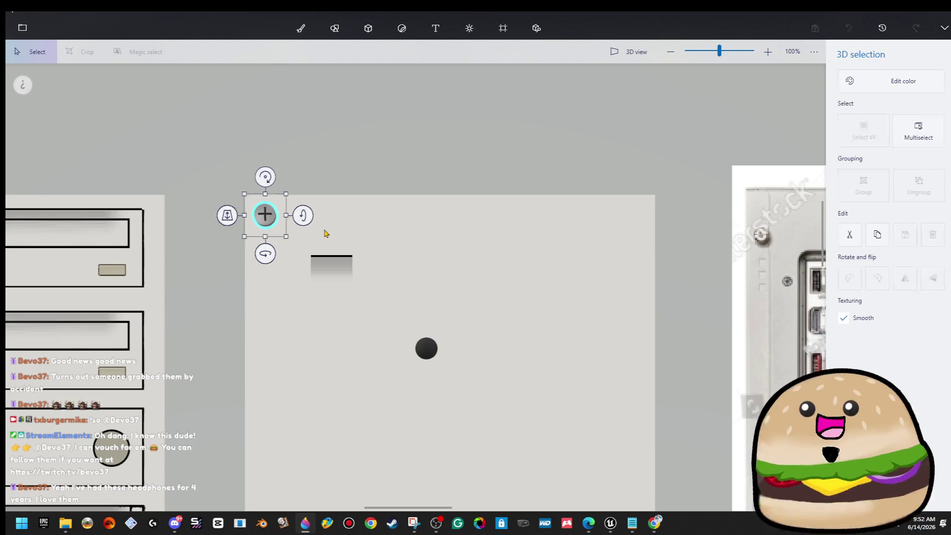
pyautogui.hotkey('ctrl', 'c')
pyautogui.hotkey('ctrl', 'v')
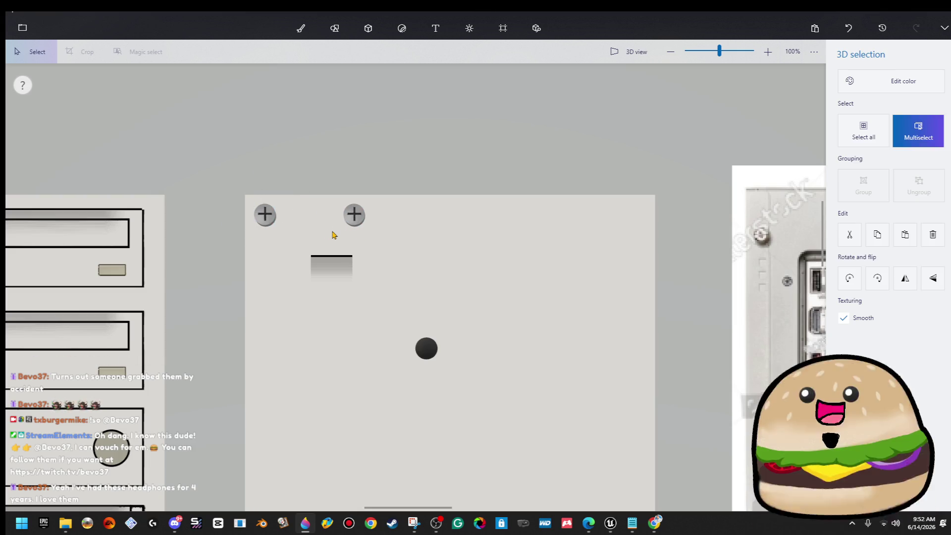
pyautogui.press('Right')
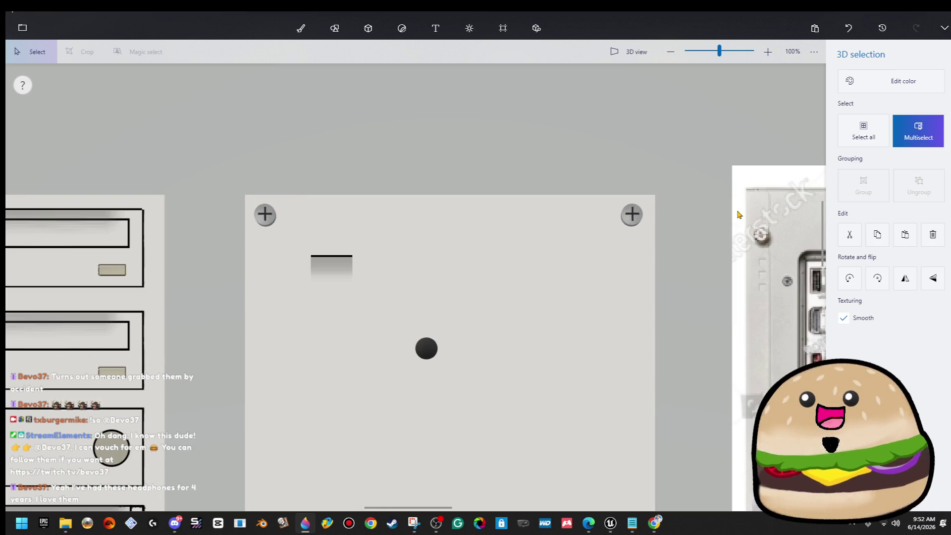
pyautogui.click(701, 154)
# - Duplicate both top plus-screws and move the pair down to the bottom corners
pyautogui.scroll(-2, 698, 157)
pyautogui.moveTo(698, 157); pyautogui.dragTo(357, 220)
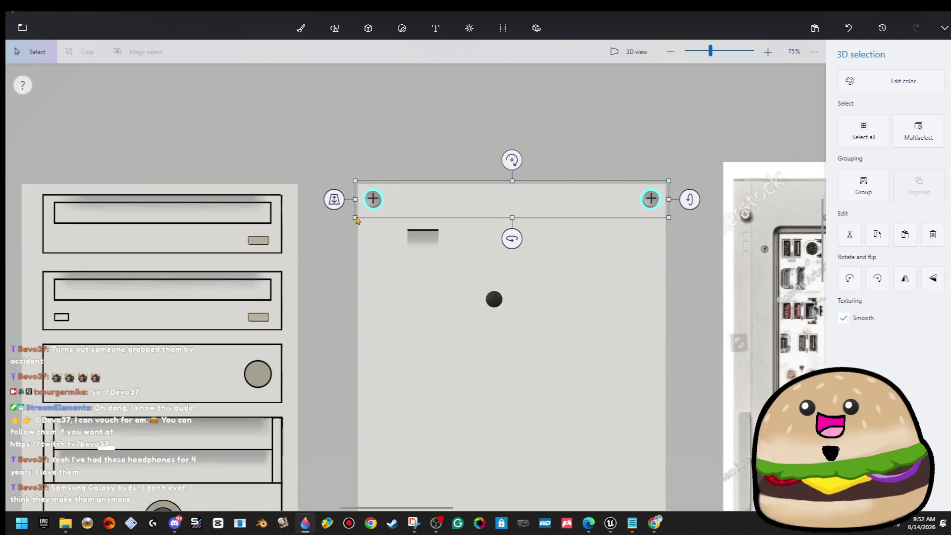
pyautogui.scroll(-2, 430, 352)
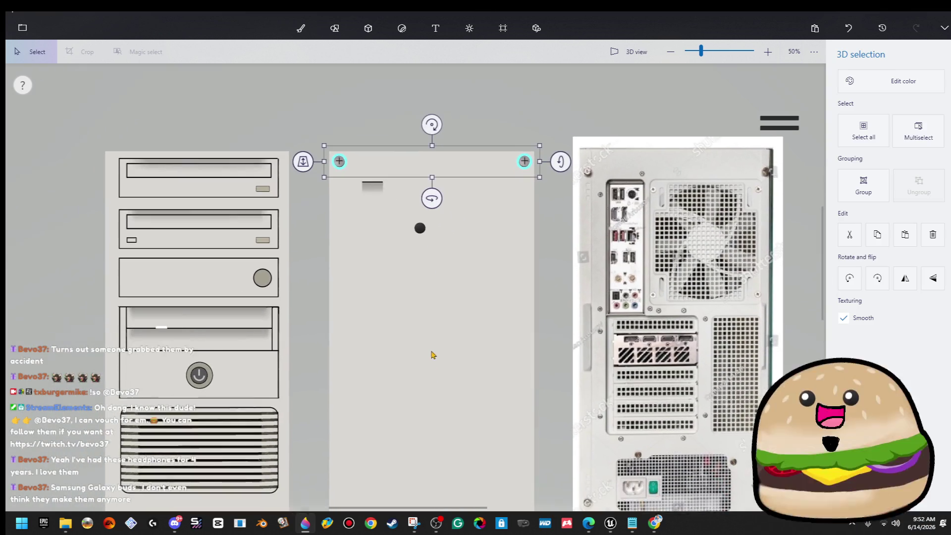
pyautogui.click(430, 353)
pyautogui.hotkey('ctrl', 'z')
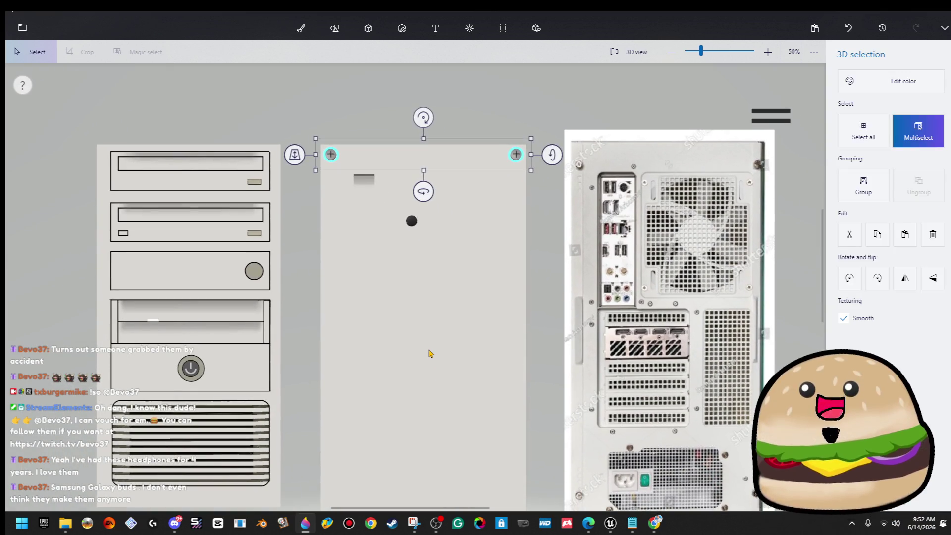
pyautogui.press('Down')
pyautogui.press('Down')
pyautogui.press('Down')
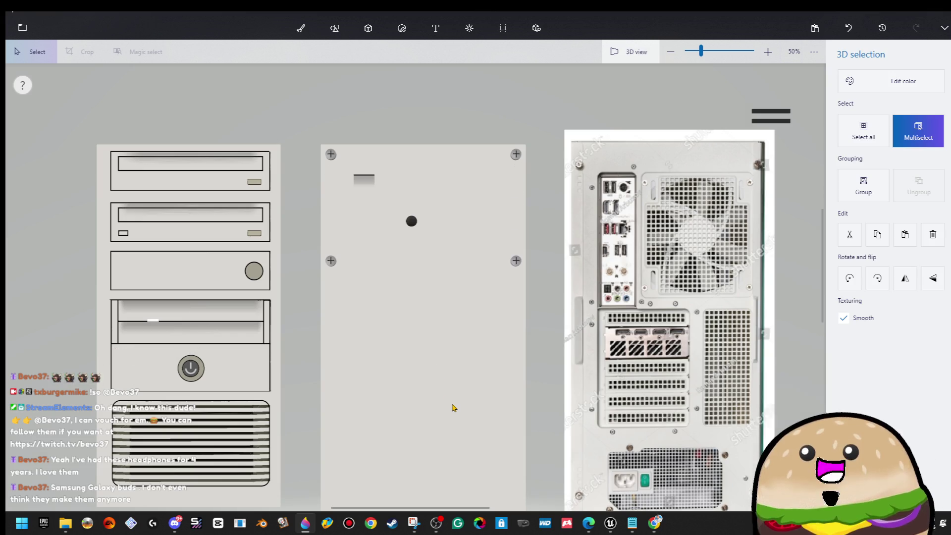
pyautogui.scroll(-2, 480, 402)
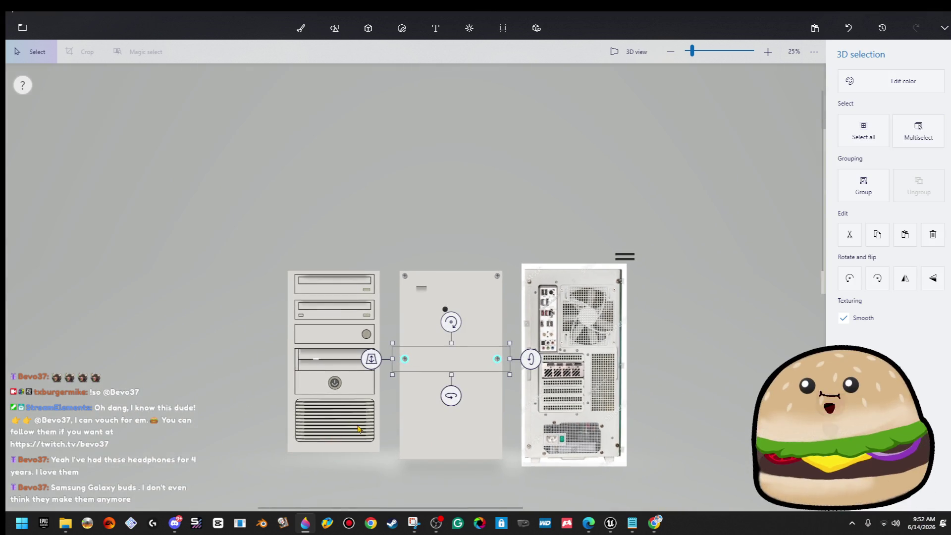
pyautogui.press('Down')
pyautogui.press('Down')
pyautogui.press('Down')
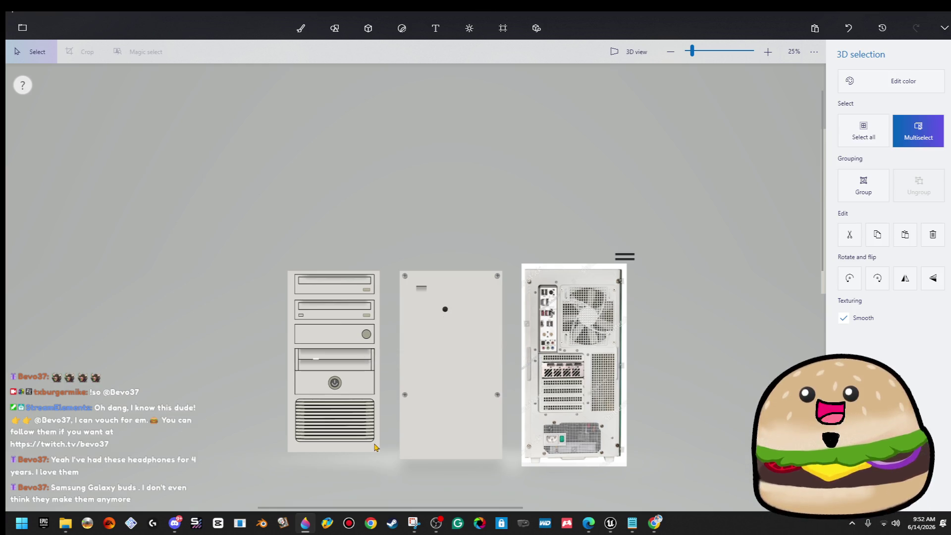
# - Clear the selection and bring the side panel's bottom-right corner into view
pyautogui.click(414, 320)
pyautogui.click(394, 327)
pyautogui.hotkey('ctrl', 'w')
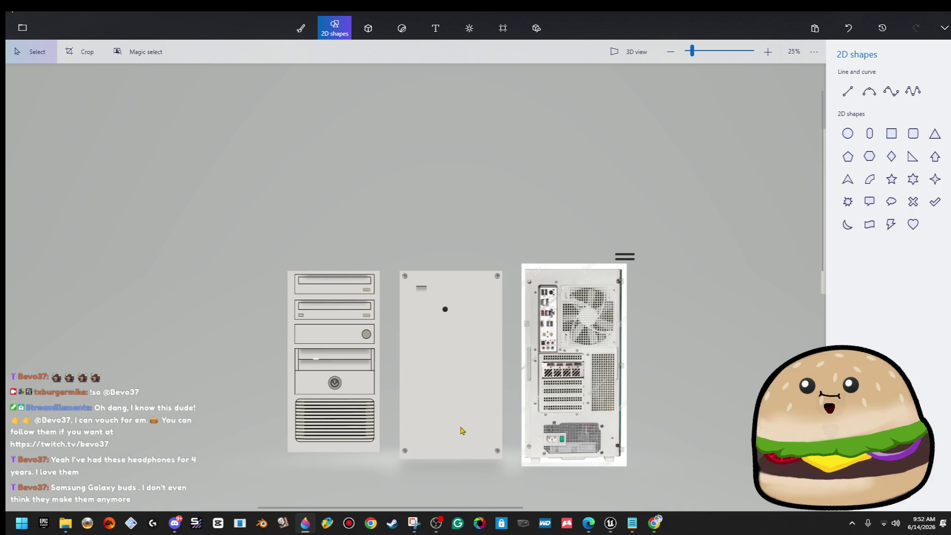
pyautogui.scroll(3, 461, 431)
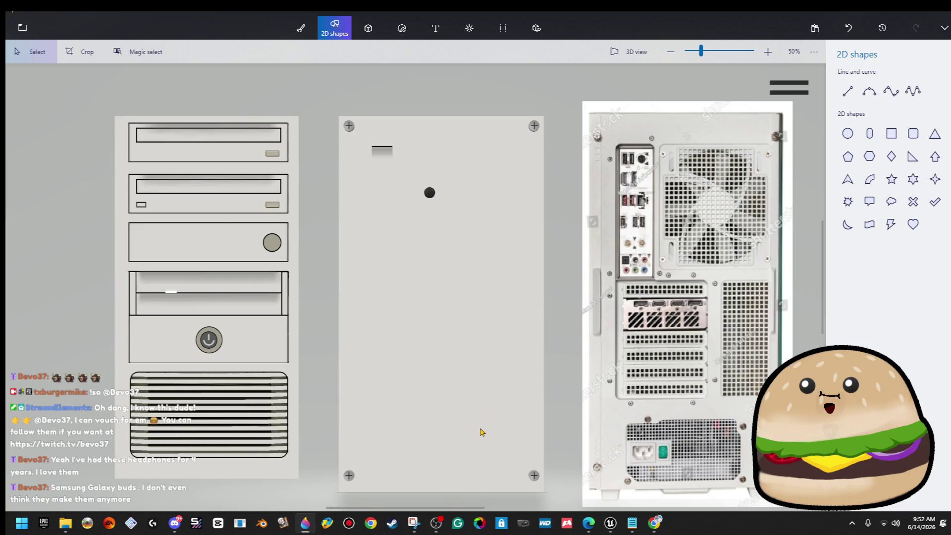
pyautogui.moveTo(481, 432); pyautogui.dragTo(468, 363)
pyautogui.scroll(2, 458, 392)
pyautogui.moveTo(454, 403); pyautogui.dragTo(364, 384)
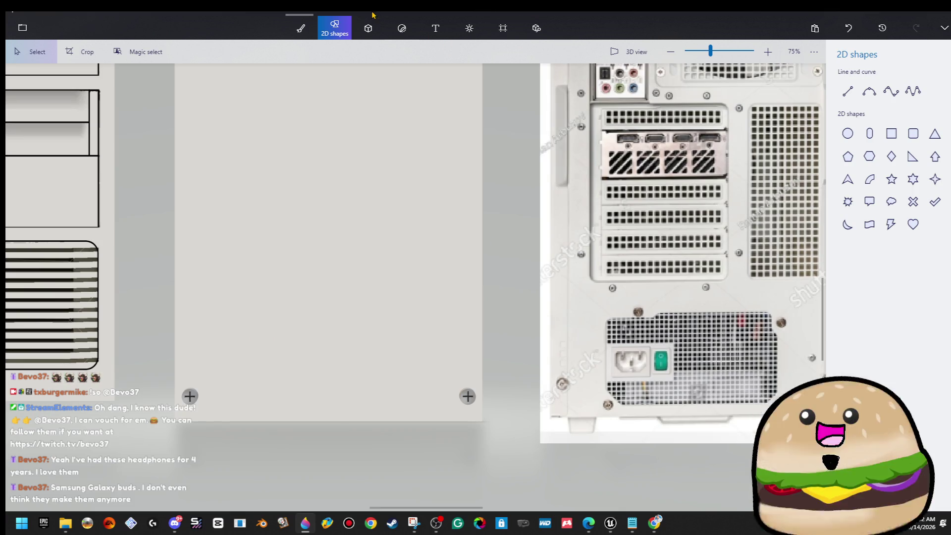
# - Draw a small black cube near the bottom-right screw and shrink it
pyautogui.click(368, 29)
pyautogui.click(848, 165)
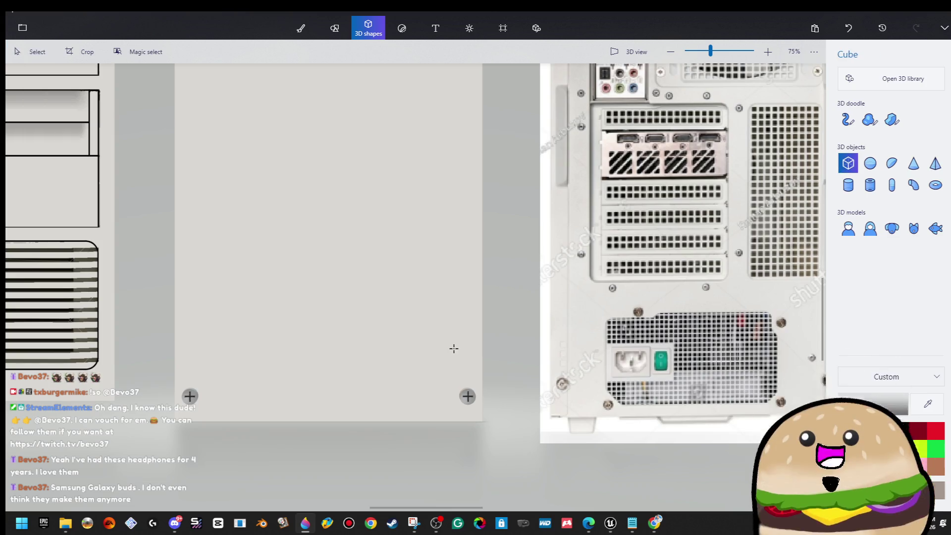
pyautogui.moveTo(460, 375); pyautogui.dragTo(455, 372)
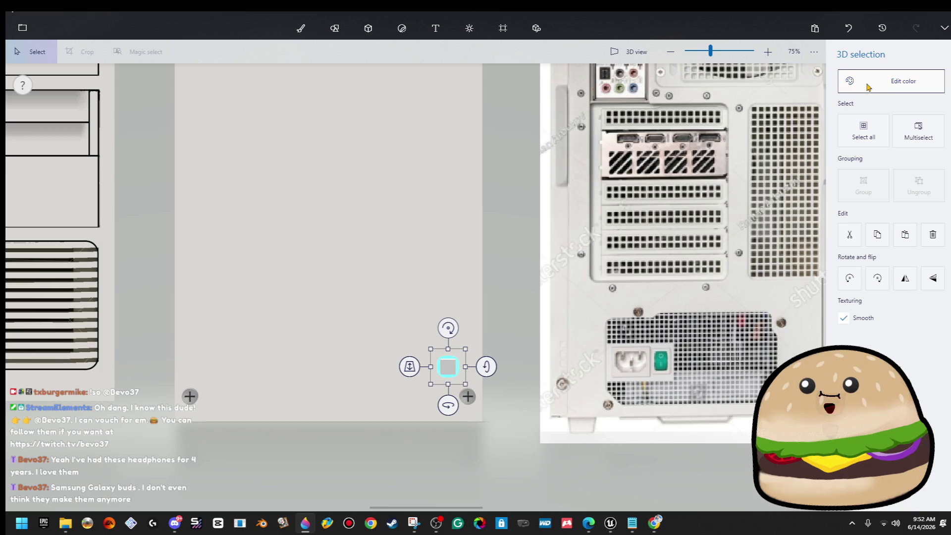
pyautogui.click(868, 87)
pyautogui.click(771, 151)
pyautogui.click(504, 358)
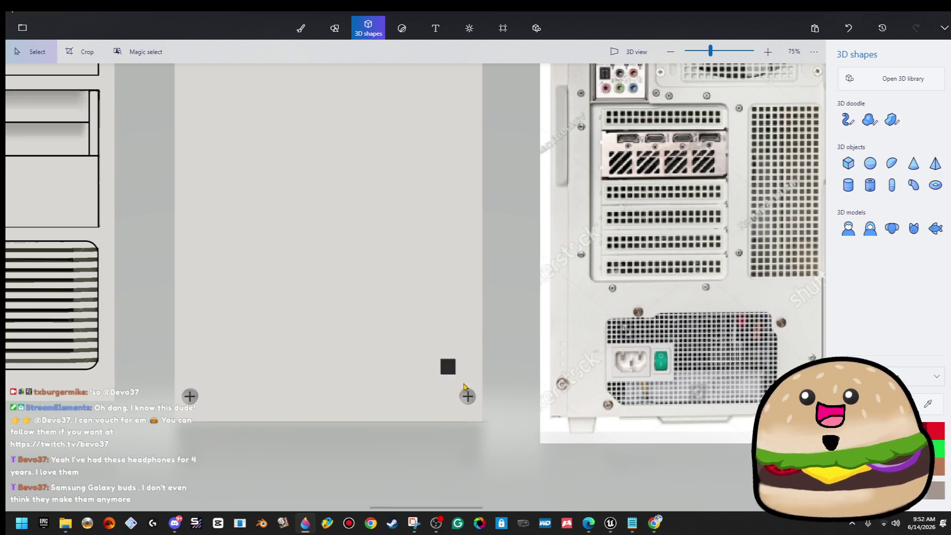
pyautogui.click(453, 371)
pyautogui.moveTo(466, 350); pyautogui.dragTo(458, 349)
pyautogui.keyDown('ctrl'); pyautogui.click(467, 397); pyautogui.keyUp('ctrl')
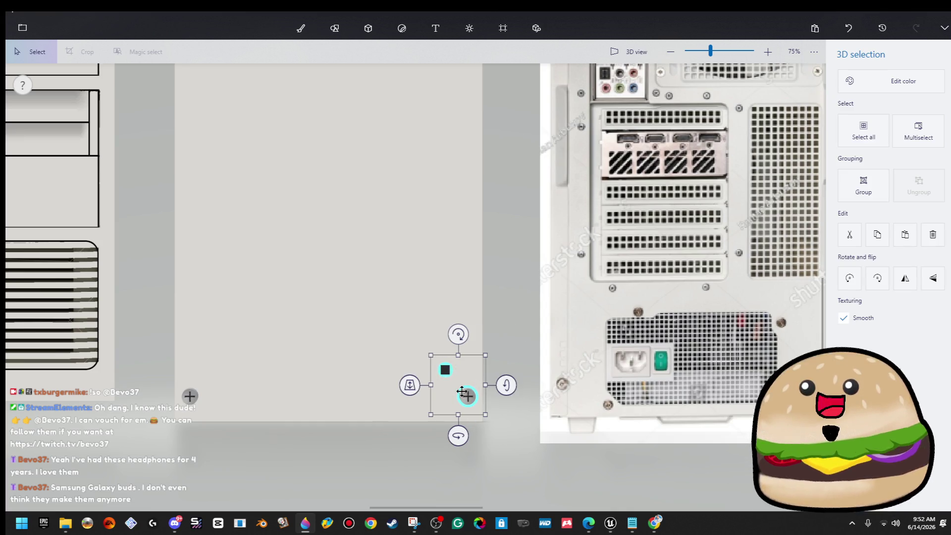
pyautogui.click(512, 290)
pyautogui.click(446, 369)
pyautogui.click(486, 355)
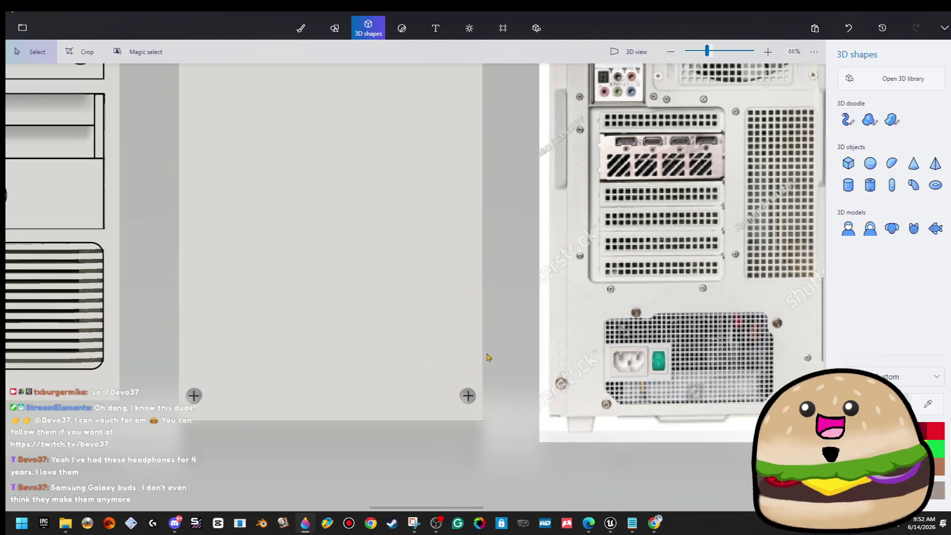
# - Nudge the tower back panel slightly right and down
pyautogui.scroll(-5, 711, 299)
pyautogui.hscroll(5, 712, 299)
pyautogui.scroll(-5, 505, 337)
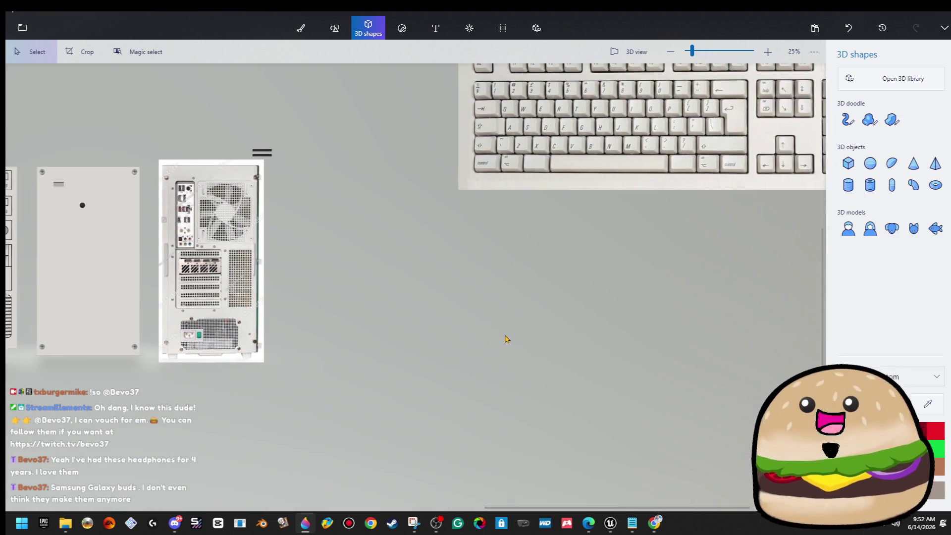
pyautogui.scroll(3, 440, 297)
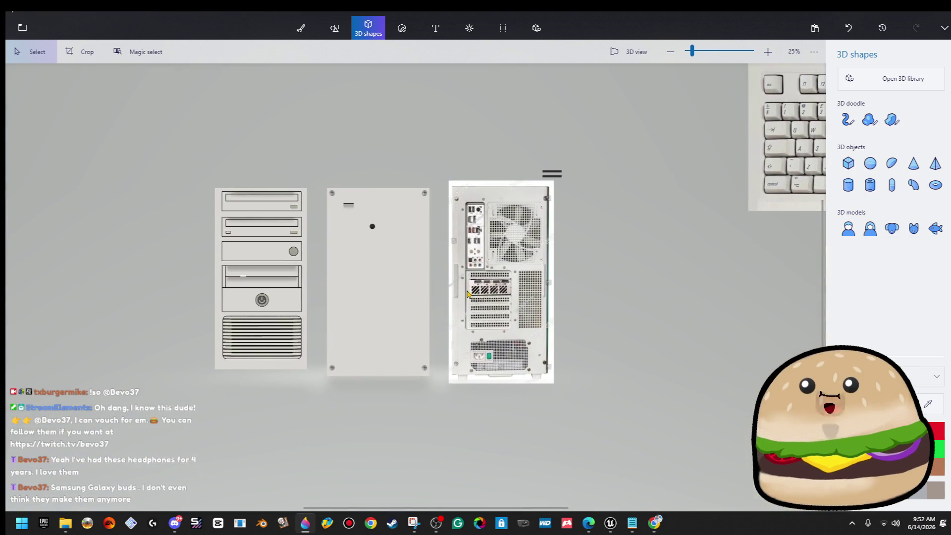
pyautogui.click(475, 292)
pyautogui.moveTo(475, 292)
pyautogui.mouseDown()
pyautogui.moveTo(670, 313)
pyautogui.moveTo(490, 296)
pyautogui.mouseUp()
pyautogui.scroll(5, 400, 375)
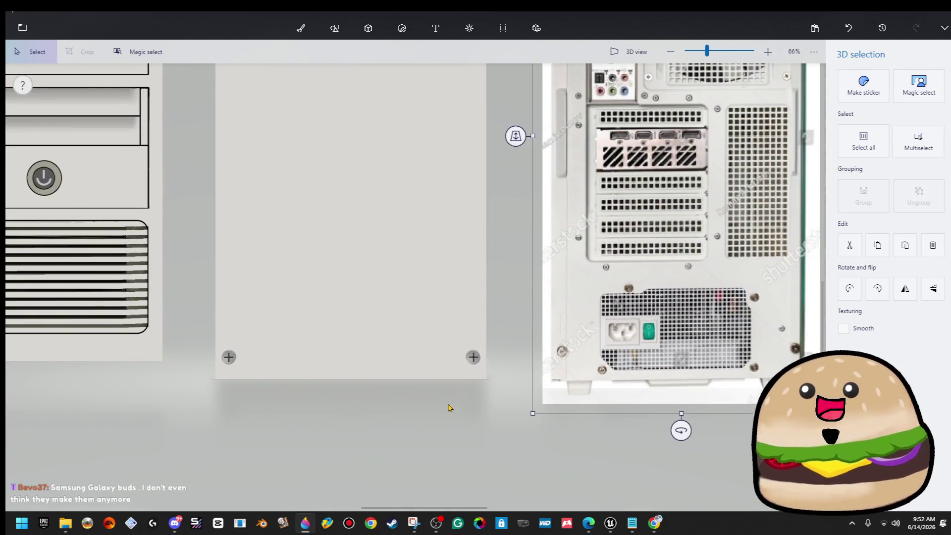
# - Draw a tiny cube on the side panel and copy-paste it into a row of eight
pyautogui.click(531, 417)
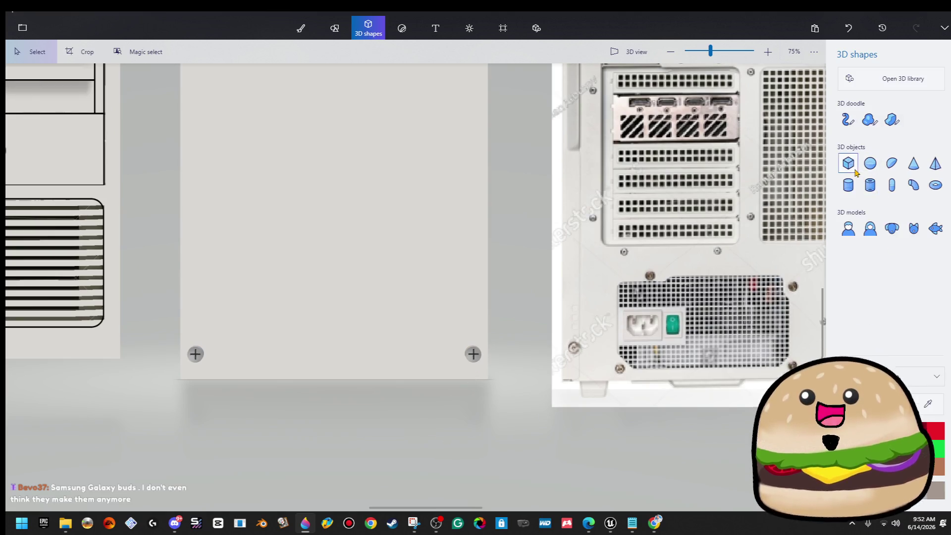
pyautogui.click(848, 163)
pyautogui.scroll(3, 576, 288)
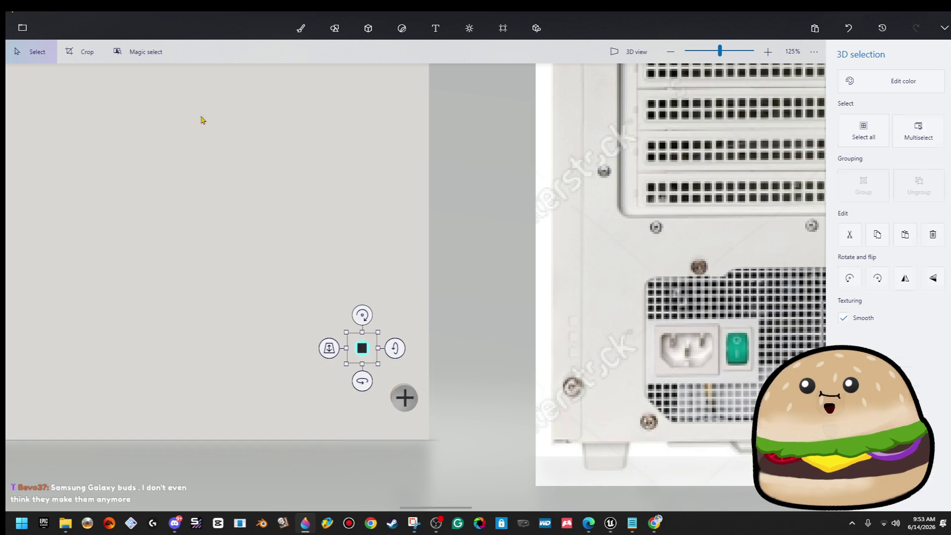
pyautogui.moveTo(387, 334); pyautogui.dragTo(388, 326)
pyautogui.press('ctrl')
pyautogui.press('ctrl')
pyautogui.hotkey('ctrl', 'v')
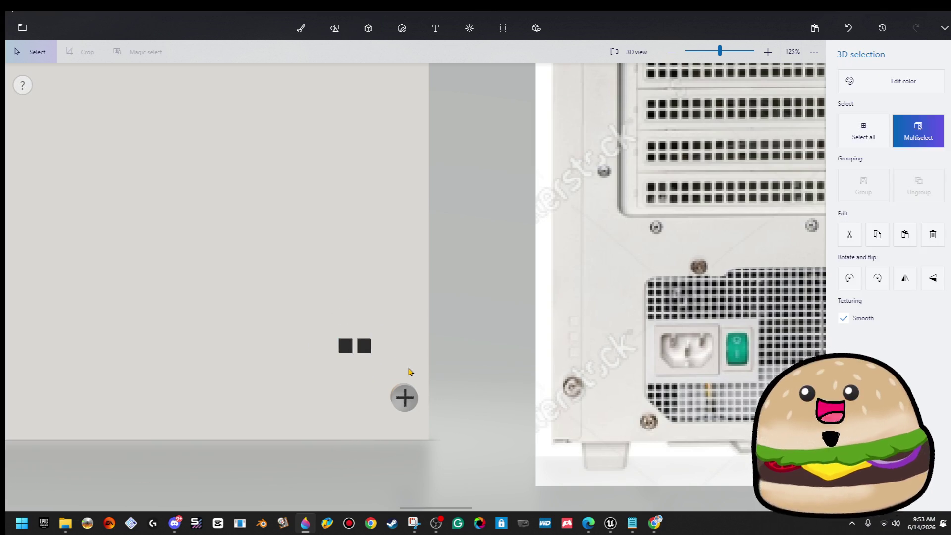
pyautogui.moveTo(409, 314); pyautogui.dragTo(227, 372)
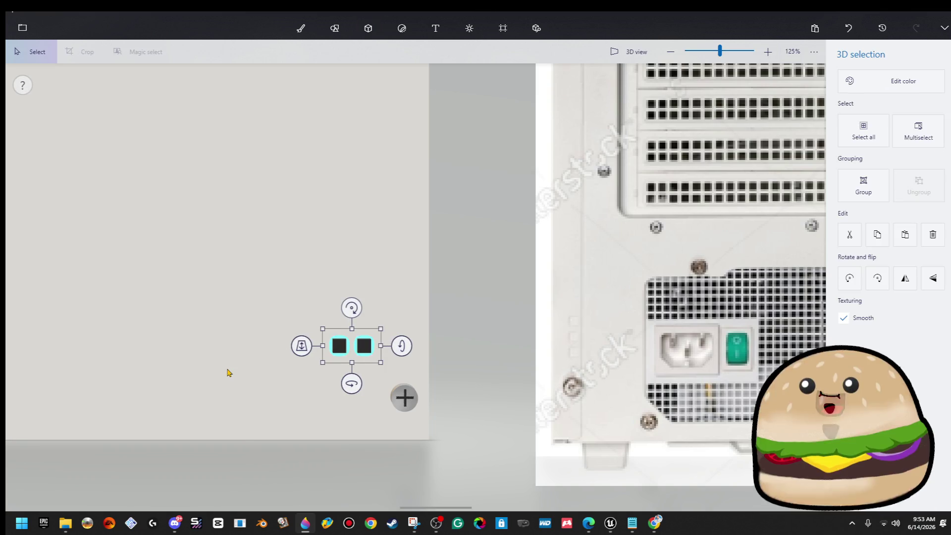
pyautogui.hotkey('ctrl', 'v')
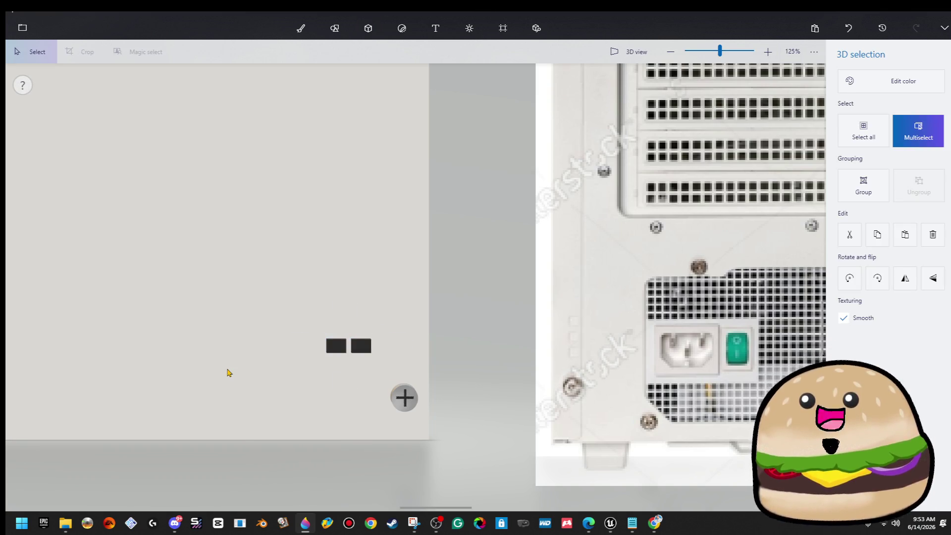
pyautogui.moveTo(265, 284); pyautogui.dragTo(417, 378)
pyautogui.hotkey('ctrl', 'c')
pyautogui.hotkey('ctrl', 'v')
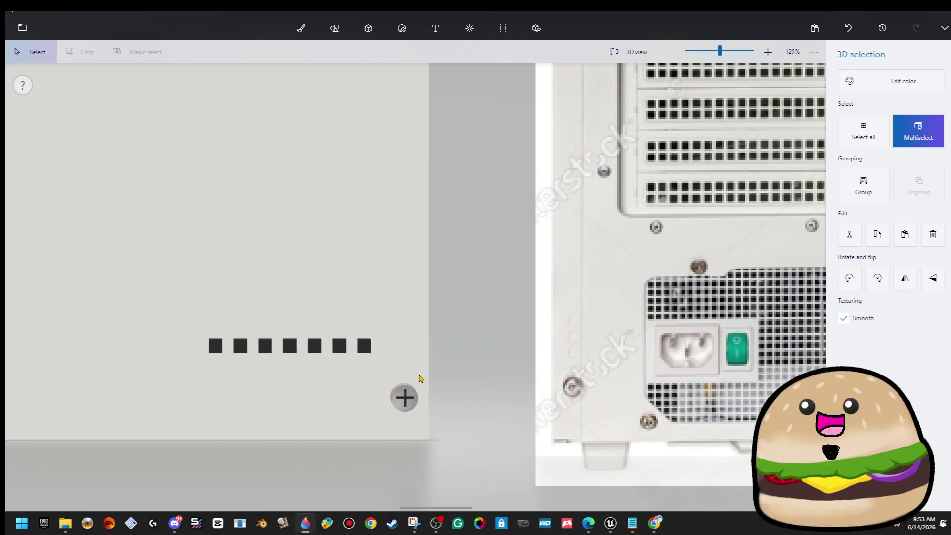
pyautogui.hotkey('ctrl', 'v')
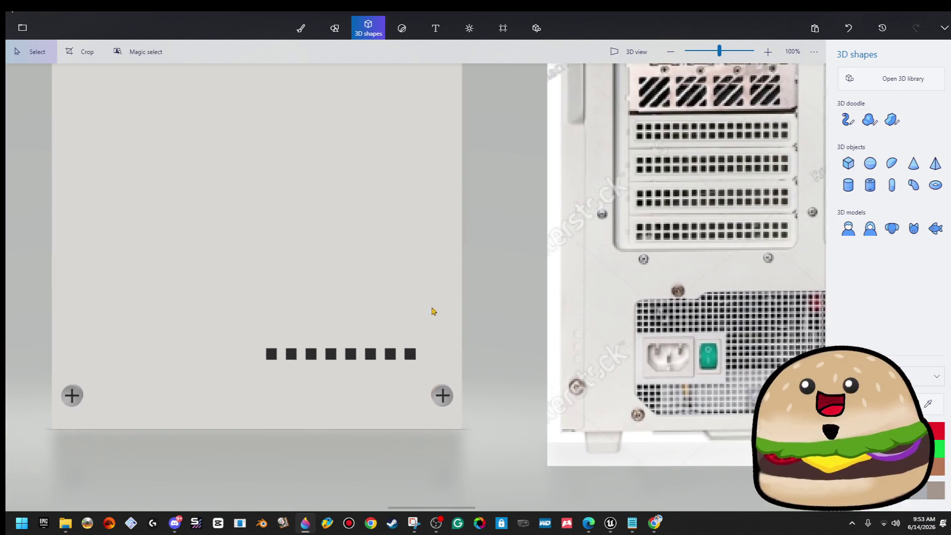
# - Select the eight-cube row and shrink it narrower
pyautogui.scroll(-2, 432, 311)
pyautogui.moveTo(478, 324); pyautogui.dragTo(303, 378)
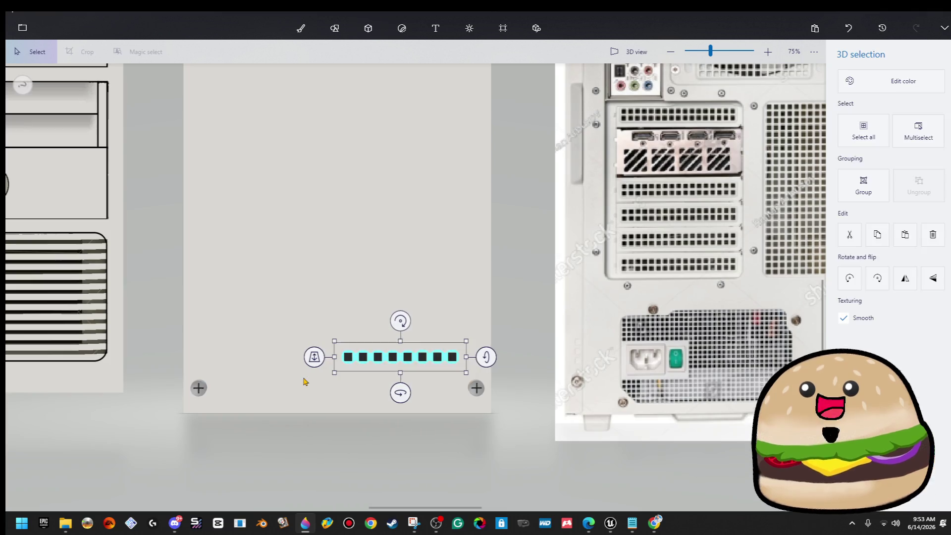
pyautogui.press('ctrl')
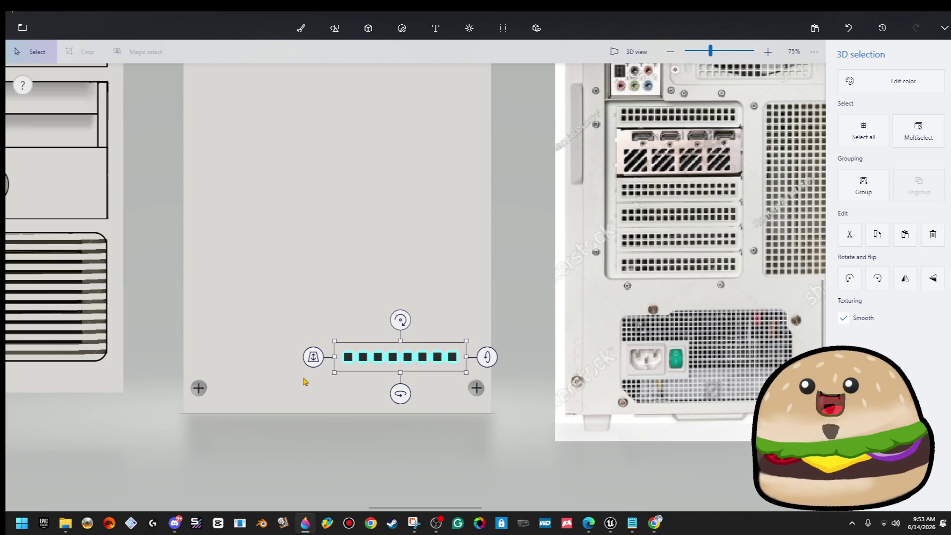
pyautogui.keyDown('ctrl'); pyautogui.click(340, 370); pyautogui.keyUp('ctrl')
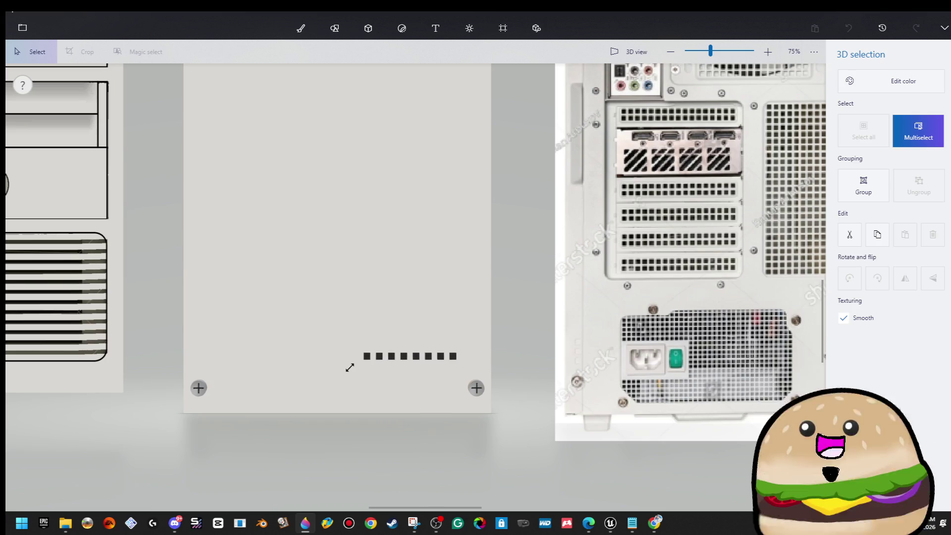
pyautogui.keyDown('ctrl'); pyautogui.click(349, 369); pyautogui.keyUp('ctrl')
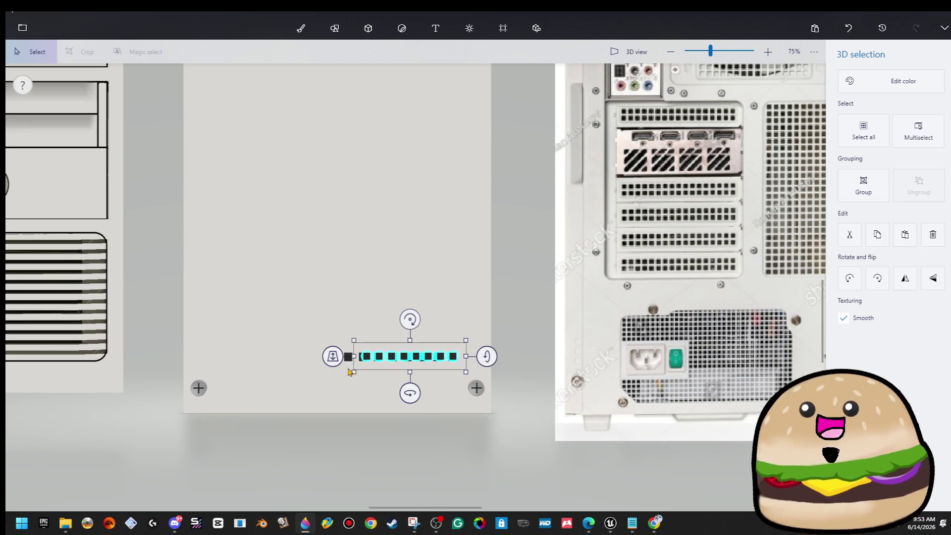
pyautogui.moveTo(329, 314)
pyautogui.mouseDown()
pyautogui.moveTo(510, 408)
pyautogui.moveTo(515, 369)
pyautogui.mouseUp()
pyautogui.moveTo(328, 374); pyautogui.dragTo(357, 371)
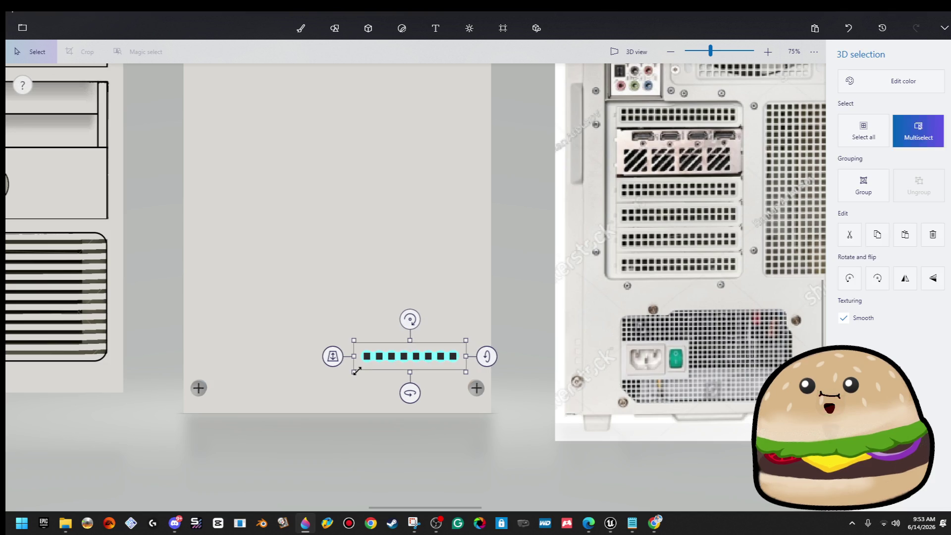
# - Paste a second cube row above, shrink the two-row grid and shift it down-right
pyautogui.hotkey('ctrl', 'c')
pyautogui.hotkey('ctrl', 'v')
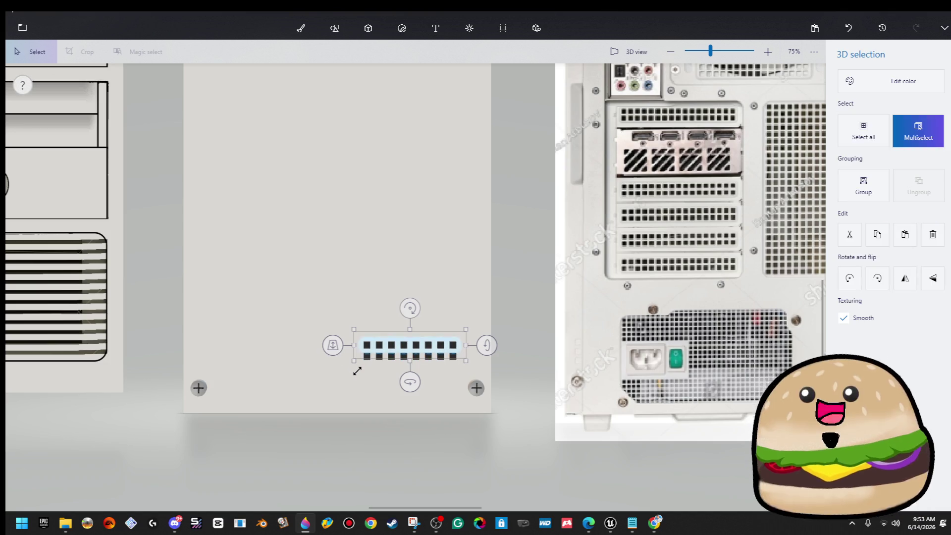
pyautogui.click(342, 360)
pyautogui.moveTo(332, 304)
pyautogui.mouseDown()
pyautogui.moveTo(551, 393)
pyautogui.moveTo(488, 373)
pyautogui.mouseUp()
pyautogui.moveTo(349, 331)
pyautogui.mouseDown()
pyautogui.moveTo(476, 380)
pyautogui.moveTo(471, 370)
pyautogui.moveTo(306, 364)
pyautogui.moveTo(306, 342)
pyautogui.mouseUp()
pyautogui.click(442, 365)
pyautogui.moveTo(398, 360); pyautogui.dragTo(405, 367)
pyautogui.click(371, 294)
pyautogui.scroll(-1, 372, 292)
pyautogui.moveTo(366, 326); pyautogui.dragTo(456, 369)
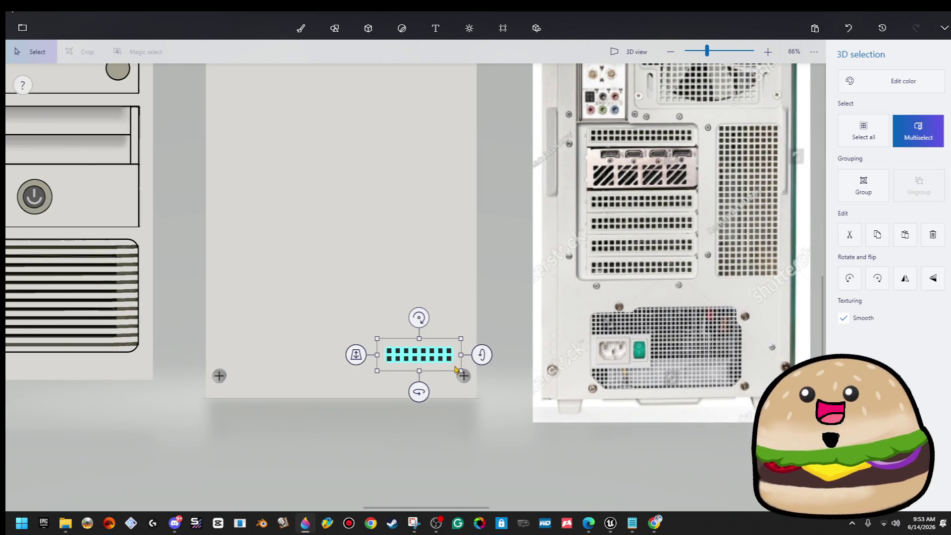
# - Paste extra rows and copies of the vent grid to make it taller and wider leftward
pyautogui.click(456, 369)
pyautogui.click(454, 365)
pyautogui.keyDown('ctrl'); pyautogui.click(474, 380); pyautogui.keyUp('ctrl')
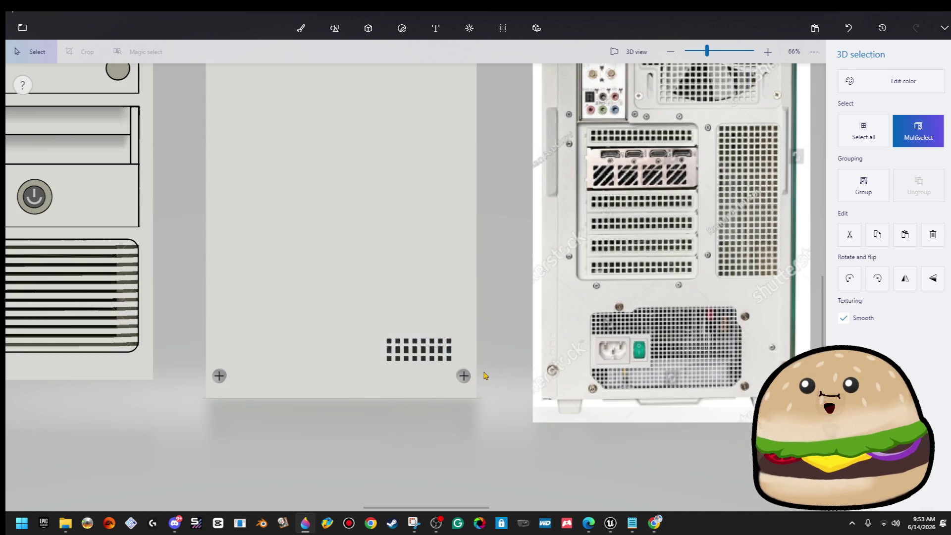
pyautogui.click(419, 346)
pyautogui.moveTo(308, 302)
pyautogui.mouseDown()
pyautogui.moveTo(362, 343)
pyautogui.moveTo(466, 368)
pyautogui.mouseUp()
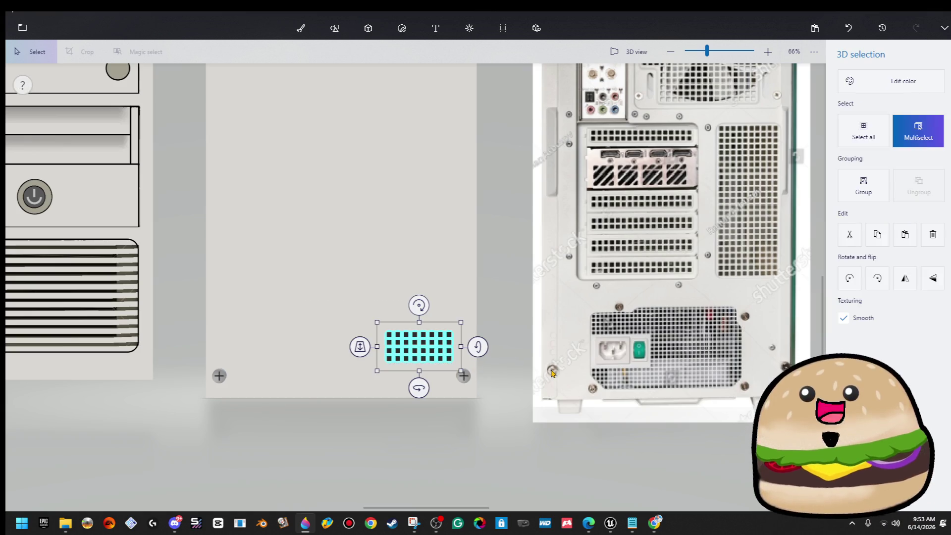
pyautogui.press('Escape')
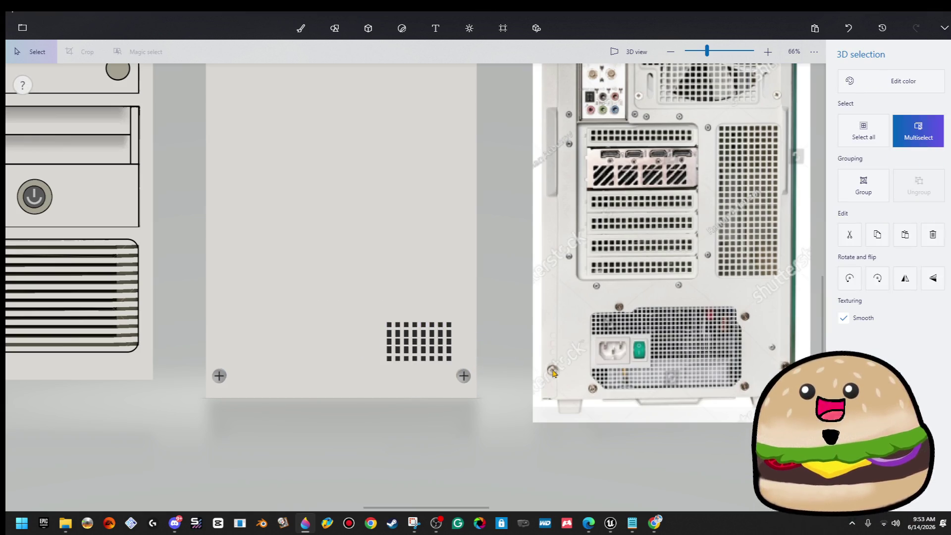
pyautogui.click(512, 351)
pyautogui.moveTo(326, 251); pyautogui.dragTo(461, 375)
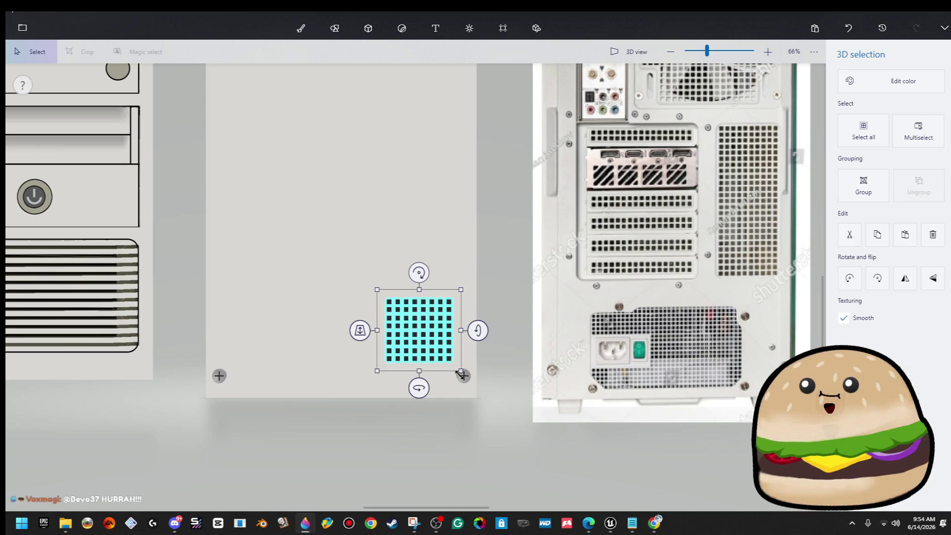
pyautogui.press('ctrl')
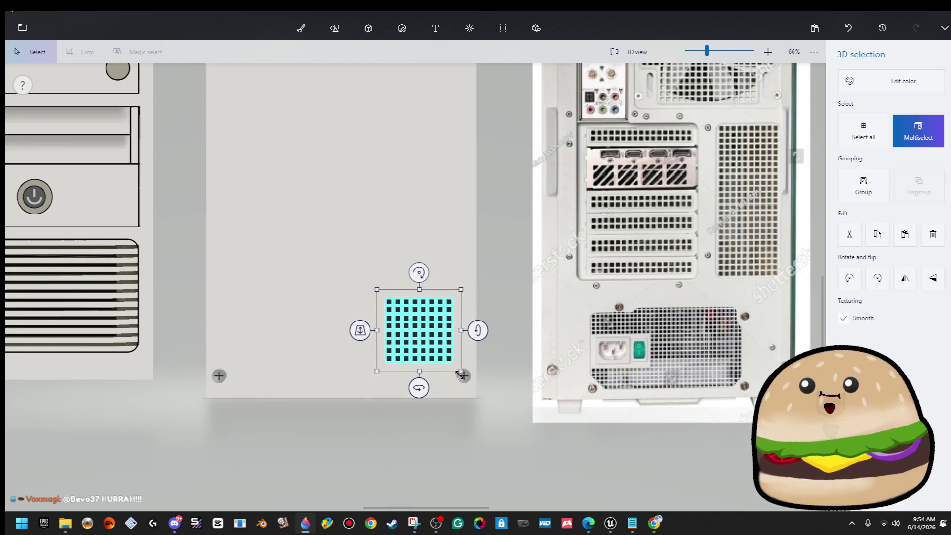
pyautogui.click(507, 302)
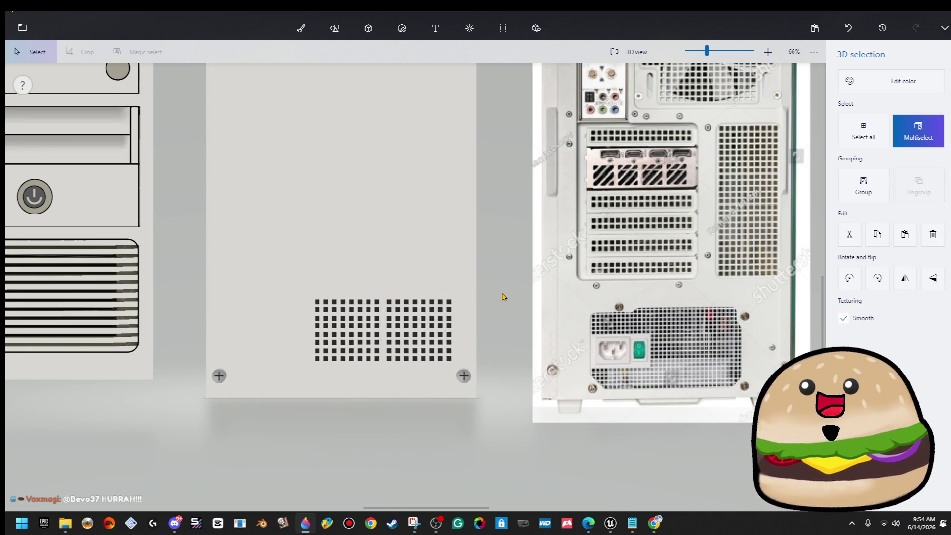
pyautogui.moveTo(285, 264)
pyautogui.mouseDown()
pyautogui.moveTo(471, 382)
pyautogui.moveTo(461, 369)
pyautogui.mouseUp()
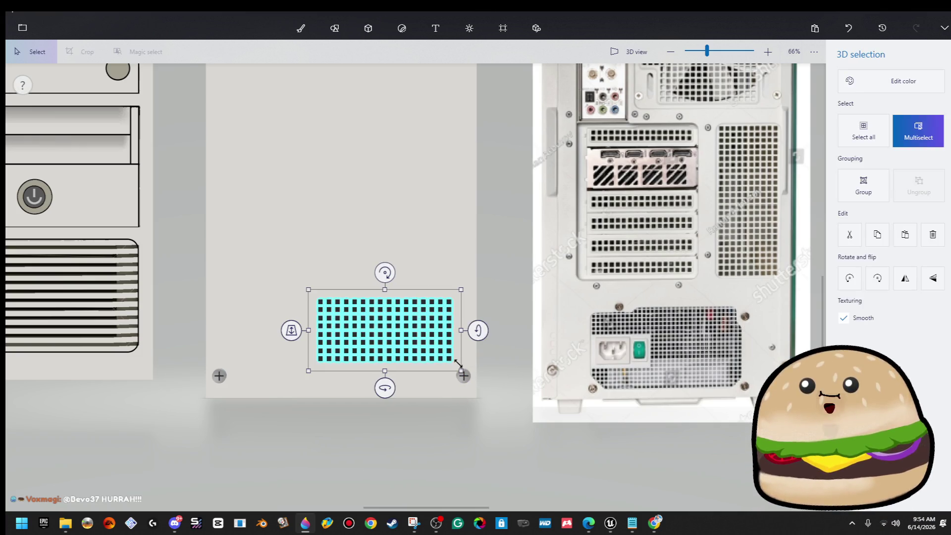
pyautogui.click(446, 299)
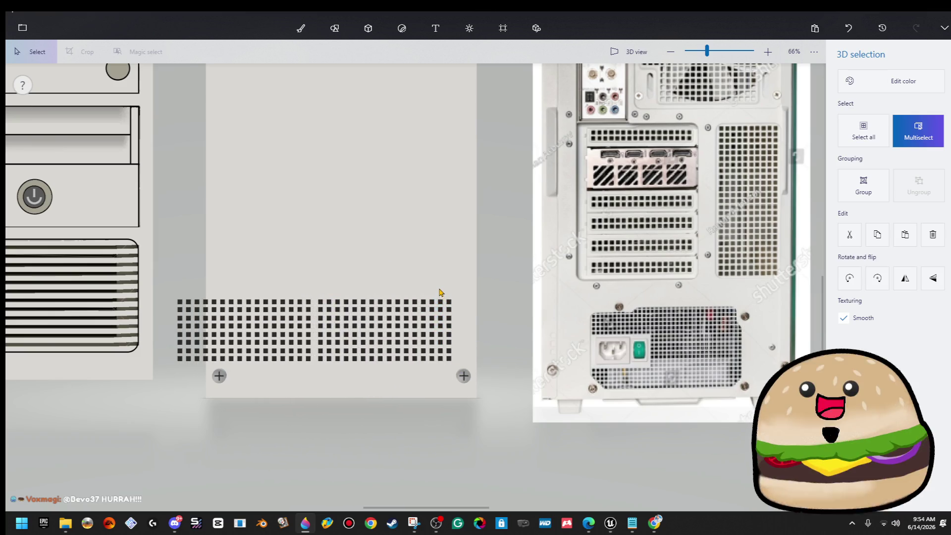
# - Delete the part of the vent grid overhanging the panel's left edge
pyautogui.click(368, 28)
pyautogui.moveTo(164, 288); pyautogui.dragTo(248, 371)
pyautogui.press('Delete')
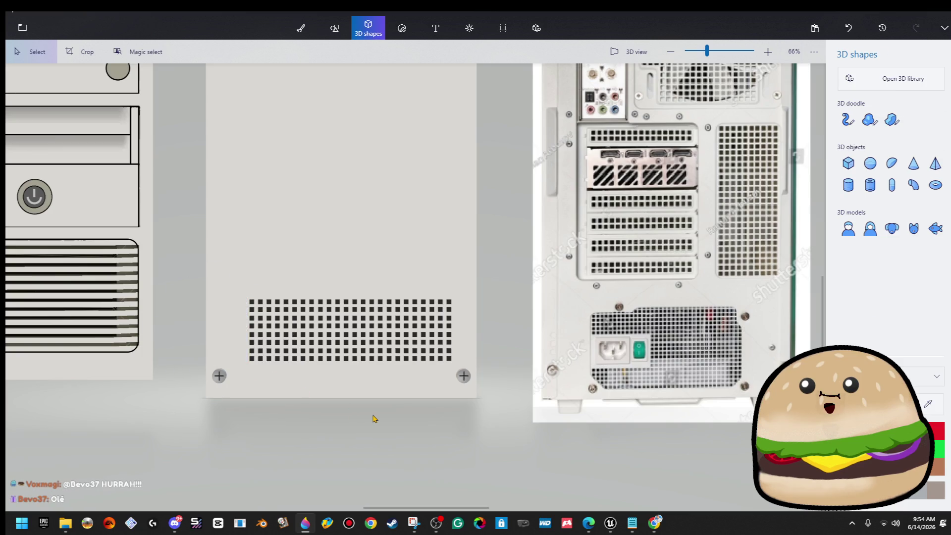
pyautogui.hotkey('ctrl', 'z')
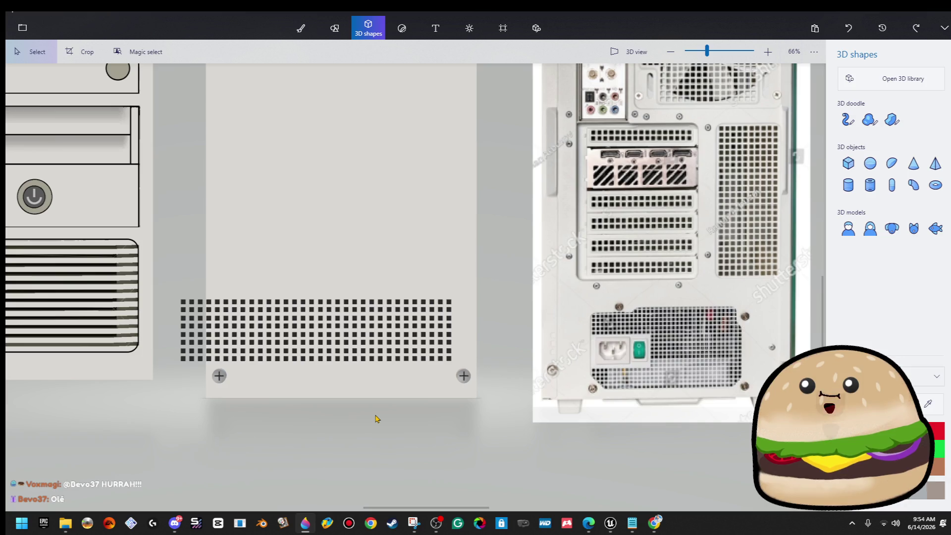
pyautogui.moveTo(170, 281)
pyautogui.mouseDown()
pyautogui.moveTo(223, 368)
pyautogui.moveTo(251, 365)
pyautogui.mouseUp()
pyautogui.press('Delete')
pyautogui.scroll(-2, 413, 392)
pyautogui.scroll(-1, 414, 392)
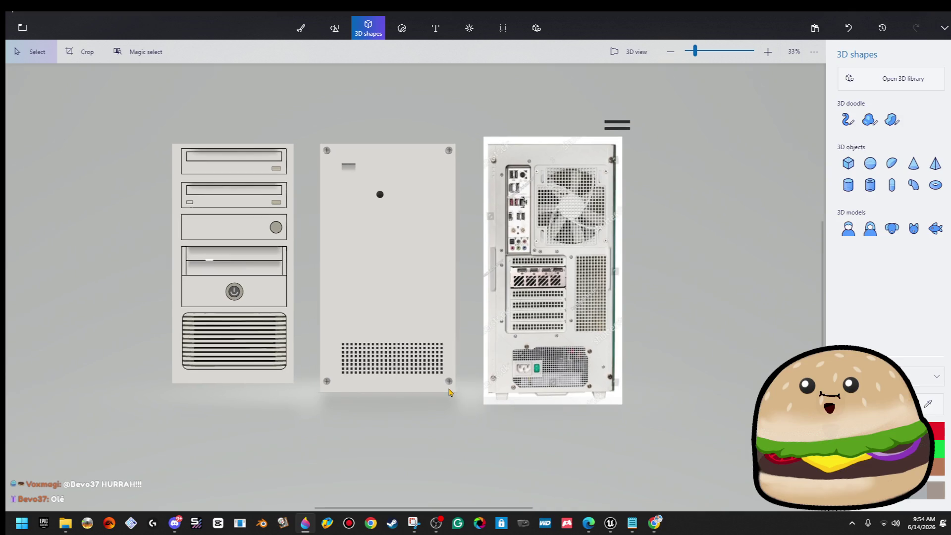
# - Duplicate the bottom vent grid, rotate the copy 90° upright and move it up the right edge
pyautogui.click(436, 364)
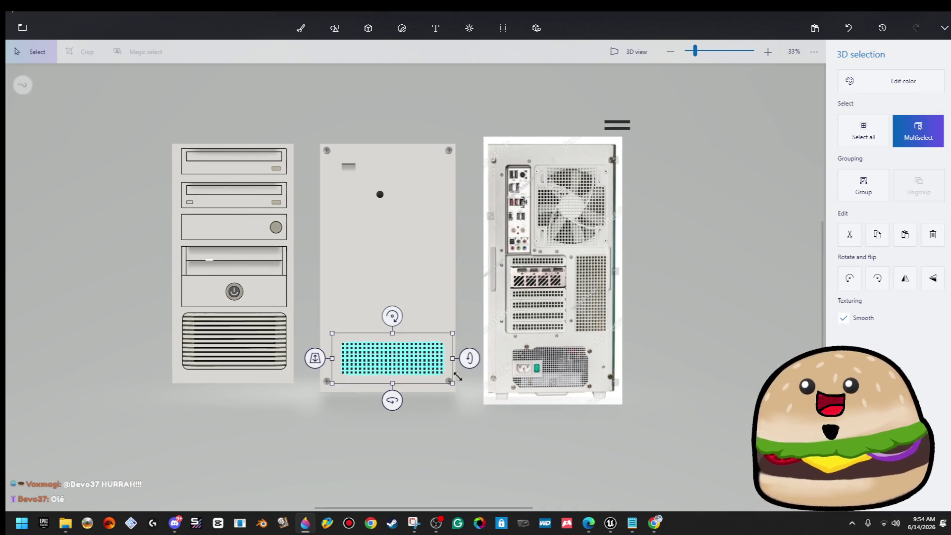
pyautogui.click(503, 410)
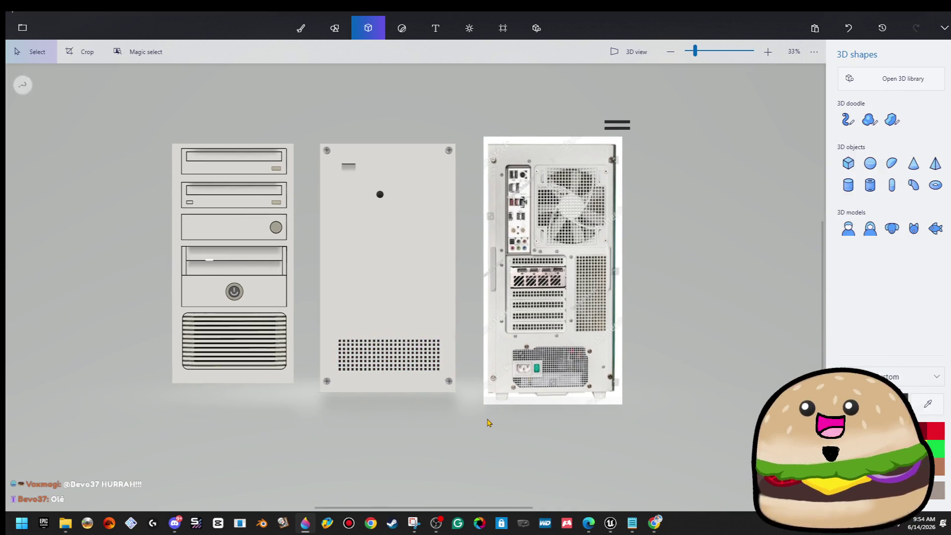
pyautogui.scroll(2, 423, 373)
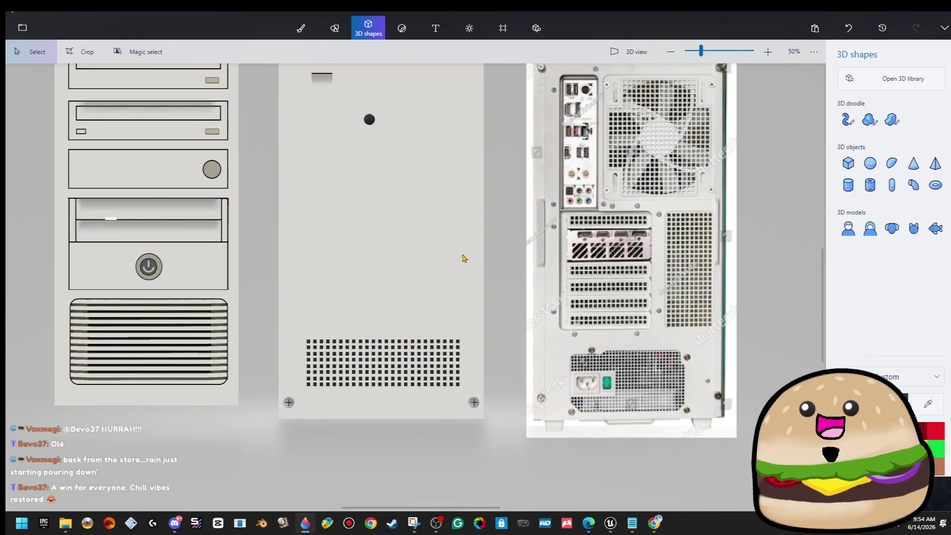
pyautogui.hotkey('ctrl', 'a')
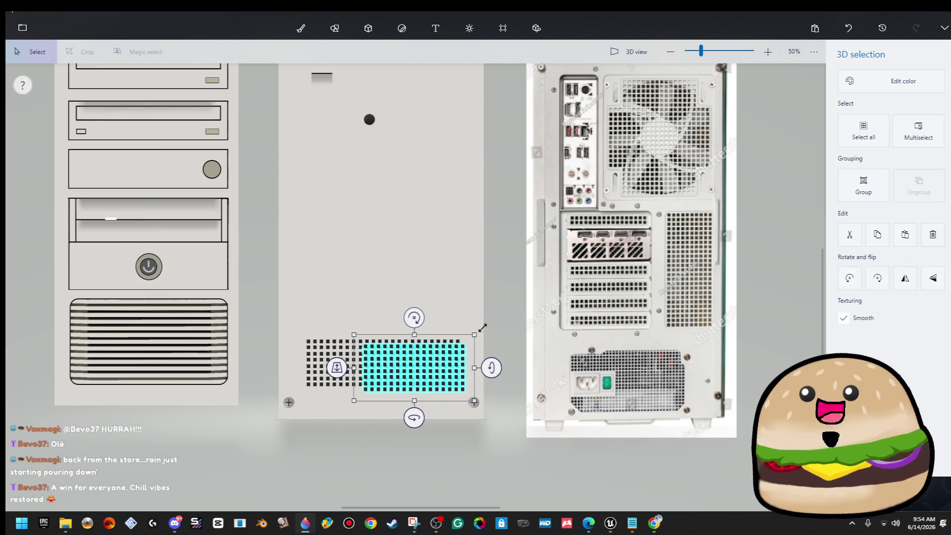
pyautogui.press('Delete')
pyautogui.moveTo(474, 321)
pyautogui.mouseDown()
pyautogui.moveTo(323, 409)
pyautogui.moveTo(297, 393)
pyautogui.mouseUp()
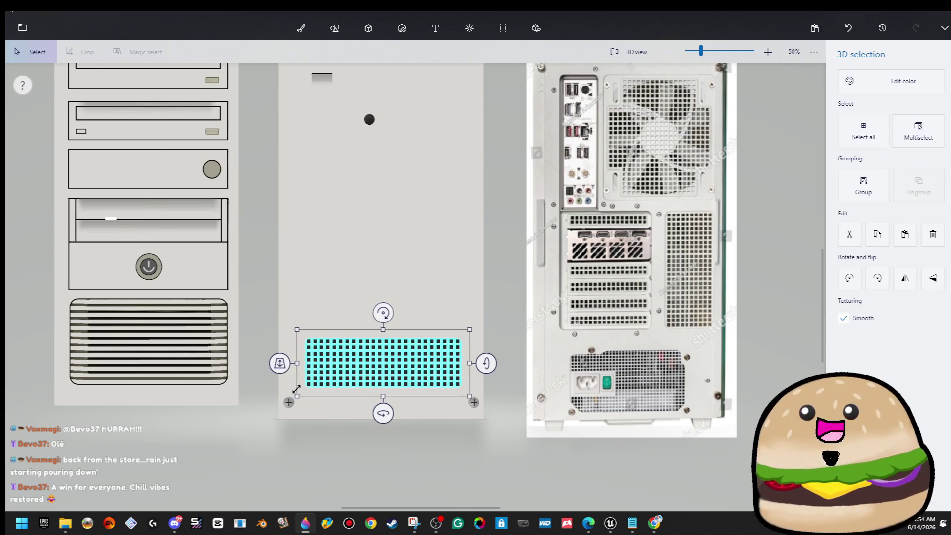
pyautogui.press('ctrl')
pyautogui.moveTo(392, 313)
pyautogui.mouseDown()
pyautogui.moveTo(416, 328)
pyautogui.moveTo(432, 363)
pyautogui.moveTo(420, 345)
pyautogui.moveTo(448, 258)
pyautogui.moveTo(440, 283)
pyautogui.mouseUp()
pyautogui.hotkey('ctrl', 'Up')
pyautogui.hotkey('ctrl', 'Up')
pyautogui.click(490, 353)
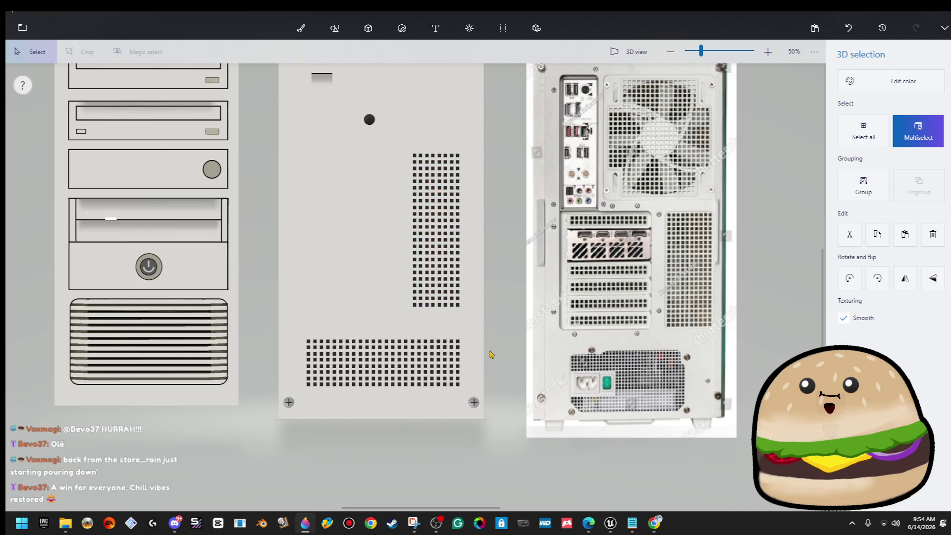
pyautogui.hotkey('ctrl', 'shift', '3')
pyautogui.scroll(1, 479, 356)
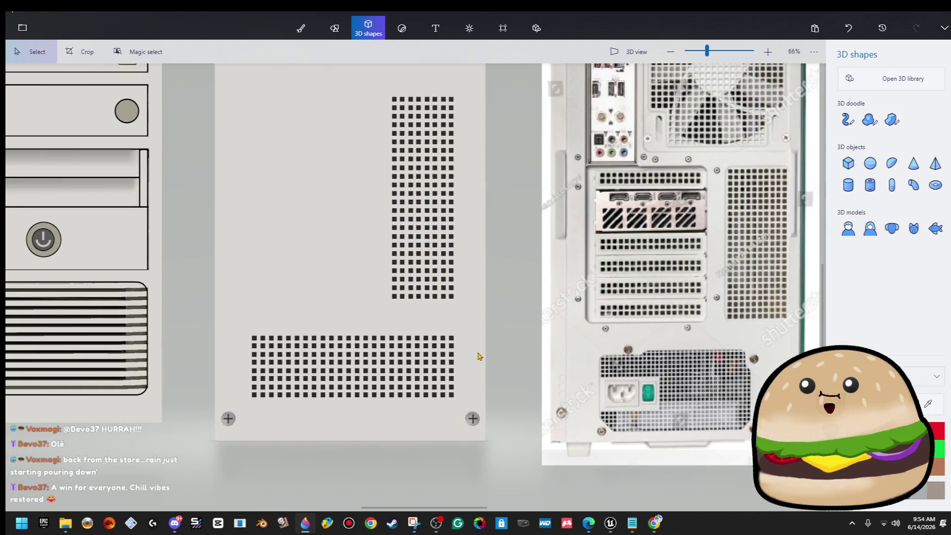
# - Delete vent squares from the left of the grid's top rows so they step in
pyautogui.scroll(1, 479, 356)
pyautogui.moveTo(132, 313)
pyautogui.mouseDown()
pyautogui.moveTo(288, 347)
pyautogui.moveTo(256, 348)
pyautogui.moveTo(263, 354)
pyautogui.mouseUp()
pyautogui.press('Delete')
pyautogui.moveTo(247, 316)
pyautogui.mouseDown()
pyautogui.moveTo(304, 332)
pyautogui.moveTo(288, 337)
pyautogui.mouseUp()
pyautogui.press('Delete')
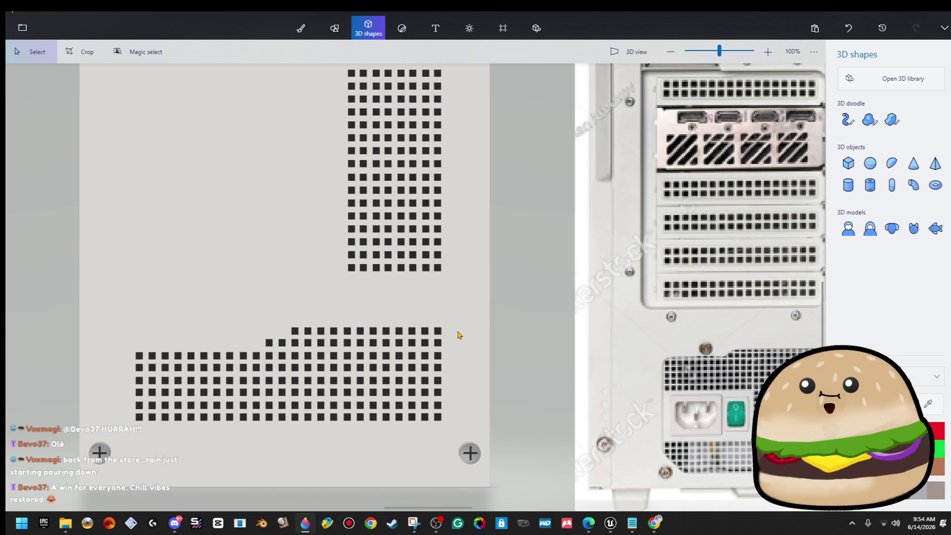
pyautogui.moveTo(462, 327); pyautogui.dragTo(439, 335)
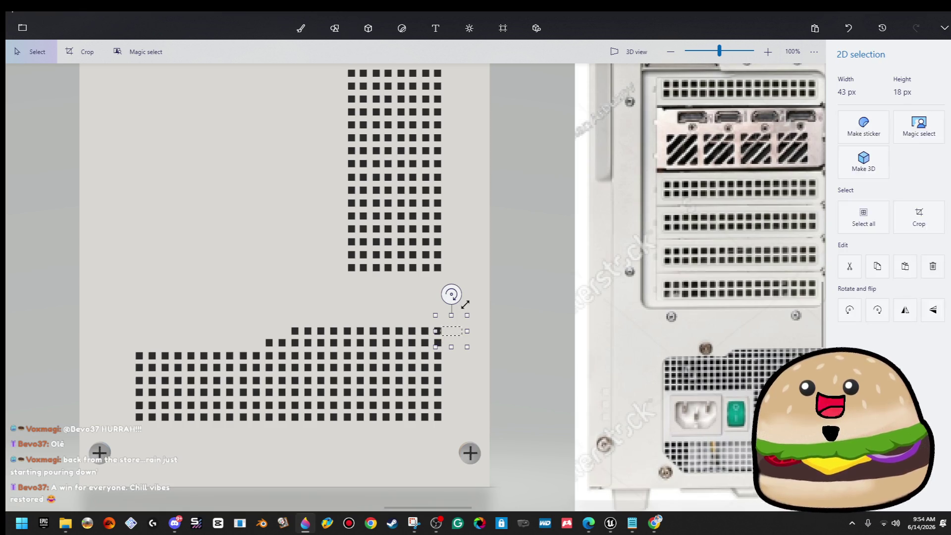
pyautogui.press('Delete')
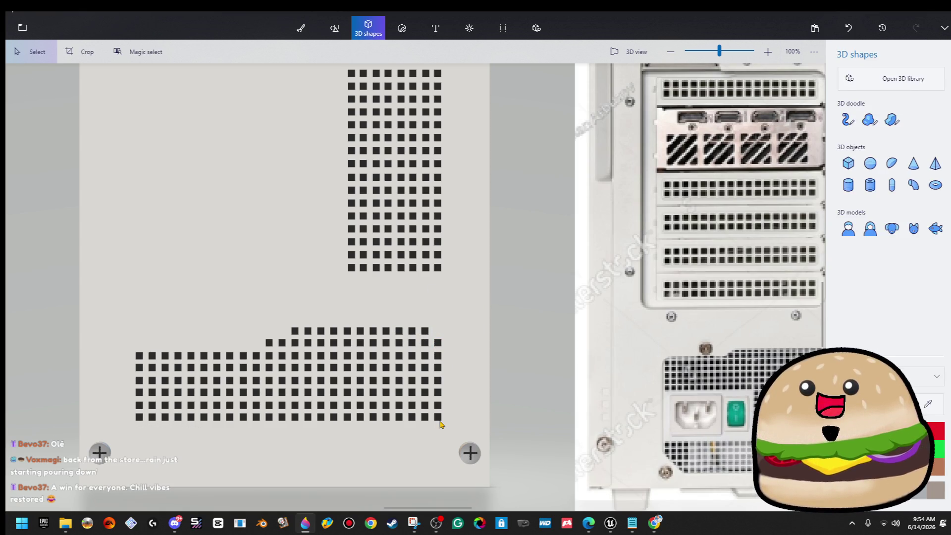
# - Delete the rightmost and leftmost squares of the bottom vent row
pyautogui.moveTo(442, 424); pyautogui.dragTo(434, 411)
pyautogui.press('Delete')
pyautogui.moveTo(144, 422); pyautogui.dragTo(134, 412)
pyautogui.press('Delete')
pyautogui.scroll(-5, 307, 359)
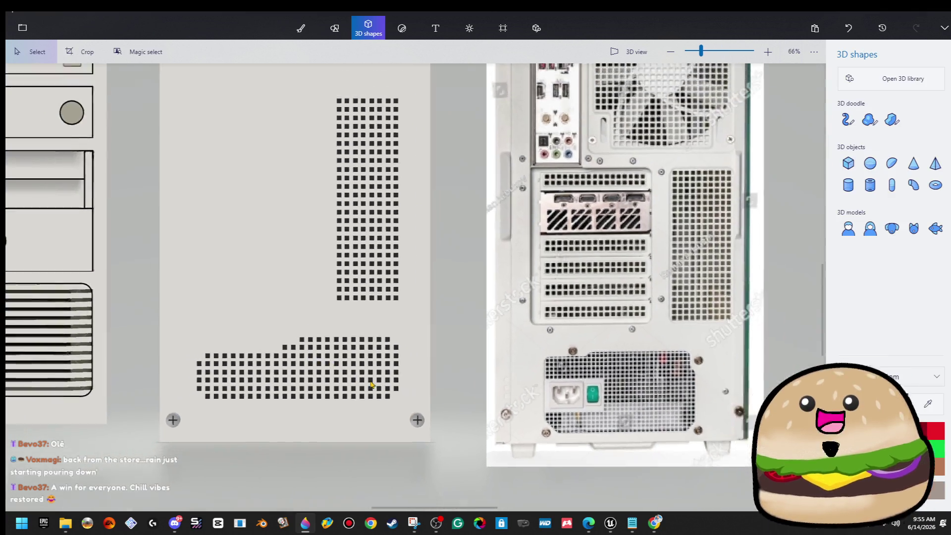
pyautogui.scroll(2, 358, 355)
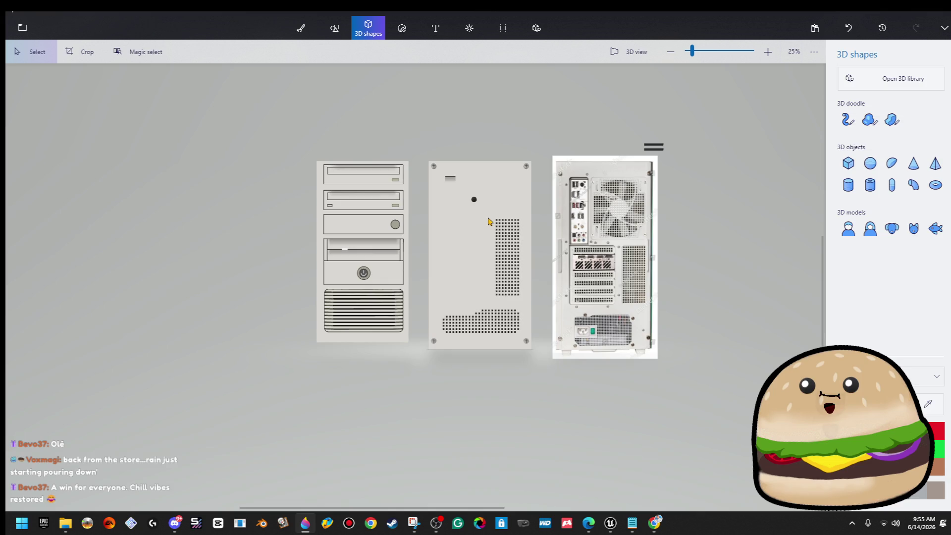
pyautogui.scroll(2, 488, 221)
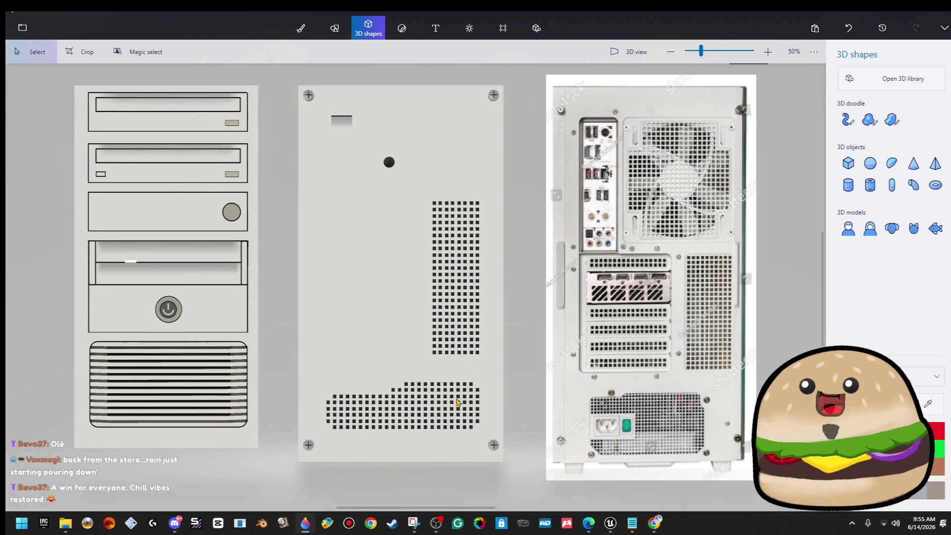
# - Select a strip of the bottom vent grille and copy it
pyautogui.scroll(1, 457, 402)
pyautogui.moveTo(491, 395); pyautogui.dragTo(400, 416)
pyautogui.moveTo(524, 403)
pyautogui.mouseDown()
pyautogui.moveTo(451, 413)
pyautogui.moveTo(399, 387)
pyautogui.moveTo(372, 386)
pyautogui.mouseUp()
pyautogui.press('Delete')
pyautogui.rightClick(441, 393)
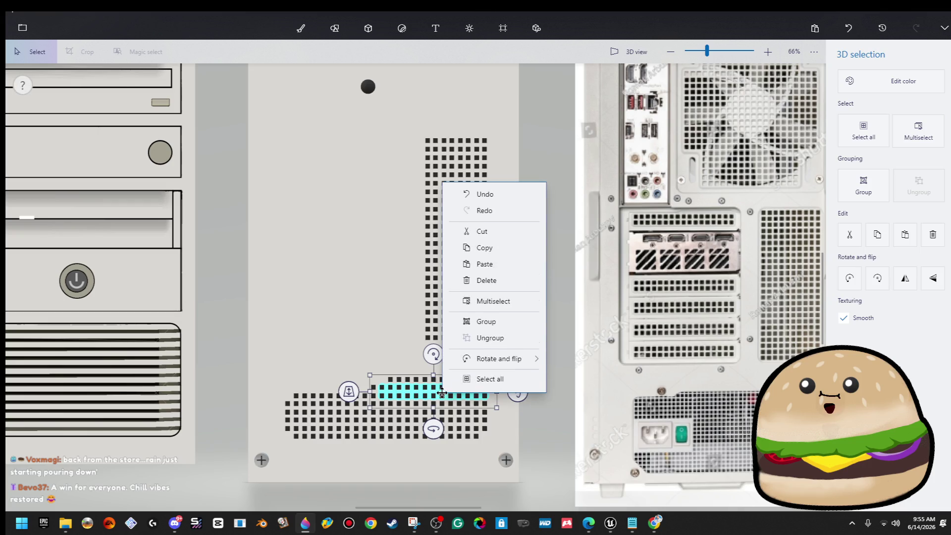
pyautogui.click(495, 252)
pyautogui.press('Delete')
# - Paste the two-row vent strip and place it left of the vertical vent column, midway up
pyautogui.hotkey('ctrl', 'v')
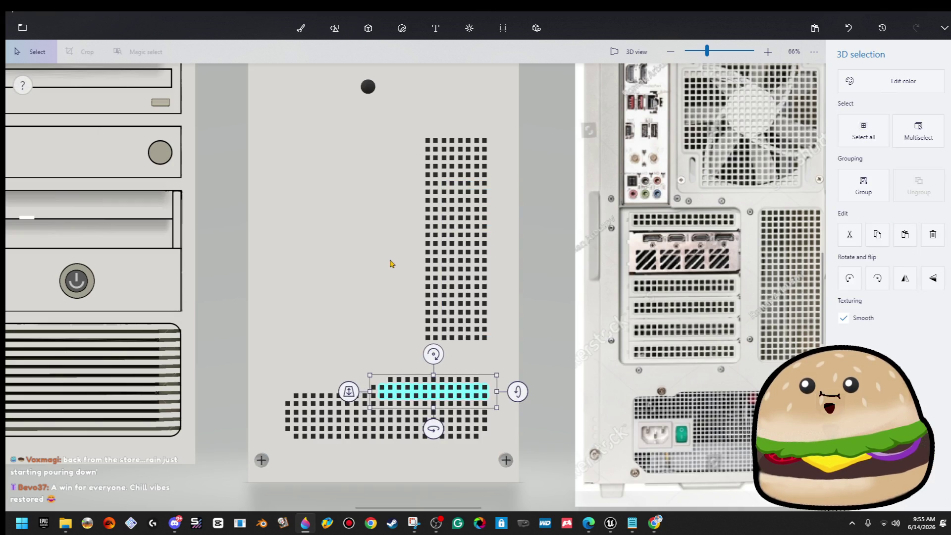
pyautogui.moveTo(427, 394)
pyautogui.mouseDown()
pyautogui.moveTo(323, 319)
pyautogui.moveTo(345, 319)
pyautogui.mouseUp()
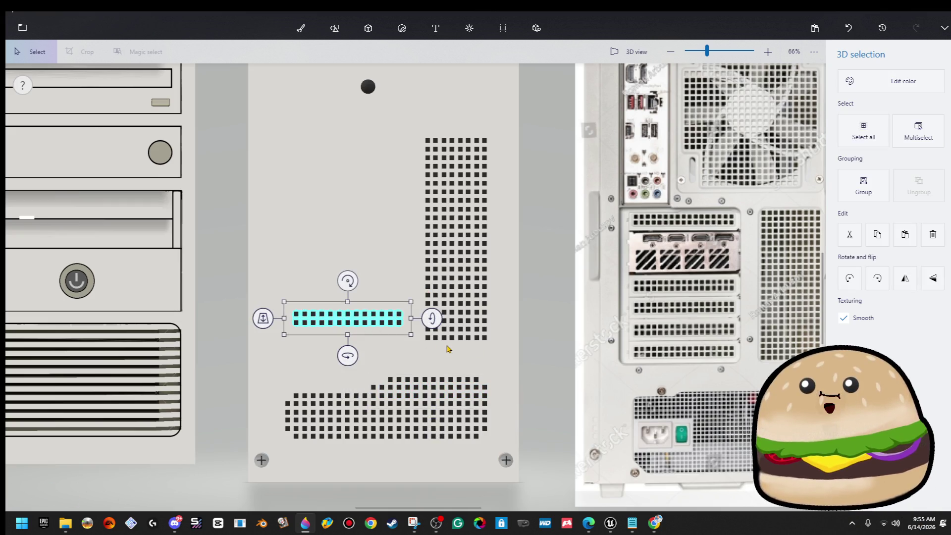
pyautogui.moveTo(386, 276); pyautogui.dragTo(421, 365)
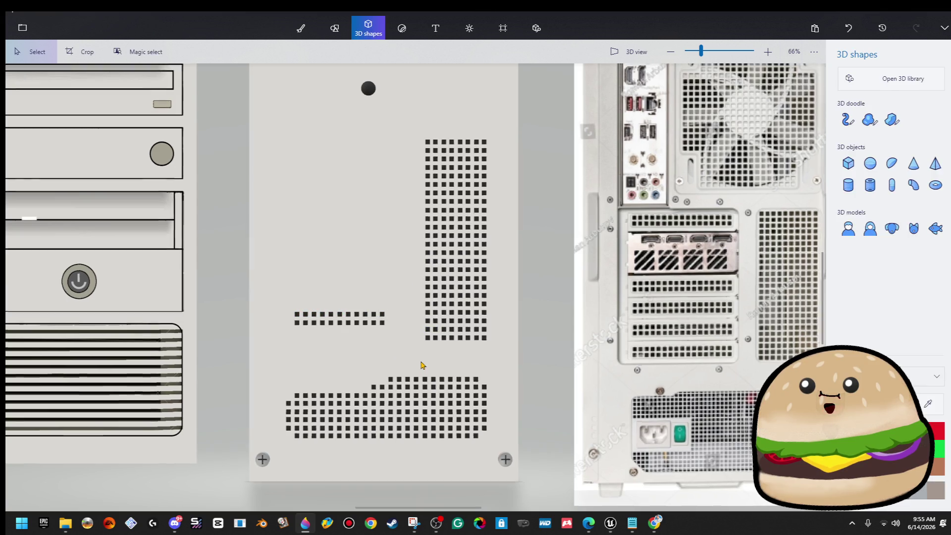
pyautogui.scroll(-3, 422, 365)
pyautogui.moveTo(415, 331); pyautogui.dragTo(346, 356)
pyautogui.click(535, 349)
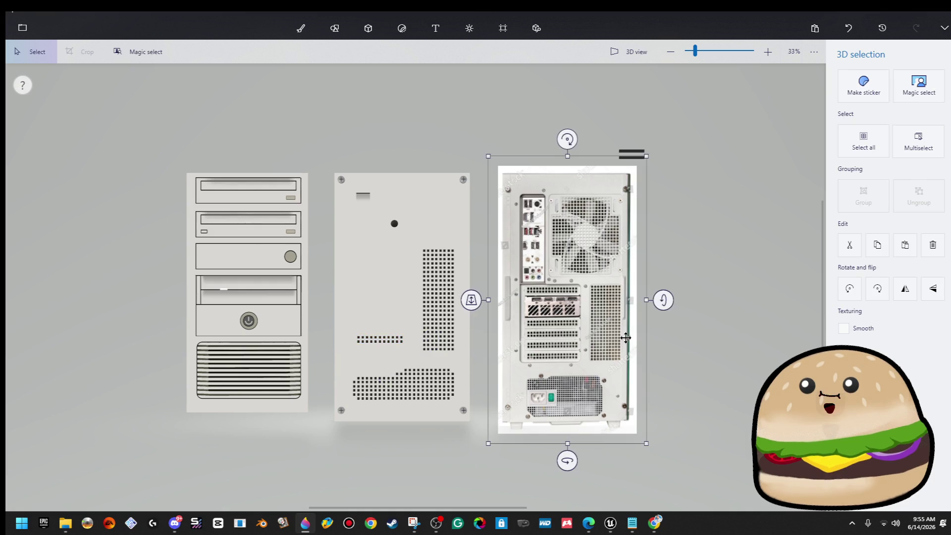
# - Try cutting and squashing the dark slot near the panel top into a thin strip
pyautogui.click(679, 347)
pyautogui.scroll(-4, 647, 335)
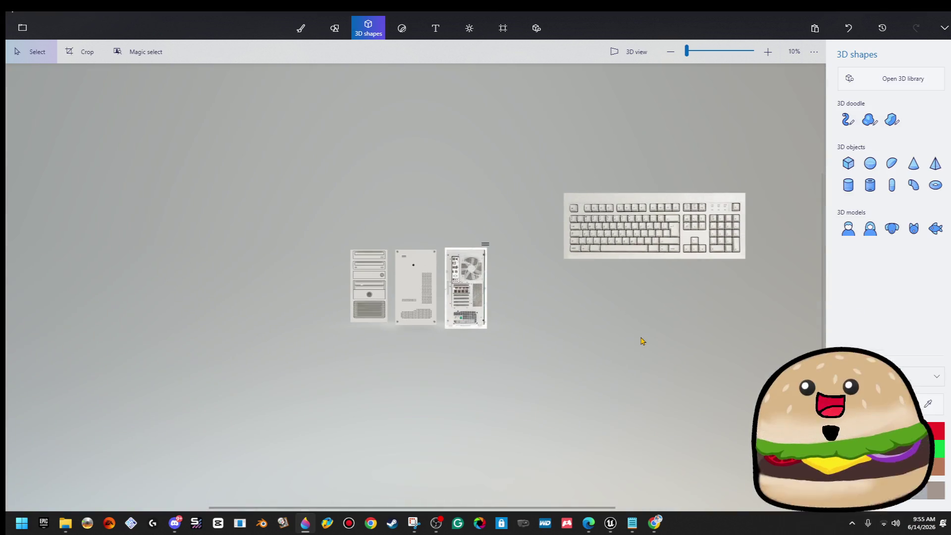
pyautogui.scroll(4, 415, 330)
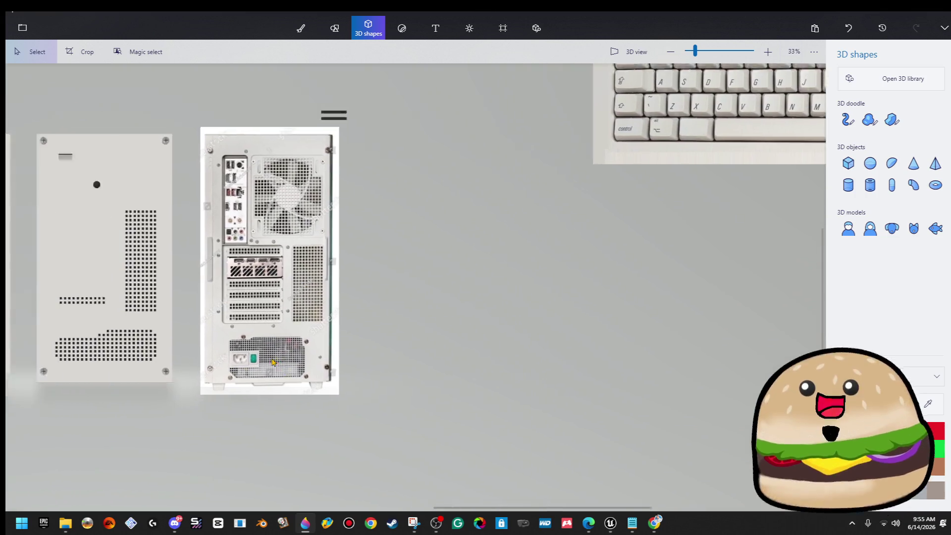
pyautogui.scroll(3, 317, 191)
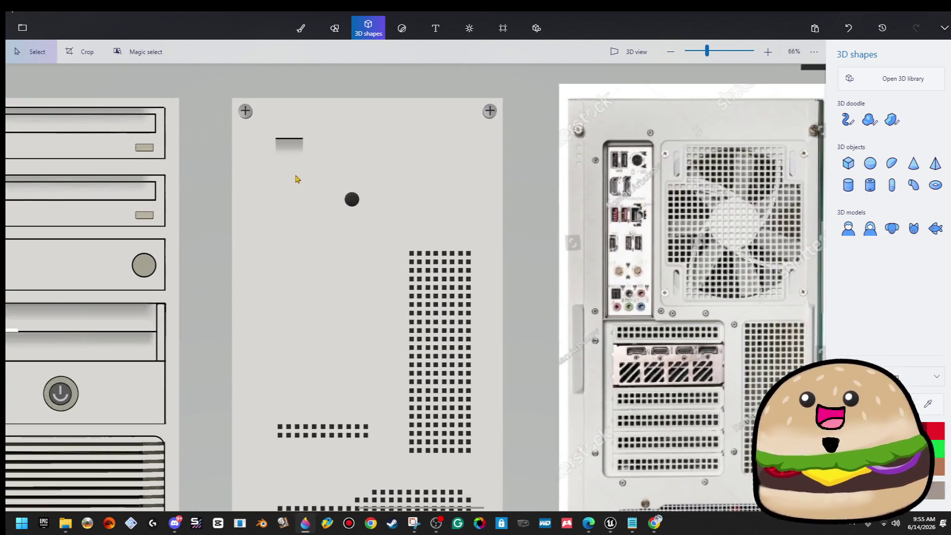
pyautogui.scroll(4, 274, 142)
pyautogui.moveTo(291, 139); pyautogui.dragTo(321, 193)
pyautogui.rightClick(309, 168)
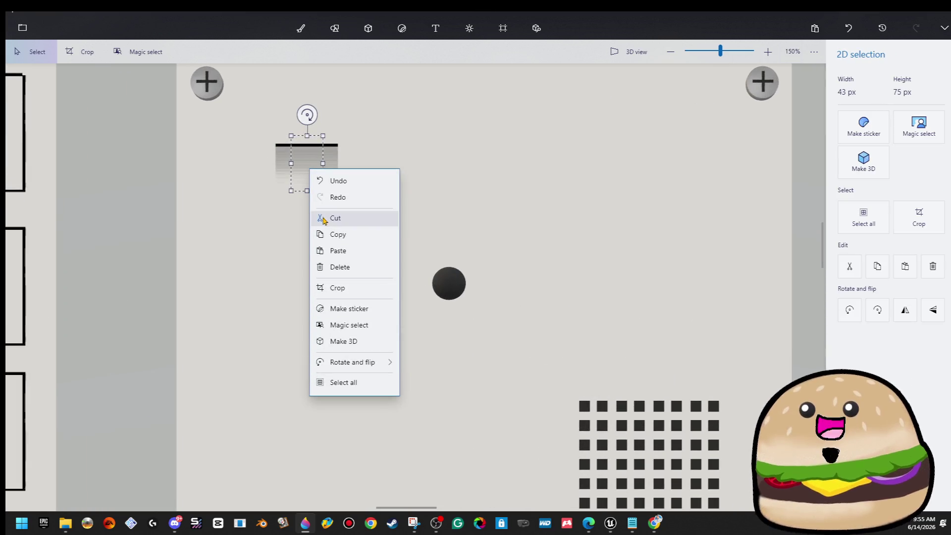
pyautogui.click(307, 193)
pyautogui.moveTo(307, 192); pyautogui.dragTo(328, 162)
pyautogui.click(405, 200)
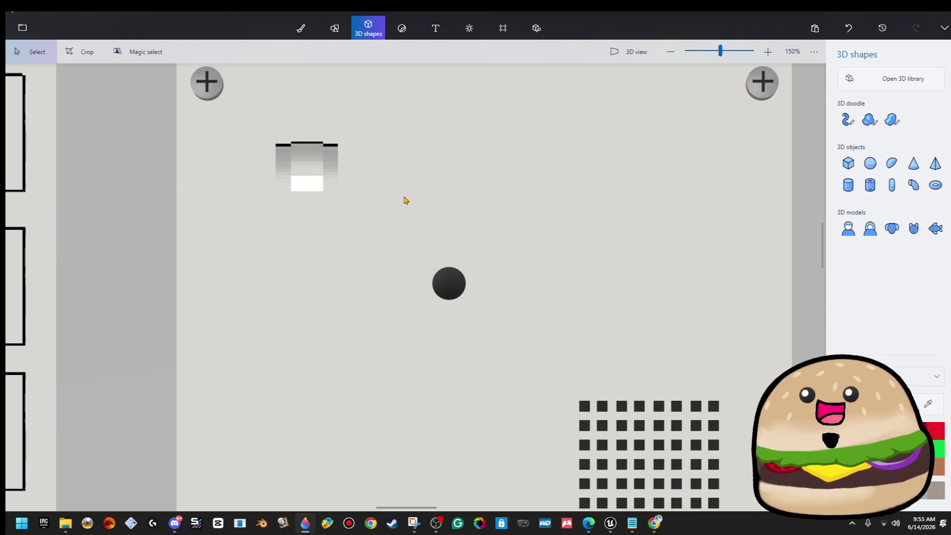
pyautogui.hotkey('ctrl', 'z')
pyautogui.moveTo(375, 198); pyautogui.dragTo(252, 151)
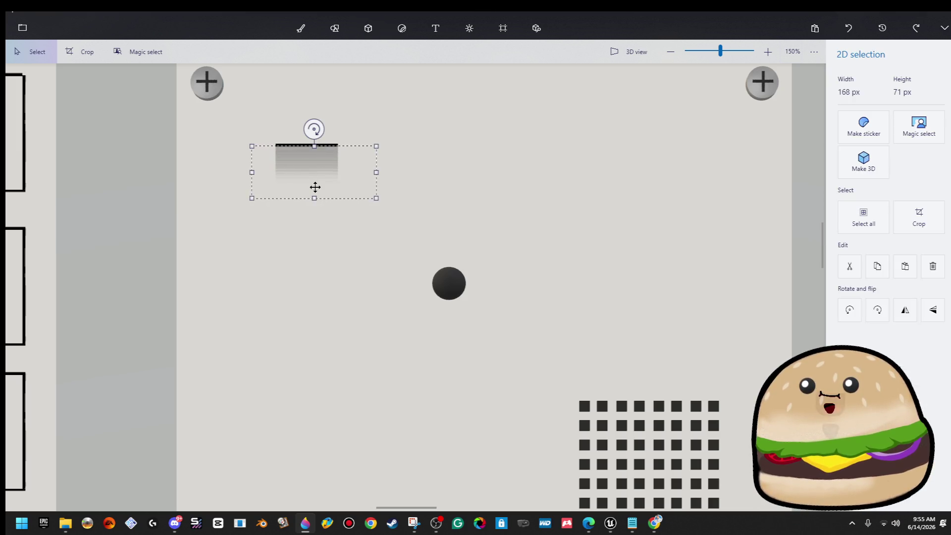
pyautogui.moveTo(314, 198); pyautogui.dragTo(339, 162)
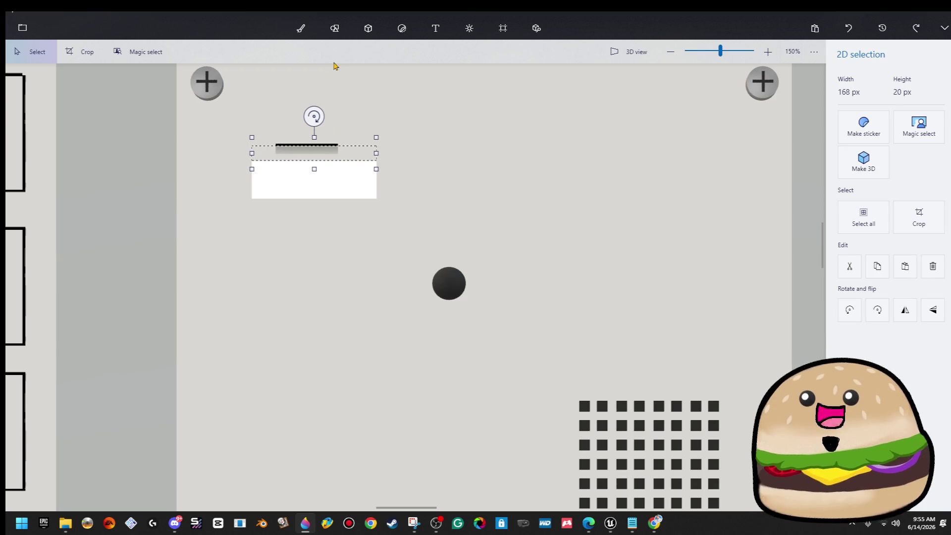
pyautogui.click(283, 125)
# - Copy the slot's dark groove line, undoing the white patch left behind
pyautogui.moveTo(284, 124); pyautogui.dragTo(327, 154)
pyautogui.rightClick(314, 142)
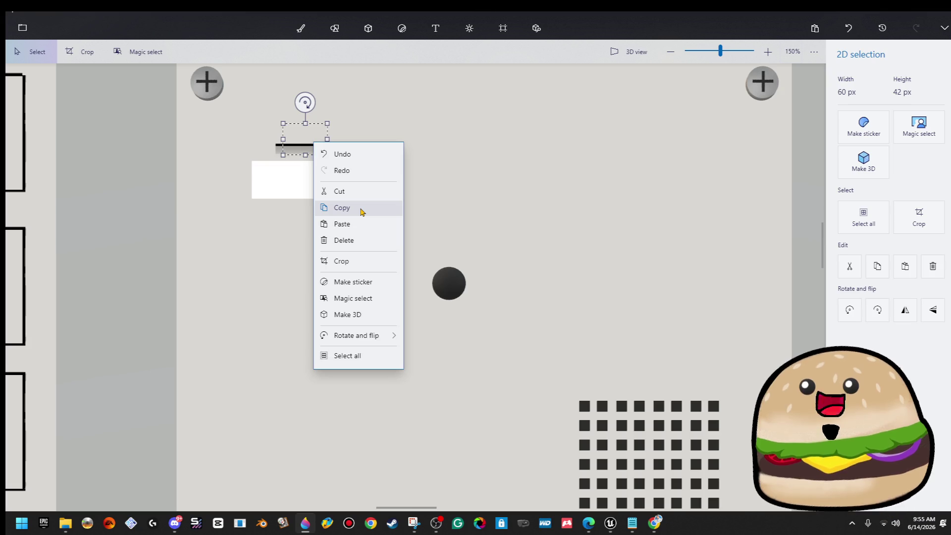
pyautogui.click(362, 209)
pyautogui.click(426, 137)
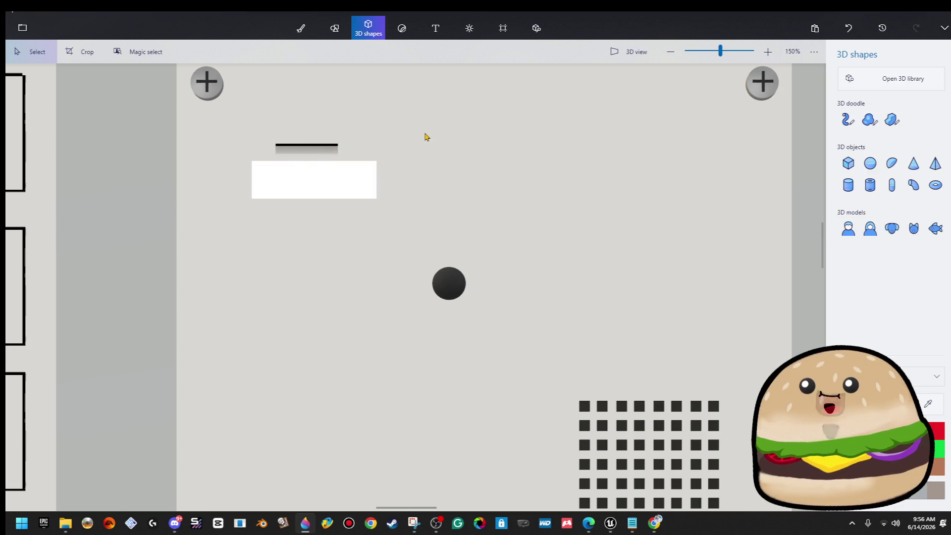
pyautogui.hotkey('ctrl', 'z')
# - Paste the groove line beneath the small vent strip and stretch it to span the strip
pyautogui.scroll(-5, 426, 137)
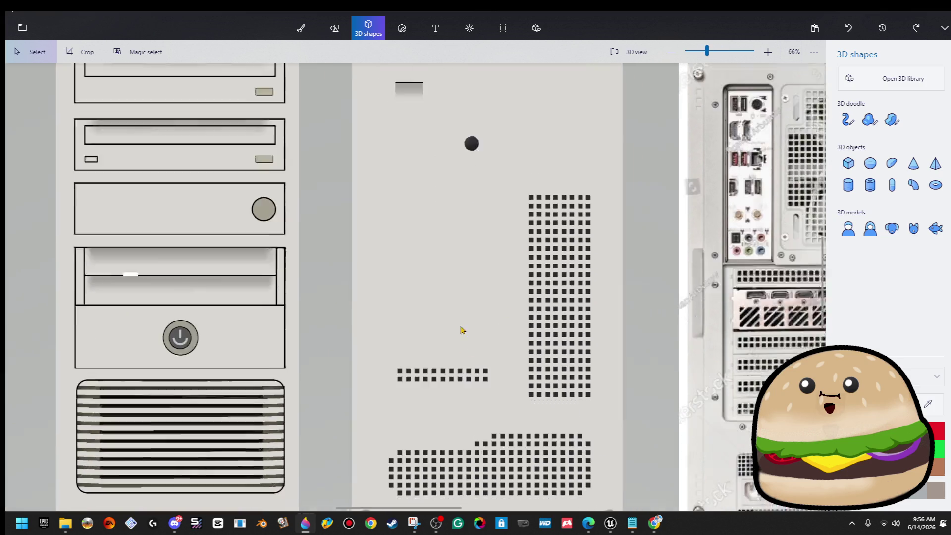
pyautogui.moveTo(460, 330)
pyautogui.mouseDown()
pyautogui.moveTo(399, 257)
pyautogui.moveTo(276, 299)
pyautogui.mouseUp()
pyautogui.hotkey('ctrl', 'v')
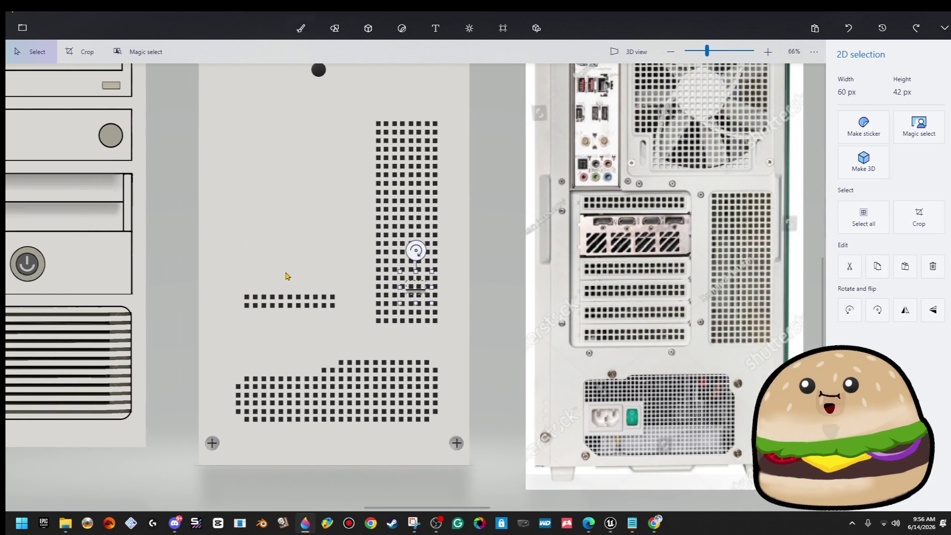
pyautogui.scroll(3, 286, 275)
pyautogui.moveTo(497, 295)
pyautogui.mouseDown()
pyautogui.moveTo(582, 295)
pyautogui.moveTo(257, 328)
pyautogui.moveTo(387, 331)
pyautogui.mouseUp()
pyautogui.click(407, 300)
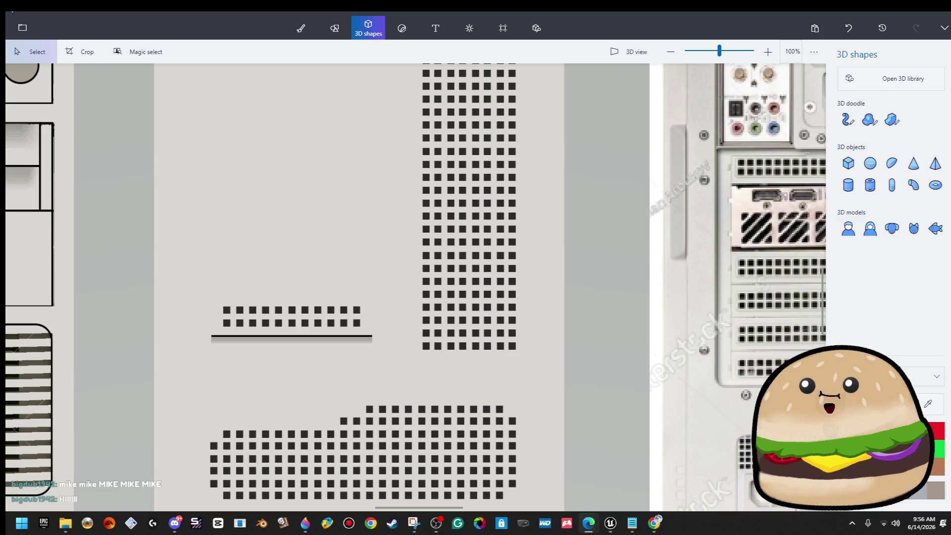
# - Follow the streamer's Twitch channel, browse its Home page, then close the Edge window
pyautogui.moveTo(950, 123)
pyautogui.mouseDown()
pyautogui.moveTo(408, 123)
pyautogui.moveTo(287, 103)
pyautogui.mouseUp()
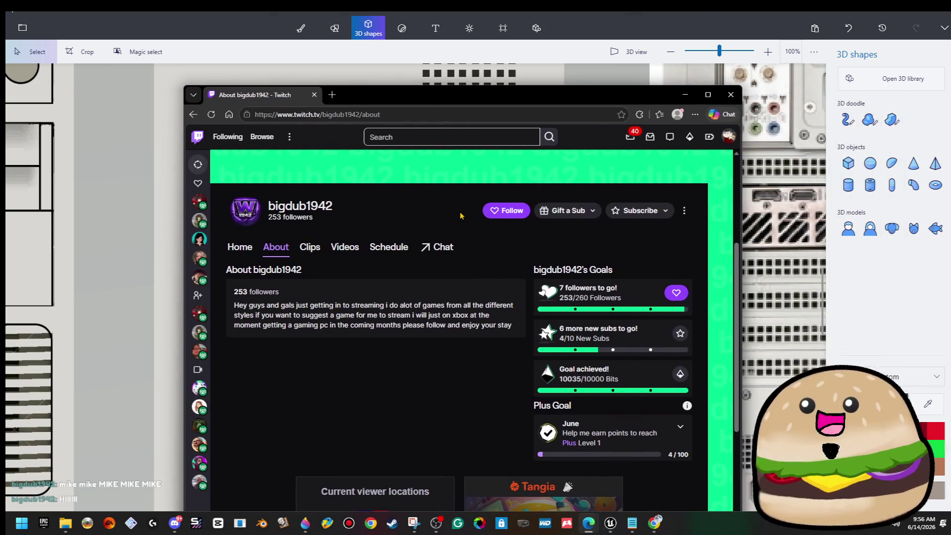
pyautogui.click(516, 217)
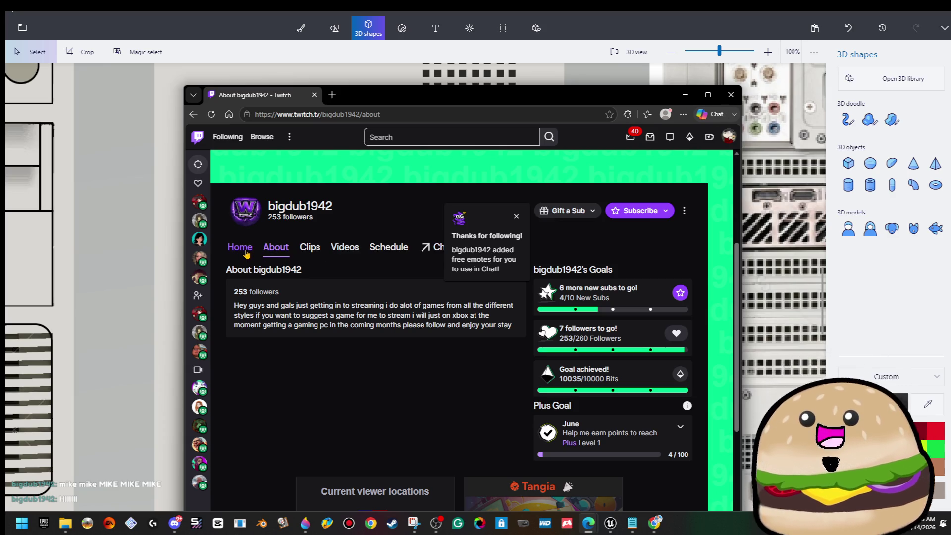
pyautogui.click(239, 247)
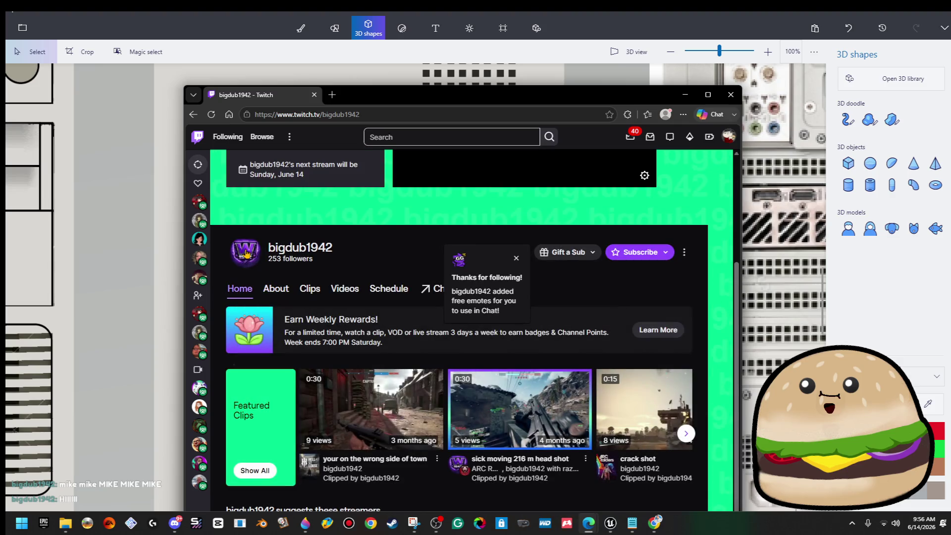
pyautogui.scroll(-1, 404, 343)
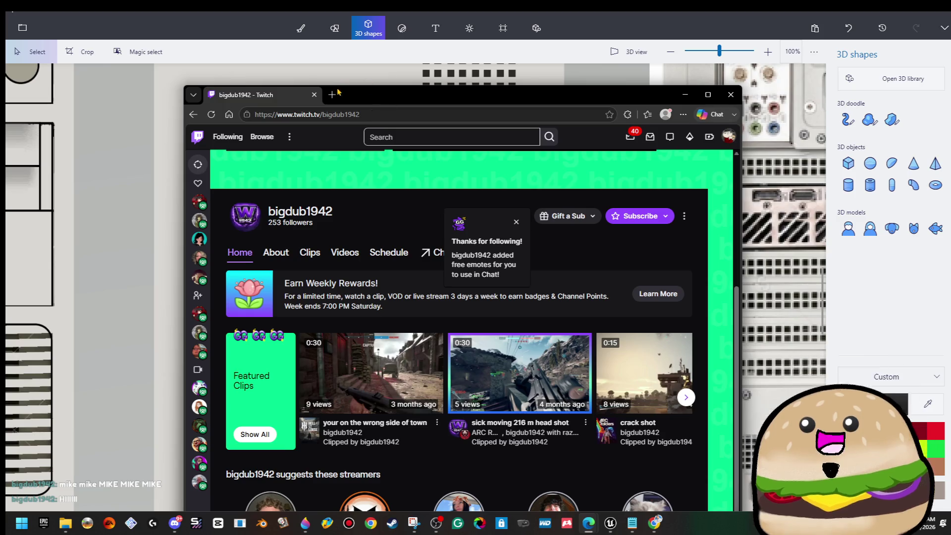
pyautogui.click(315, 95)
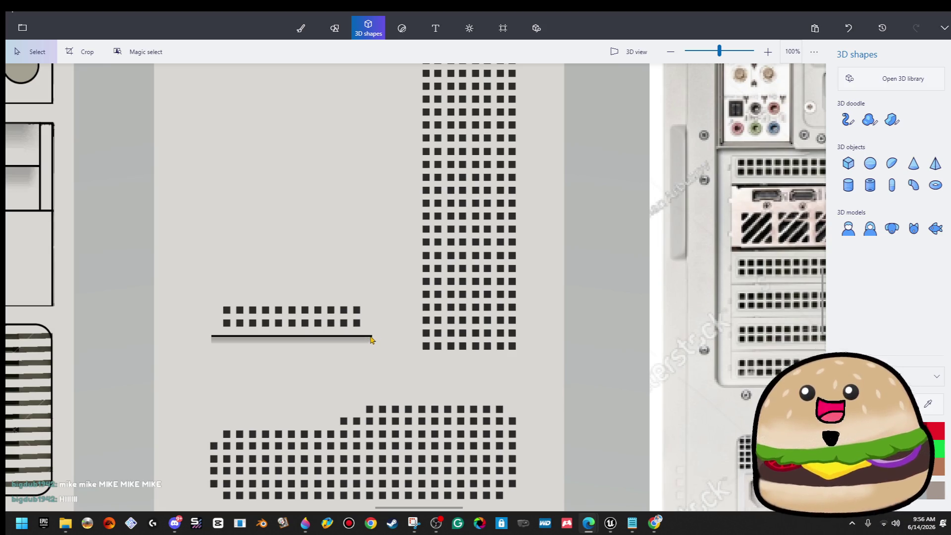
# - Move the black ball just outside the side panel's top-right corner
pyautogui.scroll(-3, 372, 339)
pyautogui.moveTo(306, 126); pyautogui.dragTo(317, 235)
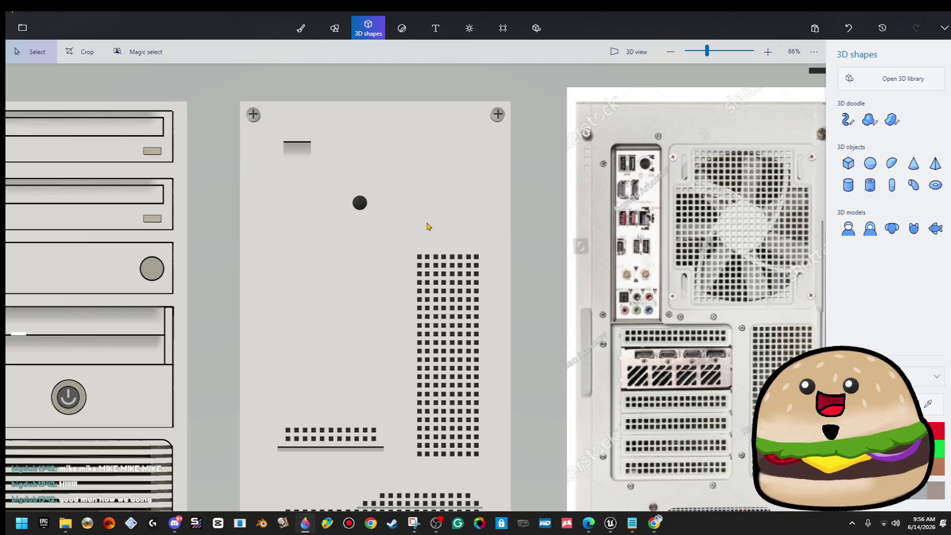
pyautogui.click(361, 204)
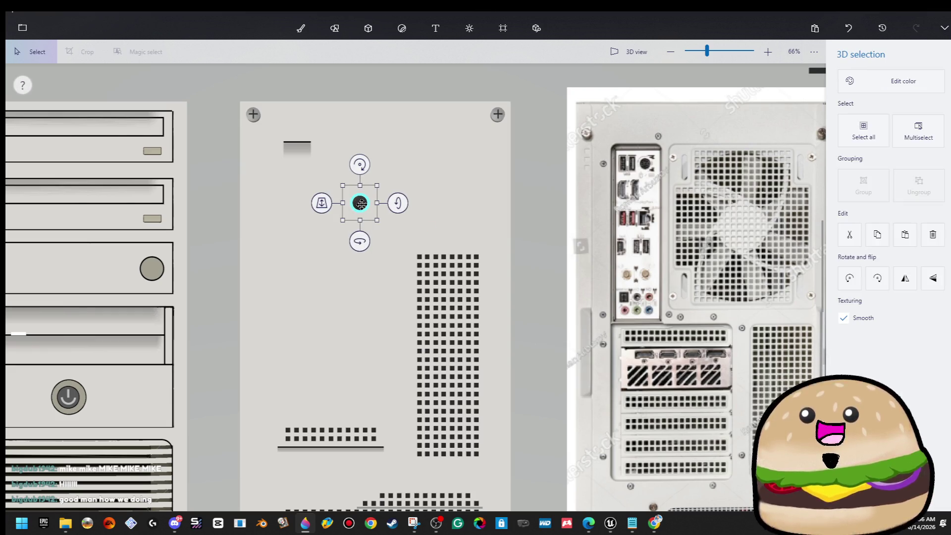
pyautogui.moveTo(361, 205); pyautogui.dragTo(450, 288)
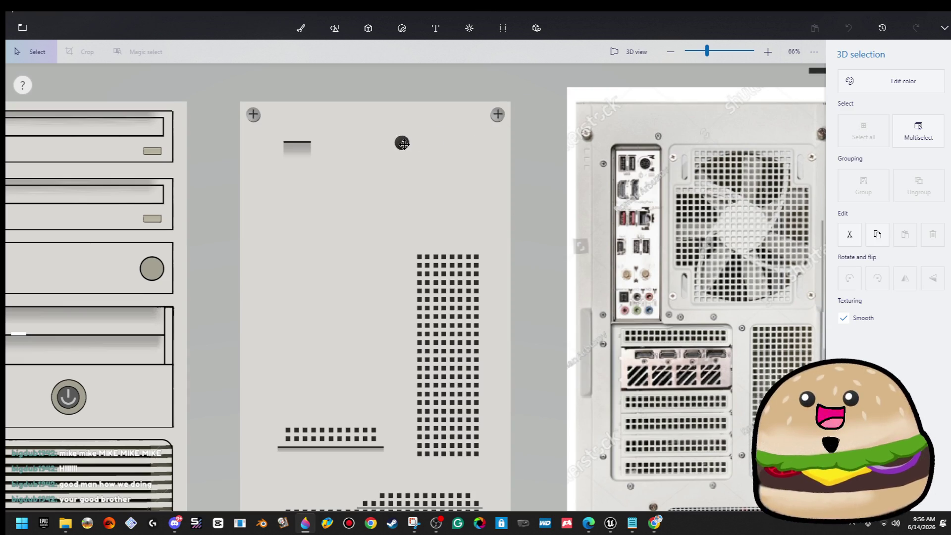
pyautogui.moveTo(520, 121); pyautogui.dragTo(534, 114)
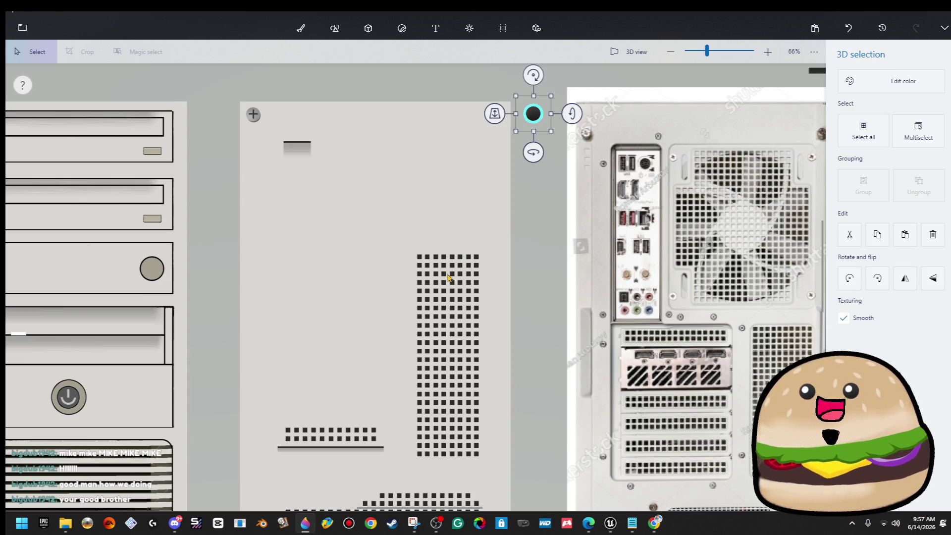
# - Copy the small shaded groove and stretch the copy across the panel top between the screws
pyautogui.scroll(-3, 448, 277)
pyautogui.scroll(5, 384, 212)
pyautogui.moveTo(377, 203)
pyautogui.mouseDown()
pyautogui.moveTo(399, 251)
pyautogui.moveTo(409, 251)
pyautogui.mouseUp()
pyautogui.rightClick(397, 230)
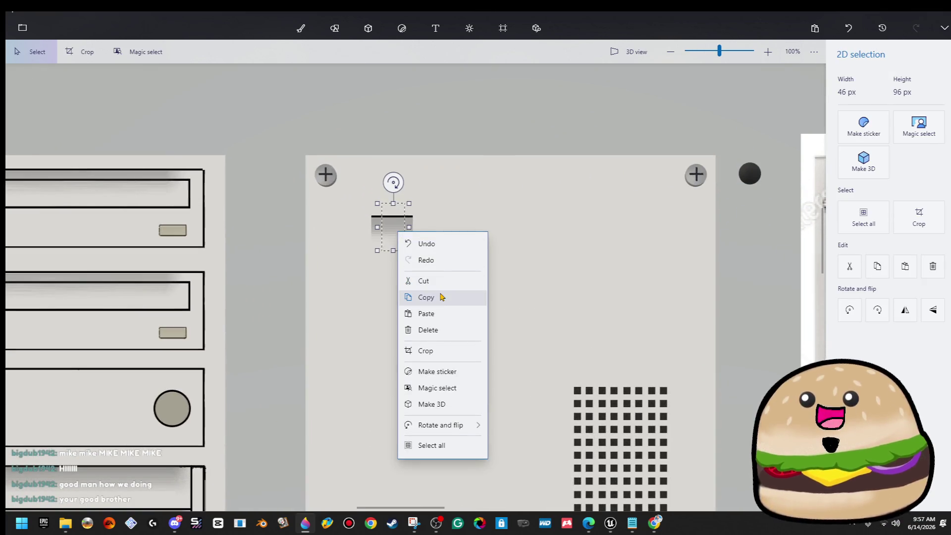
pyautogui.click(442, 296)
pyautogui.hotkey('ctrl', 'w')
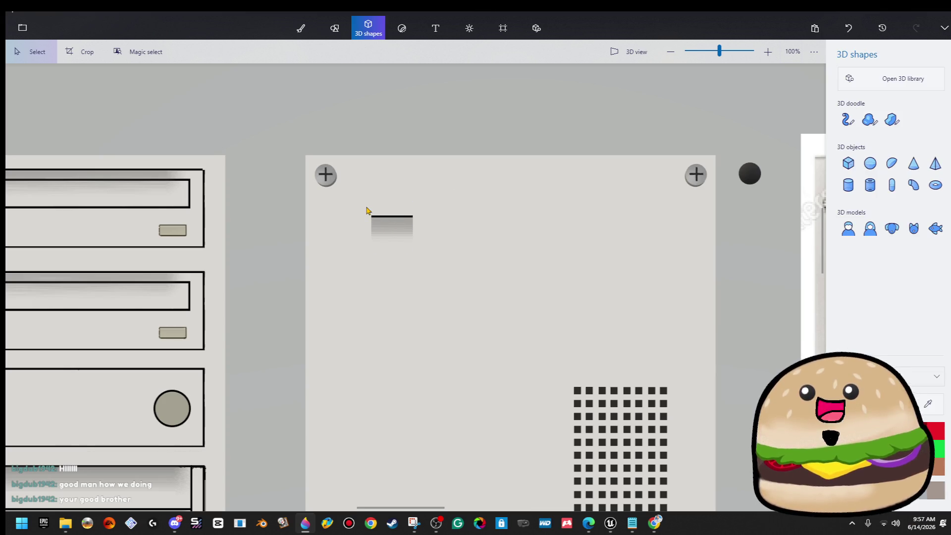
pyautogui.hotkey('ctrl', 'z')
pyautogui.moveTo(384, 228)
pyautogui.mouseDown()
pyautogui.moveTo(353, 216)
pyautogui.moveTo(566, 215)
pyautogui.mouseUp()
pyautogui.moveTo(641, 238)
pyautogui.mouseDown()
pyautogui.moveTo(690, 236)
pyautogui.moveTo(682, 236)
pyautogui.mouseUp()
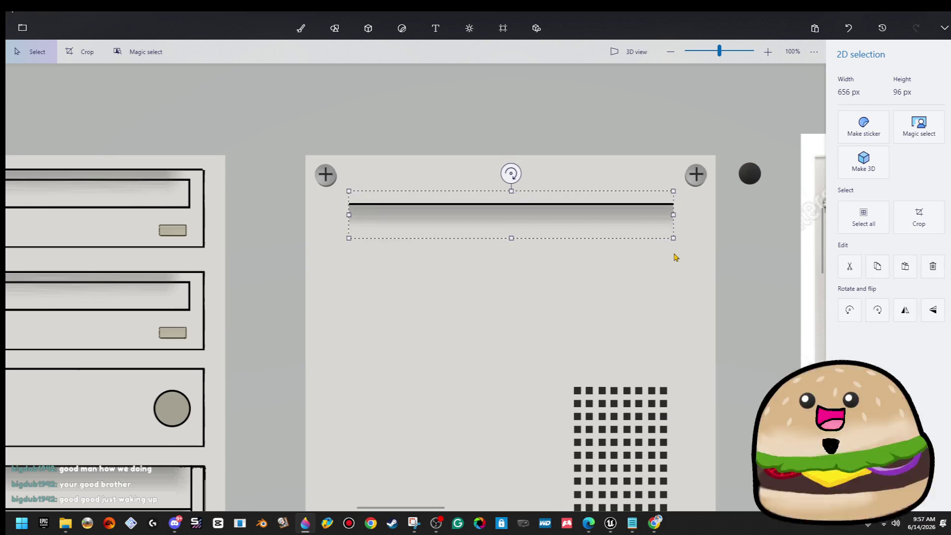
pyautogui.click(674, 255)
pyautogui.scroll(-5, 360, 257)
pyautogui.scroll(-2, 378, 266)
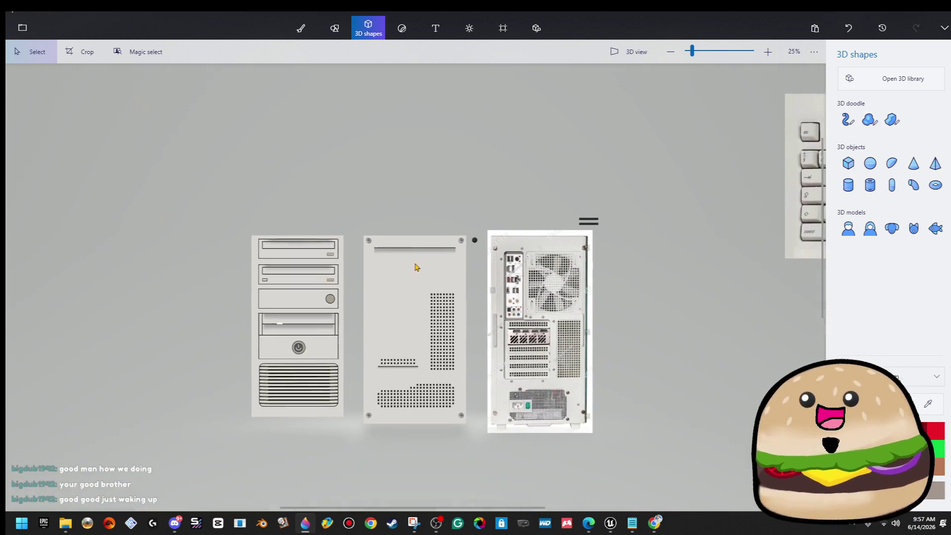
# - Place a groove copy just above the bottom vents, extending it left and right
pyautogui.hotkey('ctrl', 'z')
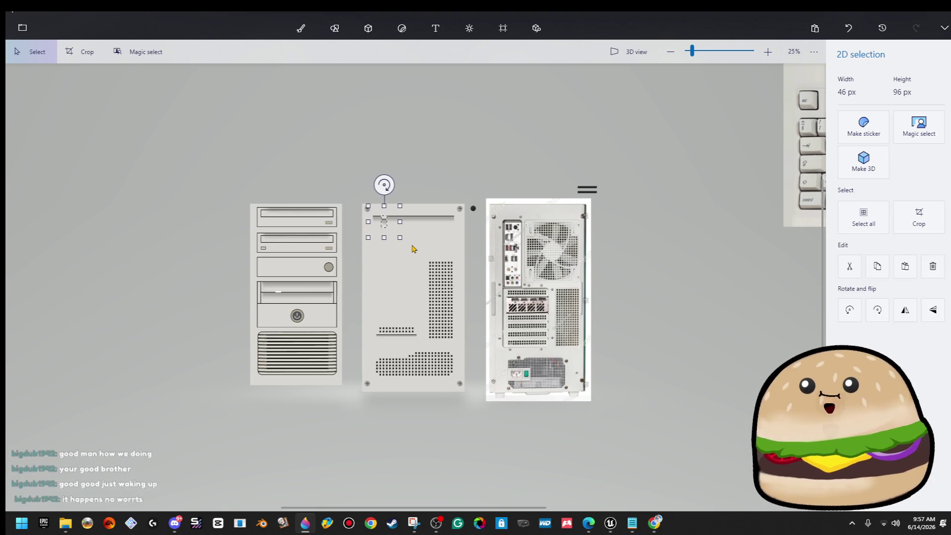
pyautogui.scroll(3, 415, 247)
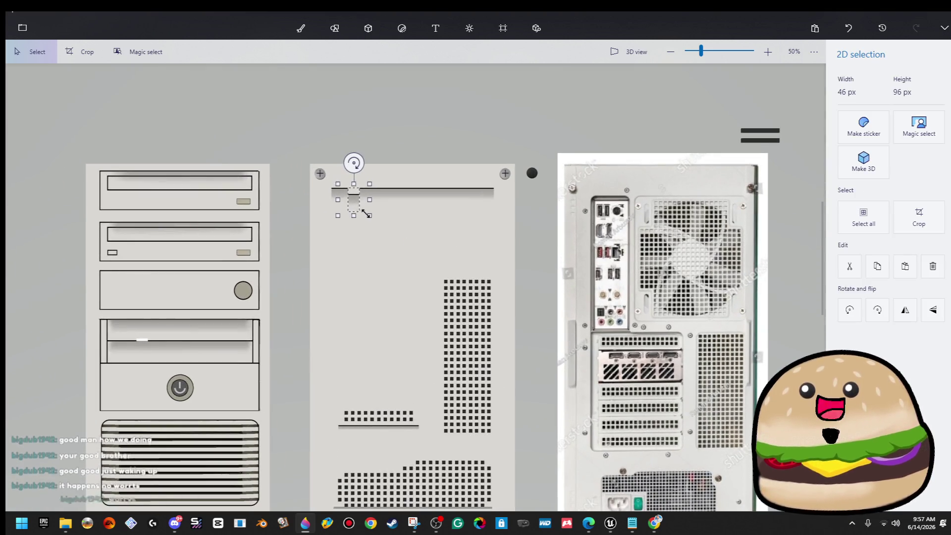
pyautogui.moveTo(357, 206)
pyautogui.mouseDown()
pyautogui.moveTo(369, 436)
pyautogui.moveTo(351, 455)
pyautogui.moveTo(510, 456)
pyautogui.mouseUp()
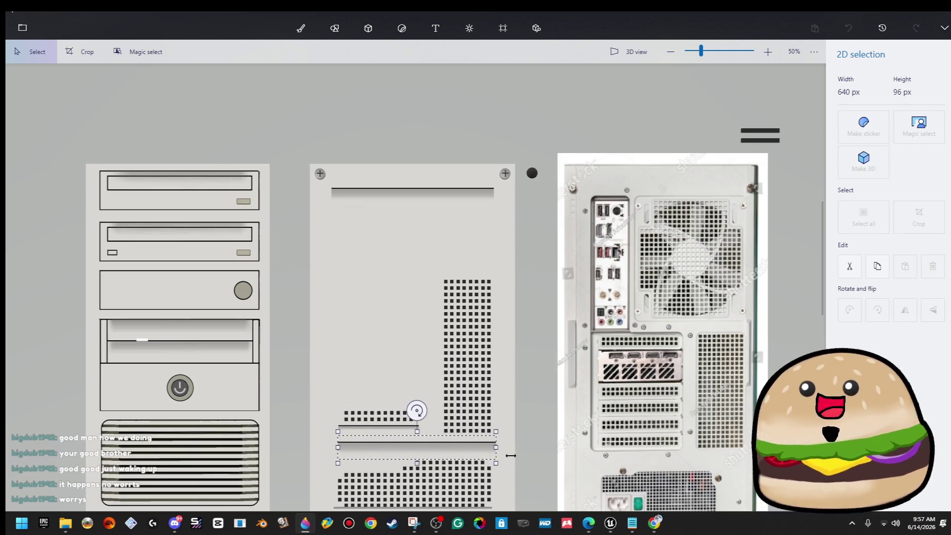
pyautogui.moveTo(338, 448); pyautogui.dragTo(327, 451)
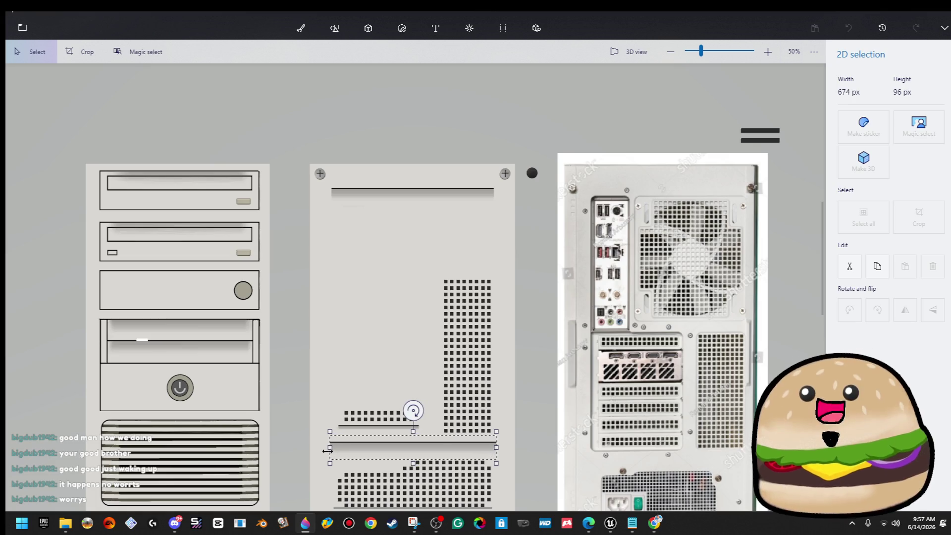
pyautogui.moveTo(497, 447); pyautogui.dragTo(498, 448)
pyautogui.press('3')
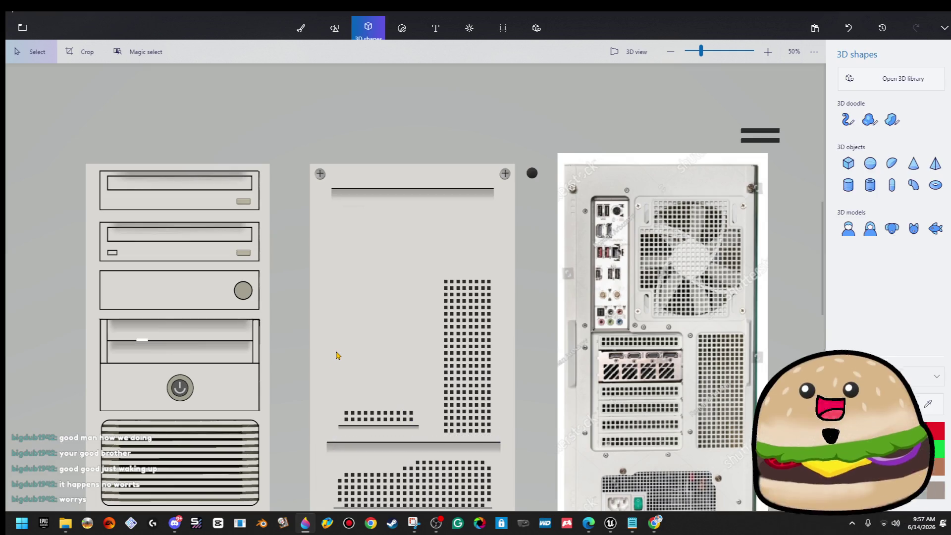
# - Paste another groove copy and stretch it wider
pyautogui.scroll(-3, 337, 355)
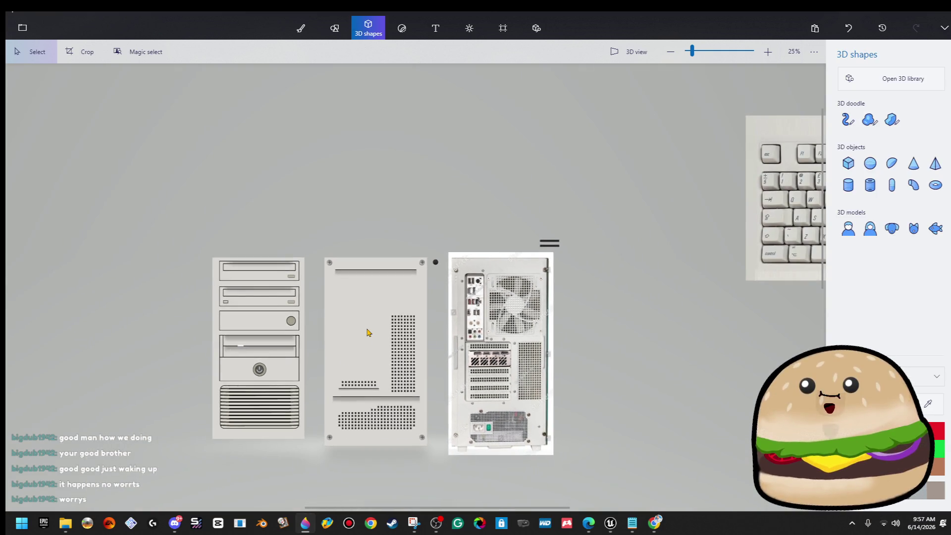
pyautogui.scroll(5, 369, 327)
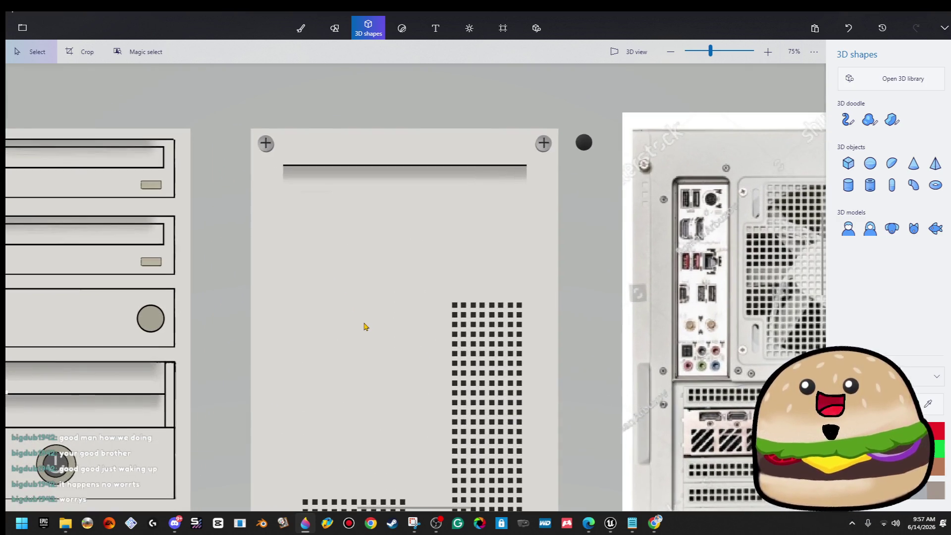
pyautogui.scroll(-2, 499, 277)
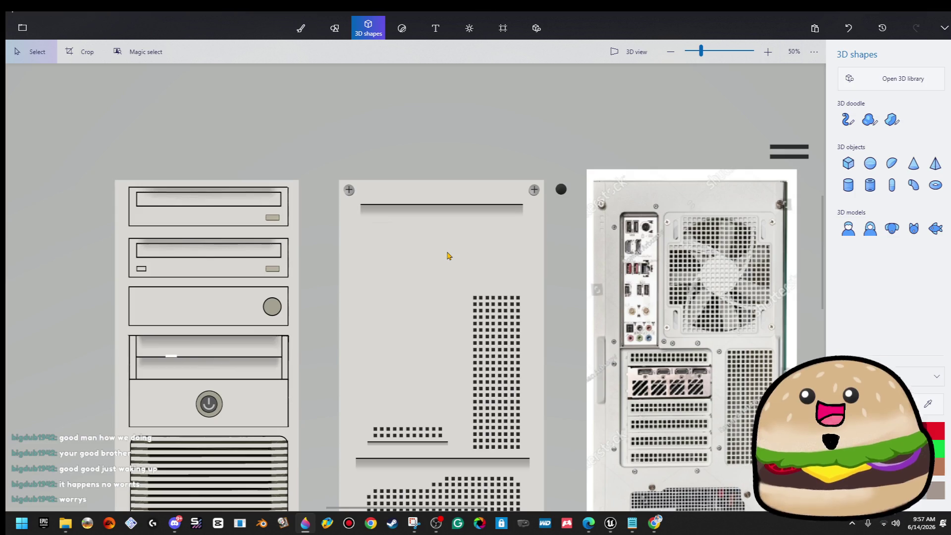
pyautogui.hotkey('ctrl', 'v')
pyautogui.moveTo(405, 219); pyautogui.dragTo(487, 220)
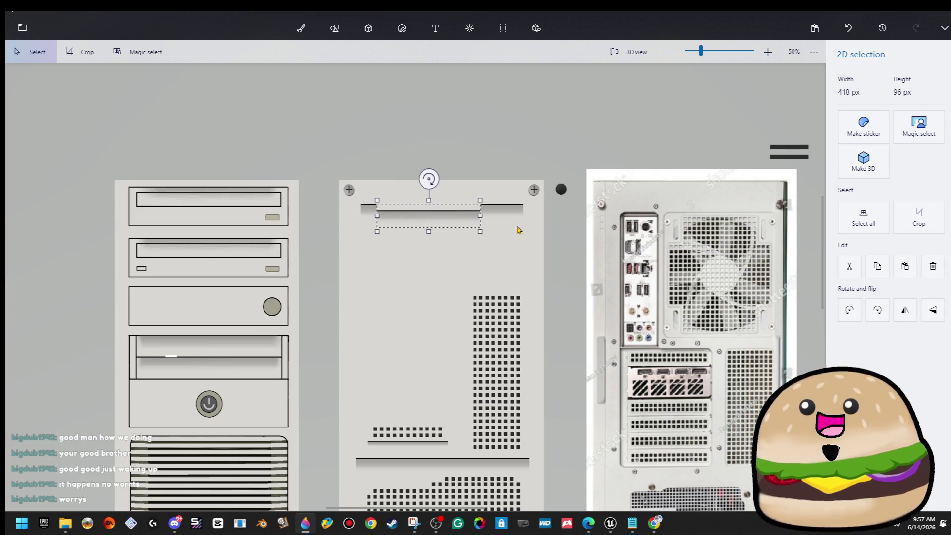
# - Rotate the groove copy upright, move it to the panel's left edge, and stretch it downward
pyautogui.click(887, 318)
pyautogui.click(887, 317)
pyautogui.click(887, 317)
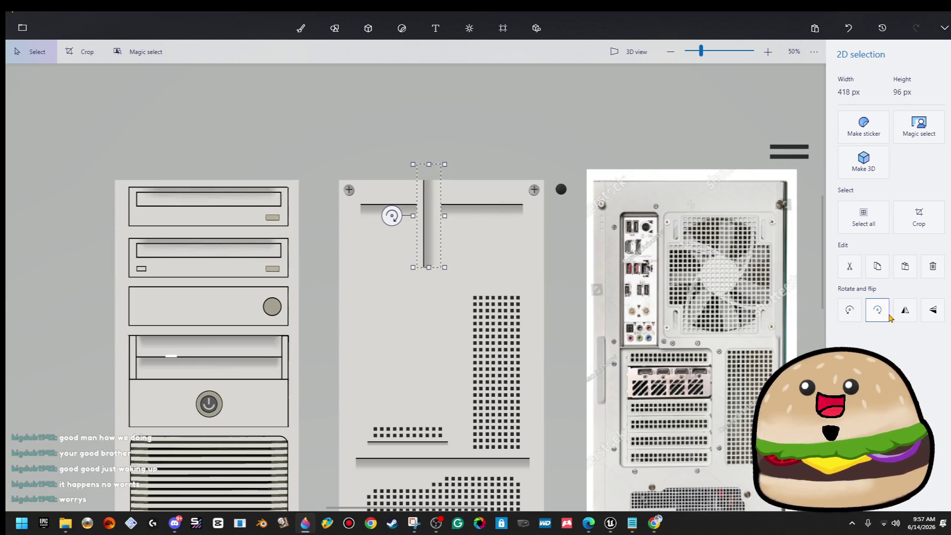
pyautogui.scroll(1, 416, 210)
pyautogui.moveTo(430, 218)
pyautogui.mouseDown()
pyautogui.moveTo(316, 288)
pyautogui.moveTo(337, 280)
pyautogui.mouseUp()
pyautogui.scroll(-1, 366, 346)
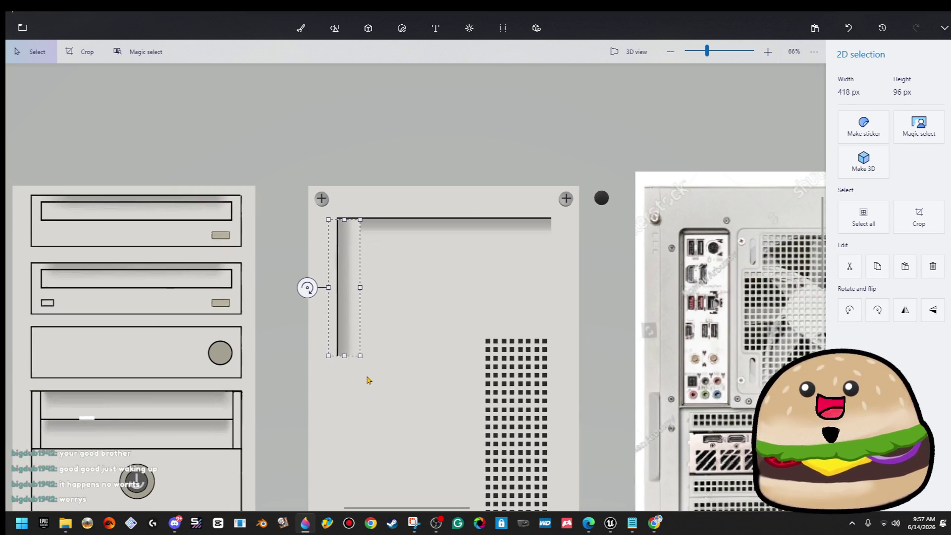
pyautogui.scroll(-5, 376, 322)
pyautogui.moveTo(400, 152)
pyautogui.mouseDown()
pyautogui.moveTo(383, 149)
pyautogui.moveTo(398, 148)
pyautogui.moveTo(384, 191)
pyautogui.moveTo(382, 161)
pyautogui.mouseUp()
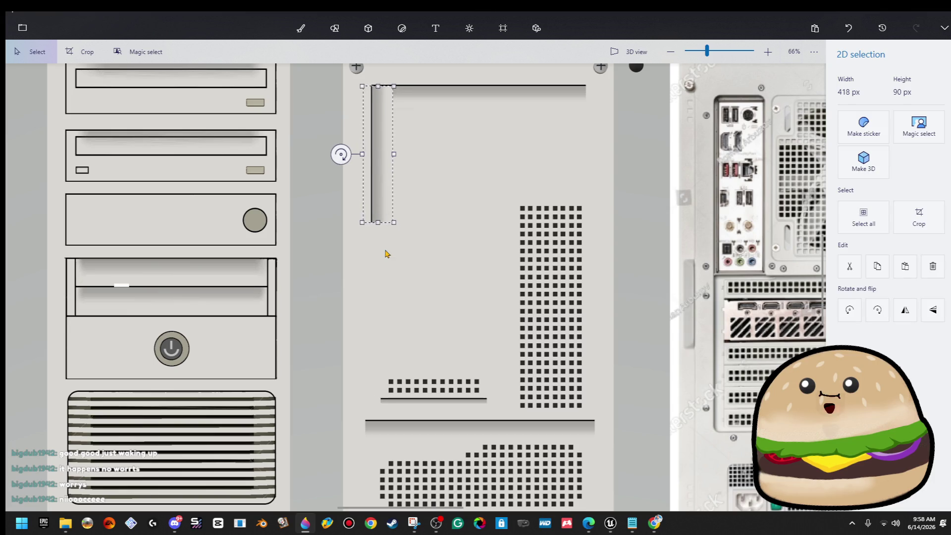
pyautogui.moveTo(381, 227)
pyautogui.mouseDown()
pyautogui.moveTo(382, 404)
pyautogui.moveTo(417, 403)
pyautogui.moveTo(382, 403)
pyautogui.moveTo(393, 409)
pyautogui.mouseUp()
# - Select and adjust the bottom end of the upright groove
pyautogui.scroll(6, 382, 403)
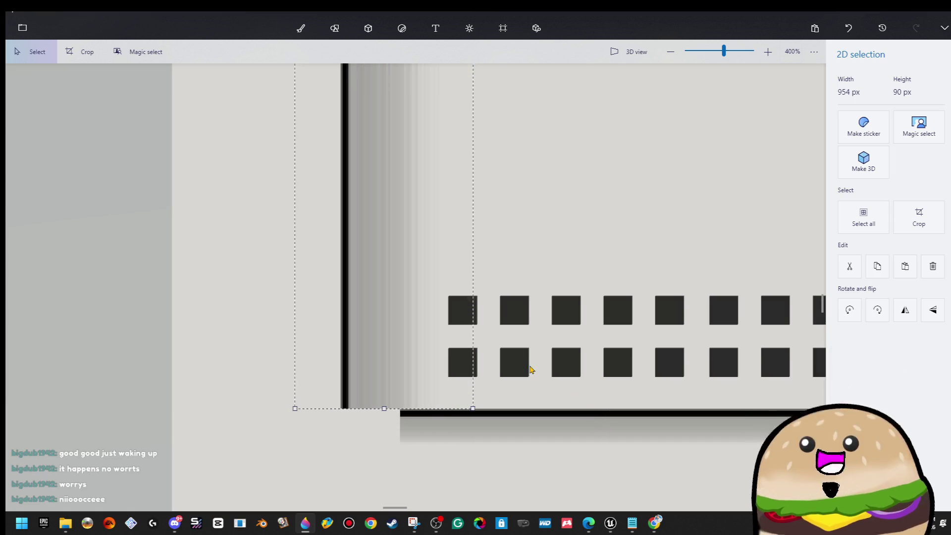
pyautogui.press('3')
pyautogui.moveTo(502, 474); pyautogui.dragTo(572, 413)
pyautogui.moveTo(503, 441); pyautogui.dragTo(342, 432)
pyautogui.press('3')
pyautogui.scroll(-1, 497, 276)
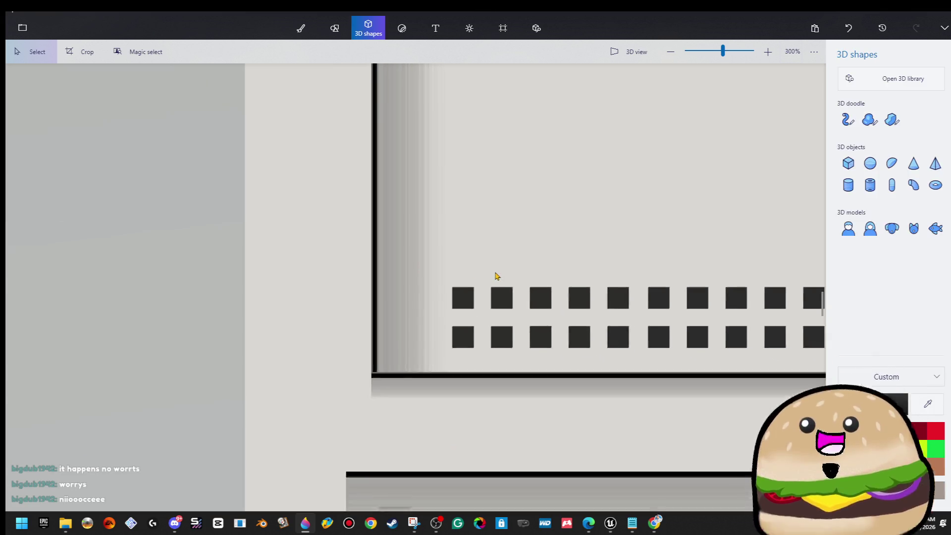
pyautogui.scroll(-5, 497, 275)
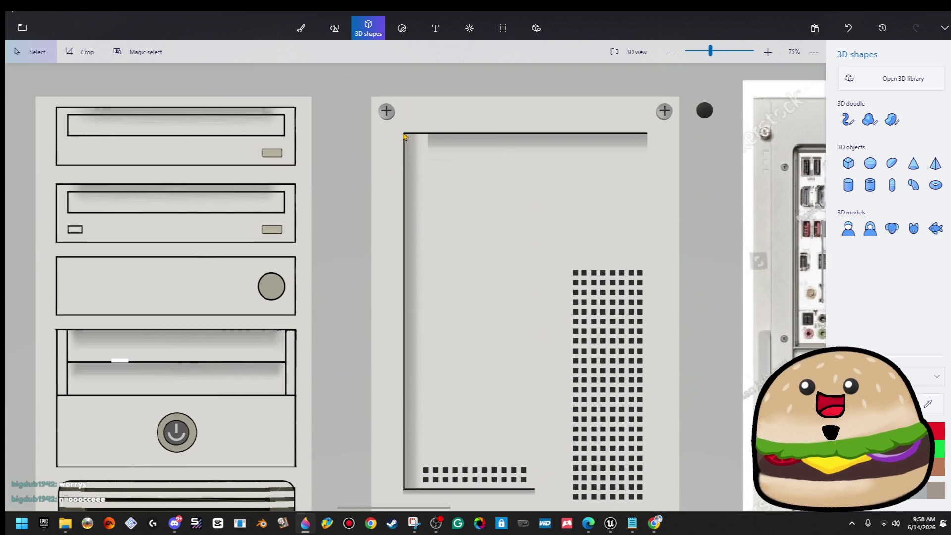
# - Copy the left groove, flip it horizontally, and nudge it right as a divider
pyautogui.moveTo(403, 136)
pyautogui.mouseDown()
pyautogui.moveTo(448, 494)
pyautogui.moveTo(422, 495)
pyautogui.mouseUp()
pyautogui.rightClick(410, 346)
pyautogui.click(475, 185)
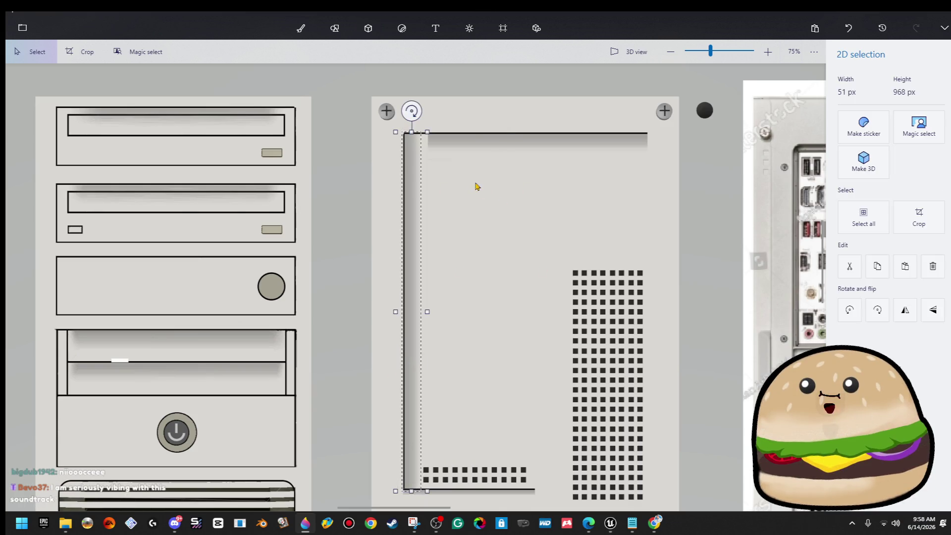
pyautogui.hotkey('ctrl', '3')
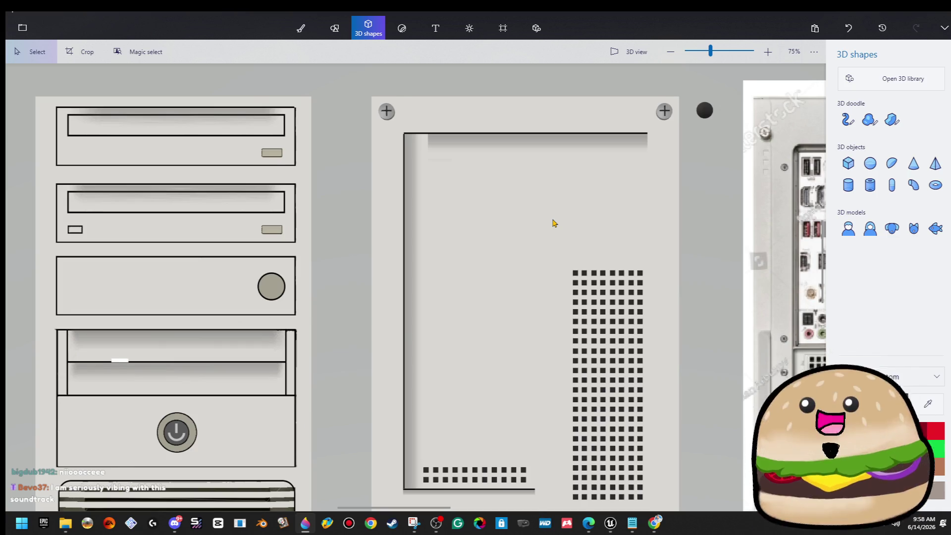
pyautogui.hotkey('ctrl', 'z')
pyautogui.click(915, 308)
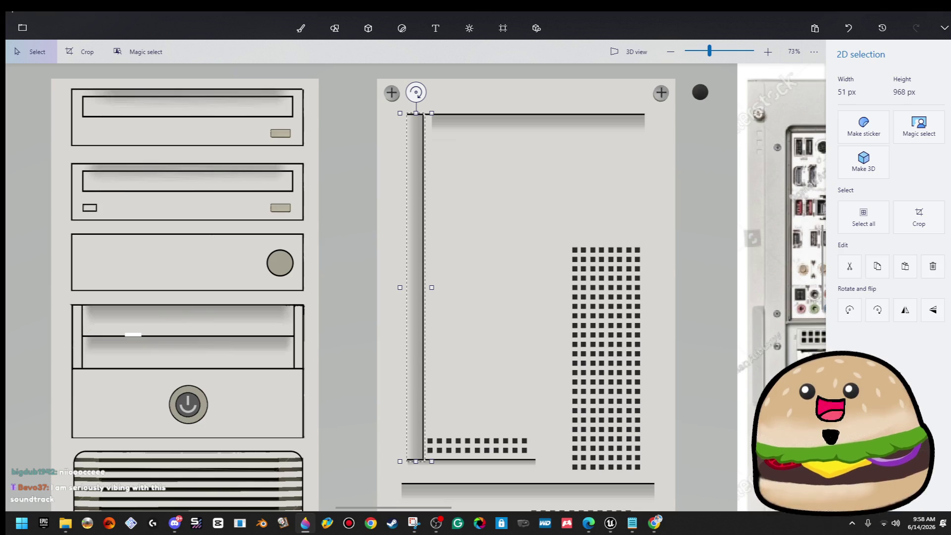
pyautogui.press('Right')
pyautogui.press('Right')
pyautogui.press('Right')
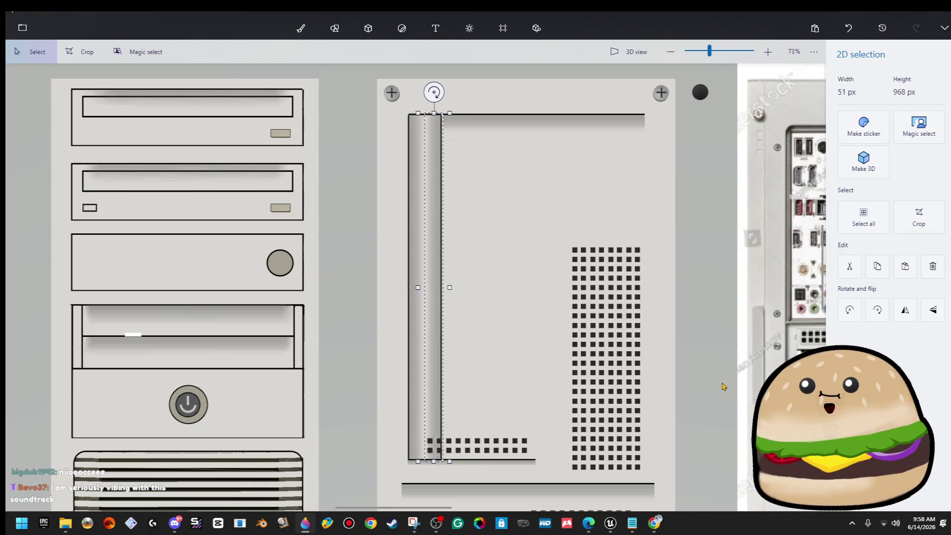
pyautogui.press('Right')
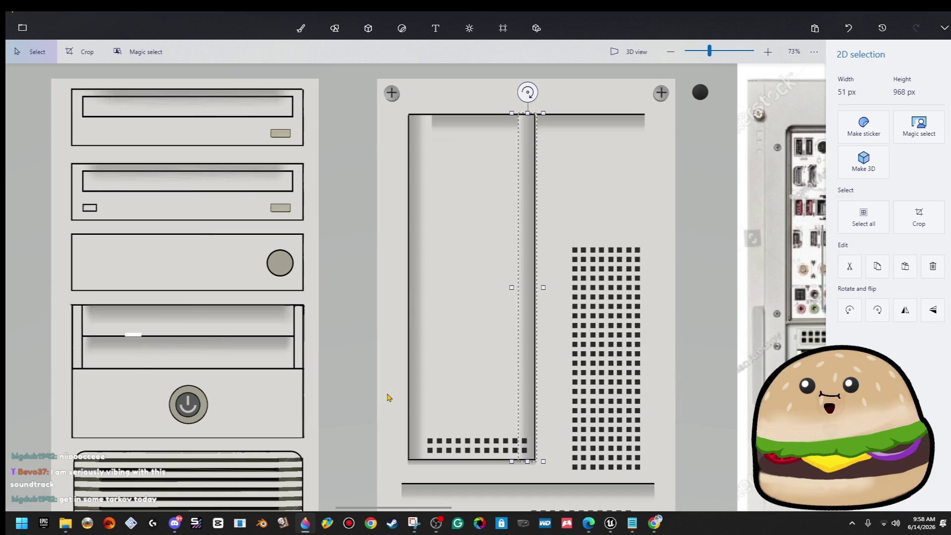
pyautogui.hotkey('ctrl', '3')
# - Select and then deselect the small vent rows in the left inset panel
pyautogui.moveTo(389, 397)
pyautogui.mouseDown()
pyautogui.moveTo(546, 465)
pyautogui.moveTo(509, 446)
pyautogui.mouseUp()
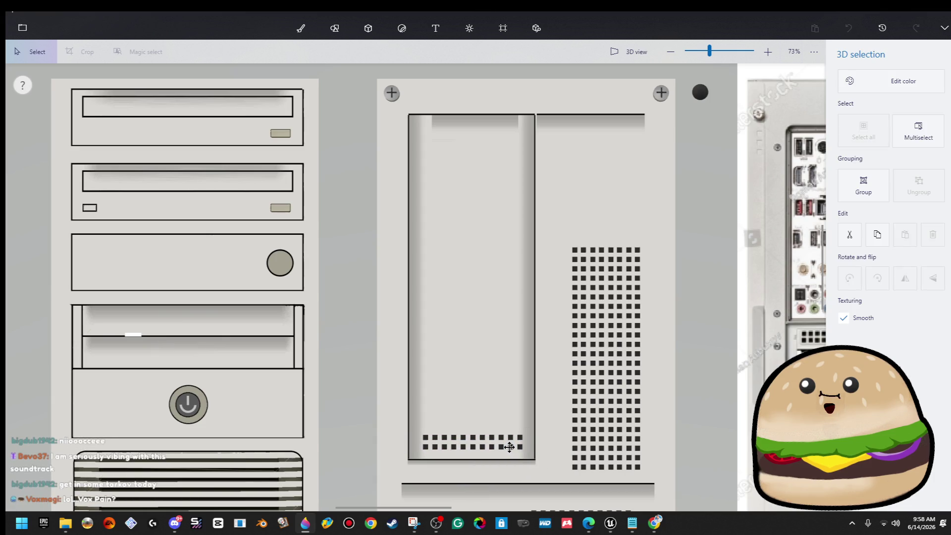
pyautogui.click(514, 436)
pyautogui.scroll(-5, 515, 434)
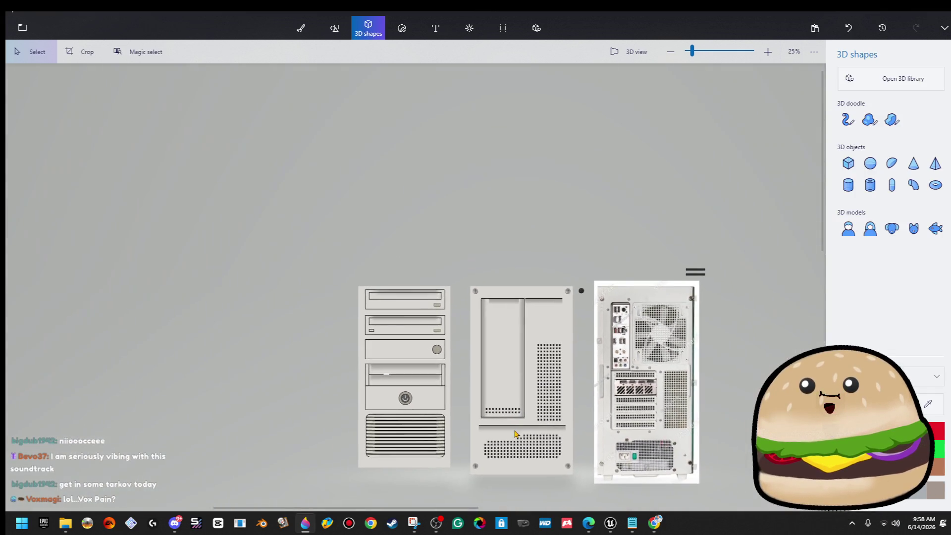
pyautogui.scroll(5, 515, 434)
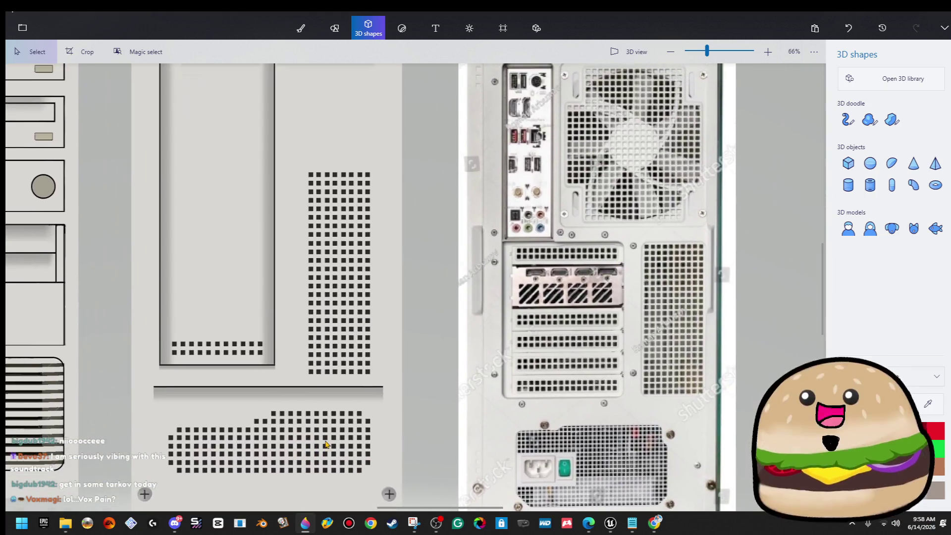
pyautogui.scroll(-2, 326, 445)
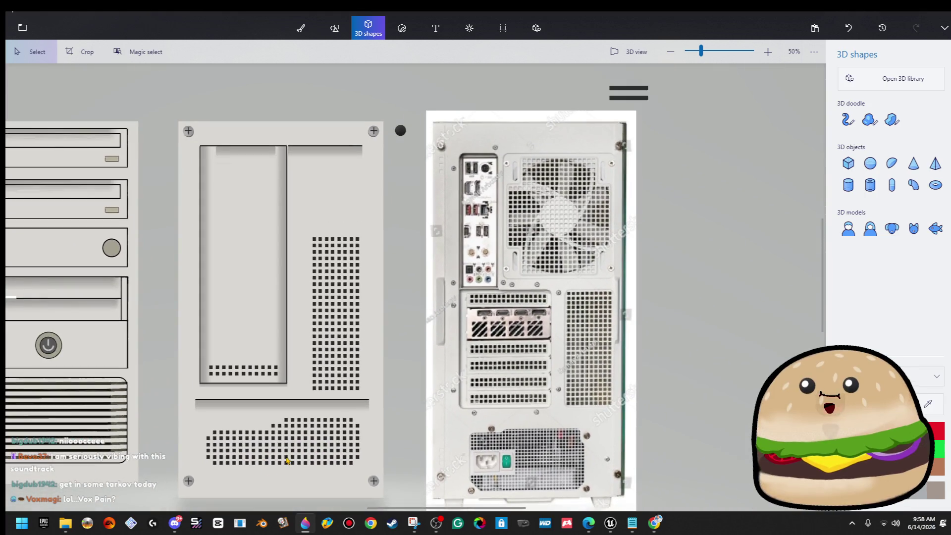
# - Select the lower vent rows and shift them up slightly
pyautogui.moveTo(197, 444); pyautogui.dragTo(390, 480)
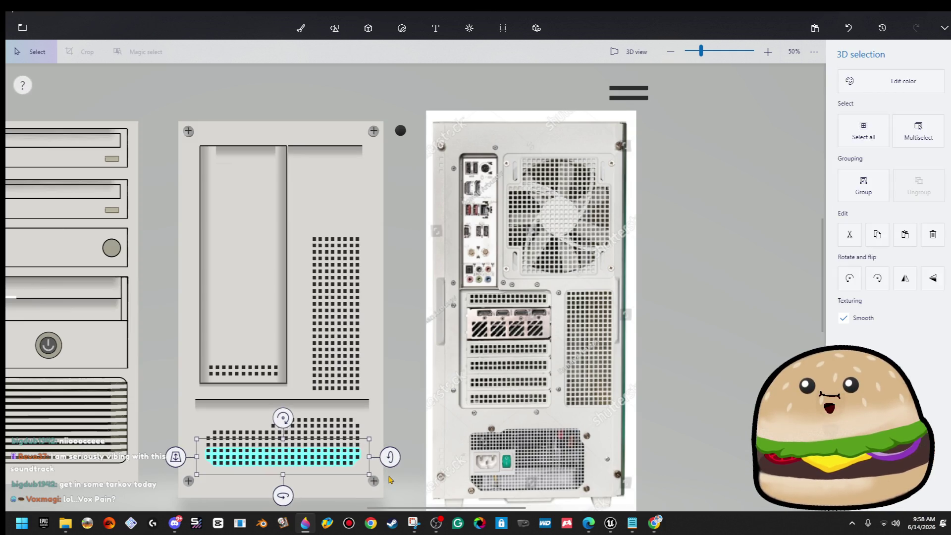
pyautogui.click(404, 441)
pyautogui.moveTo(398, 409)
pyautogui.mouseDown()
pyautogui.moveTo(225, 474)
pyautogui.moveTo(189, 478)
pyautogui.mouseUp()
pyautogui.moveTo(282, 441); pyautogui.dragTo(283, 433)
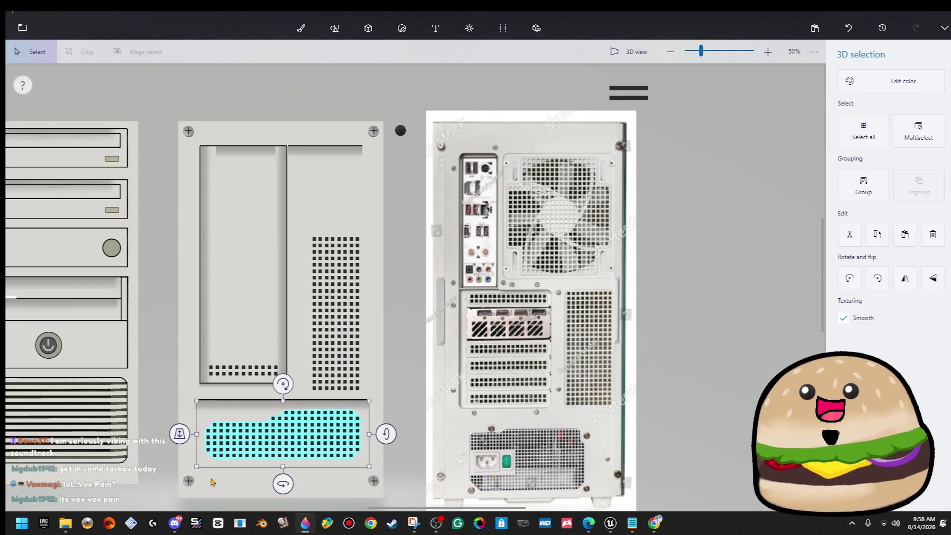
pyautogui.moveTo(404, 476); pyautogui.dragTo(198, 439)
pyautogui.press('Escape')
# - Cut and paste the bottom vent rows into a taller, denser block below the groove
pyautogui.rightClick(233, 448)
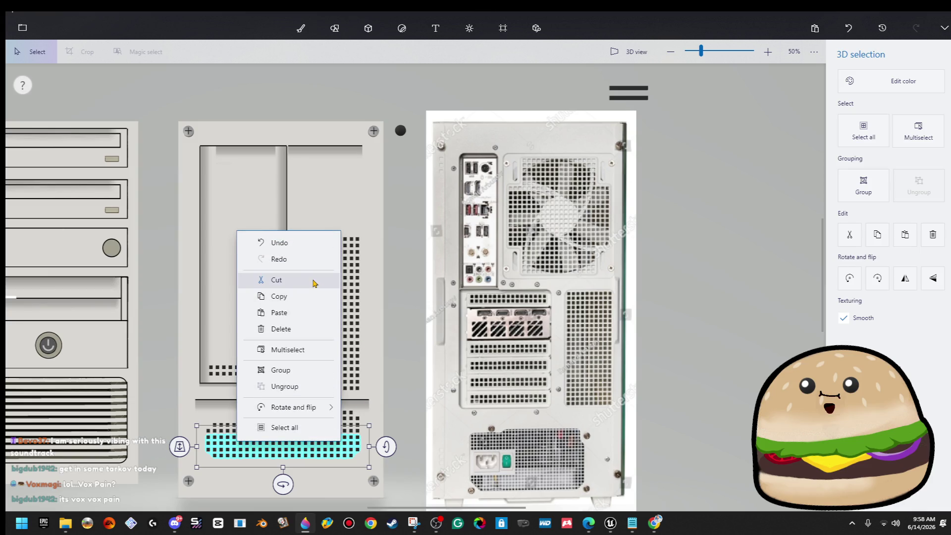
pyautogui.click(313, 279)
pyautogui.hotkey('ctrl', 'v')
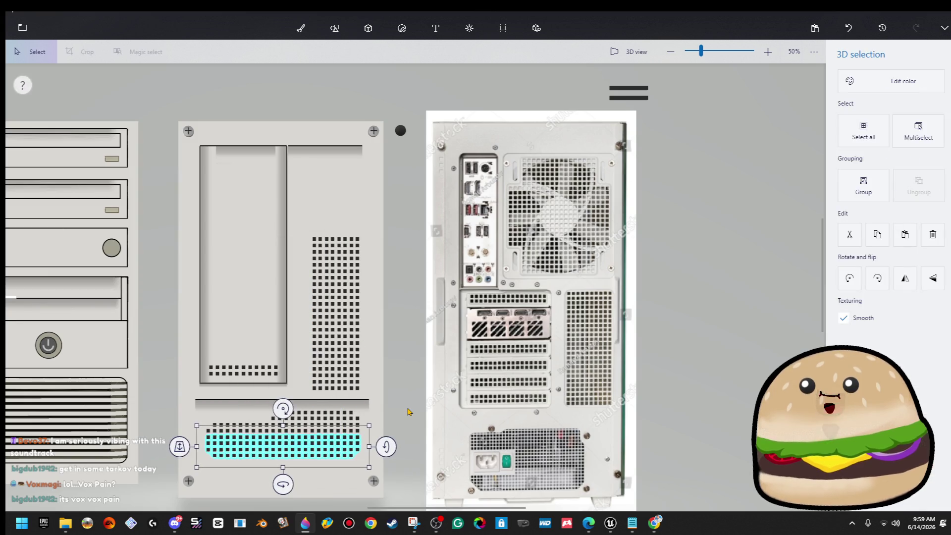
pyautogui.press('Escape')
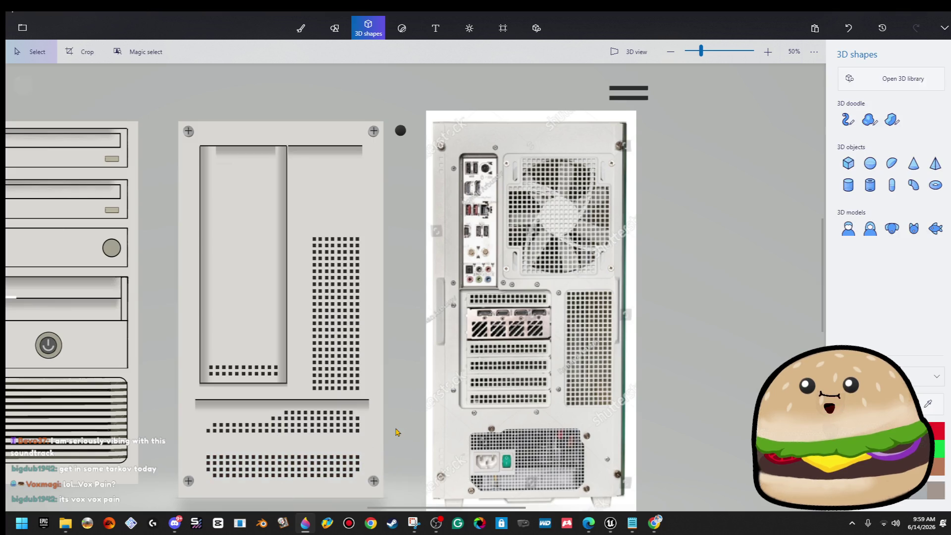
pyautogui.moveTo(191, 441); pyautogui.dragTo(384, 434)
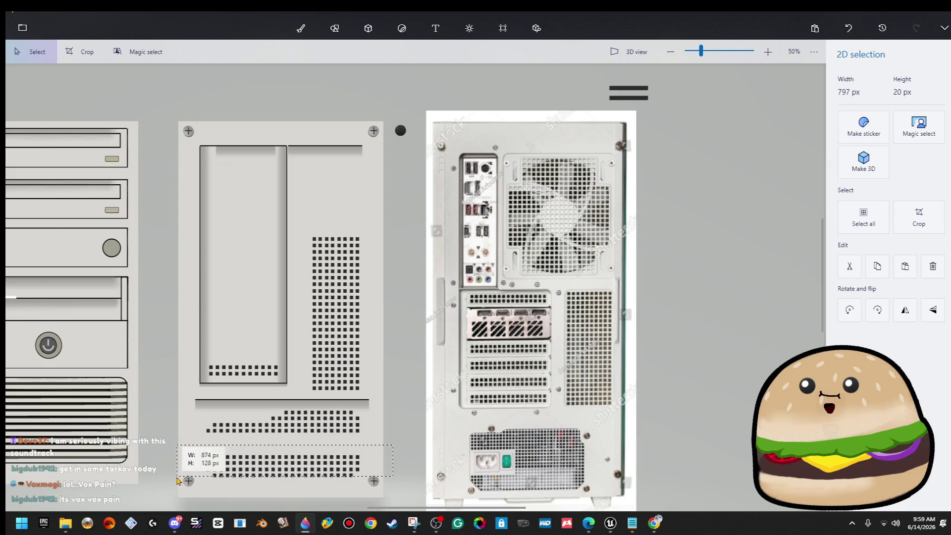
pyautogui.moveTo(177, 480); pyautogui.dragTo(177, 481)
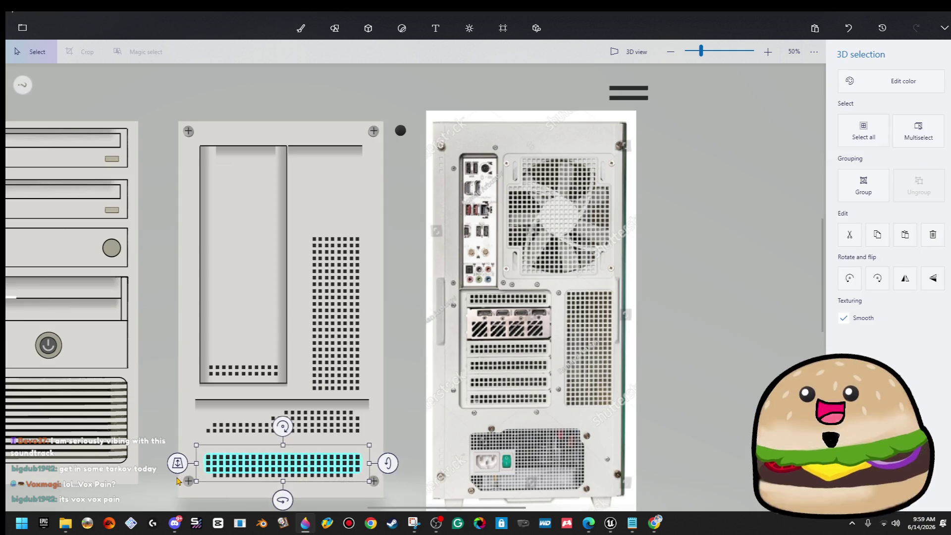
pyautogui.click(177, 481)
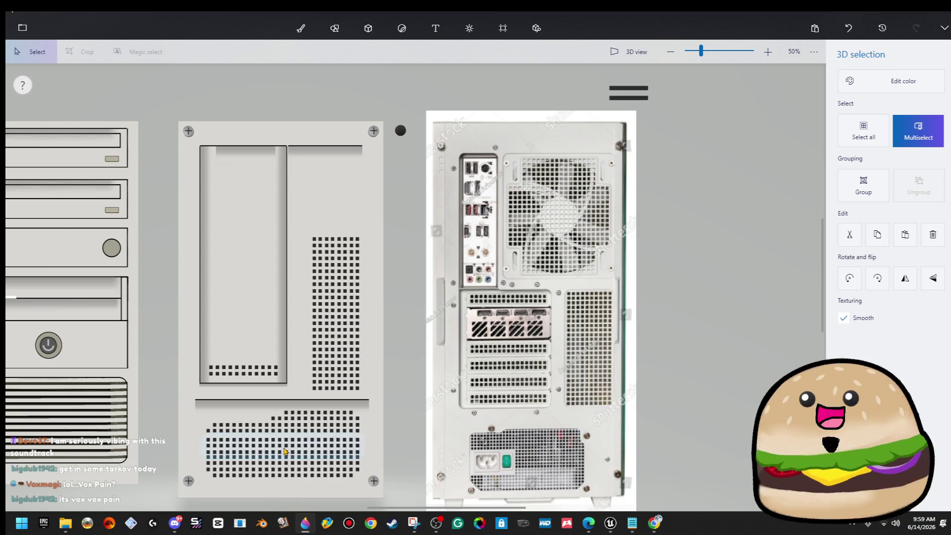
pyautogui.click(258, 450)
pyautogui.click(402, 323)
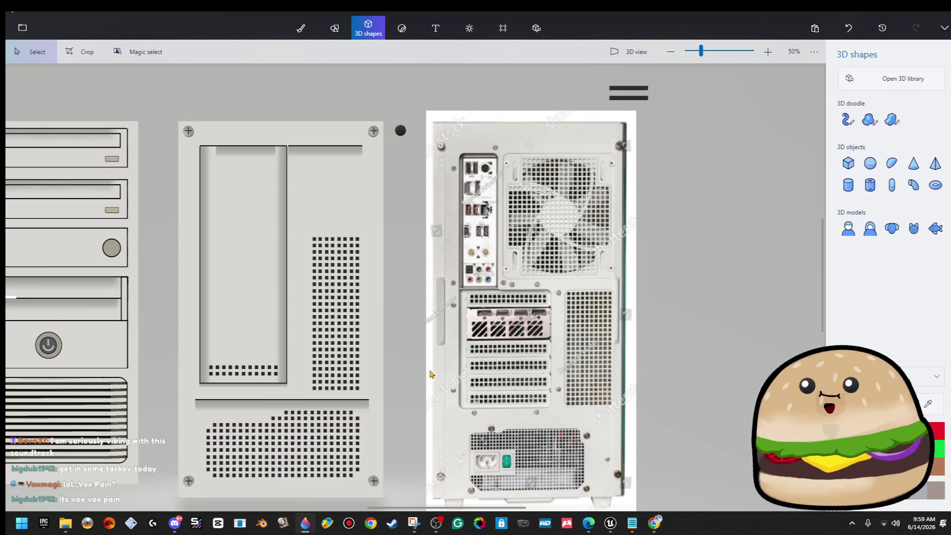
pyautogui.scroll(-3, 397, 461)
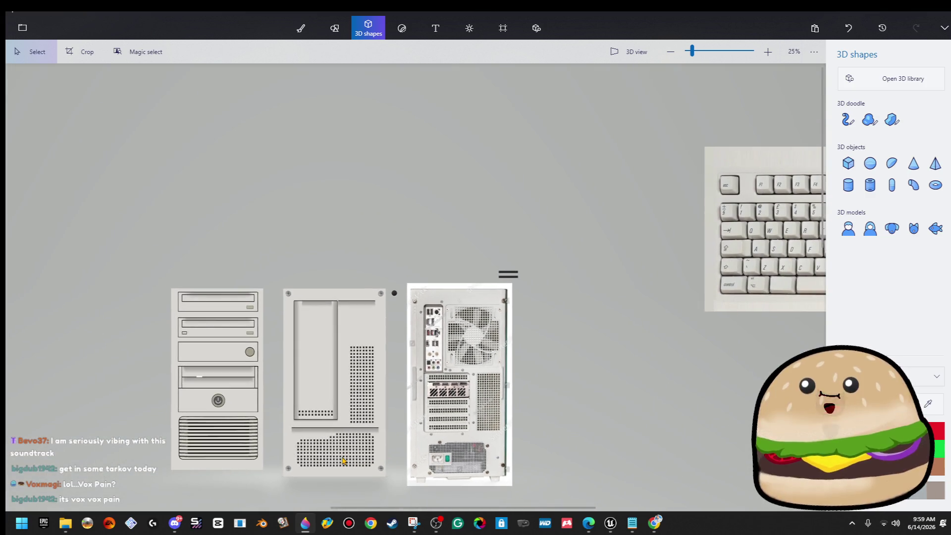
# - Widen the tall vent grid leftward by one column
pyautogui.scroll(3, 343, 460)
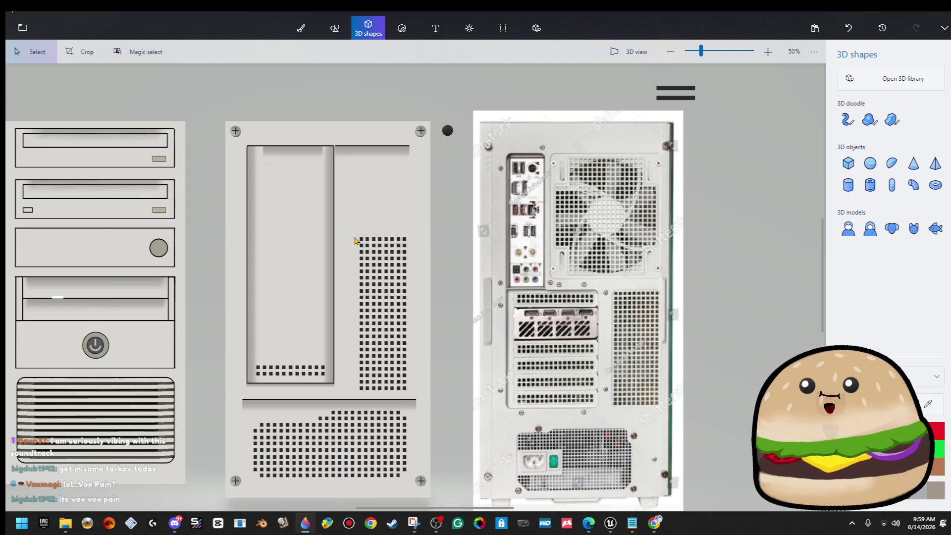
pyautogui.moveTo(346, 230); pyautogui.dragTo(441, 396)
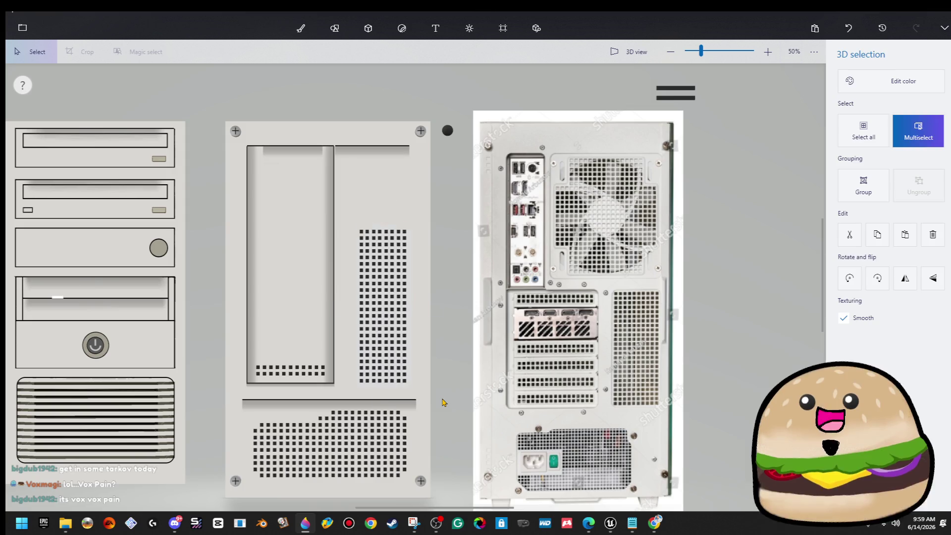
pyautogui.press('Escape')
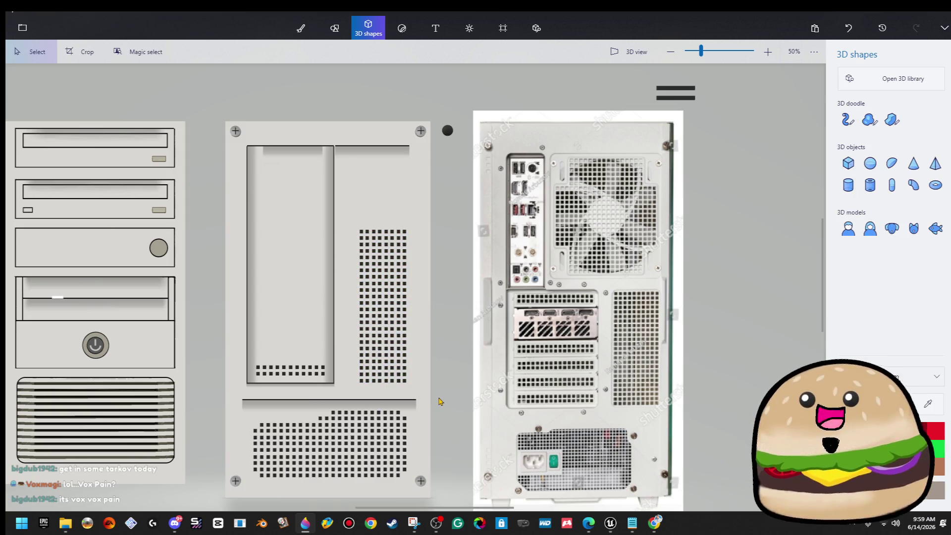
pyautogui.moveTo(347, 218)
pyautogui.mouseDown()
pyautogui.moveTo(405, 391)
pyautogui.moveTo(389, 391)
pyautogui.mouseUp()
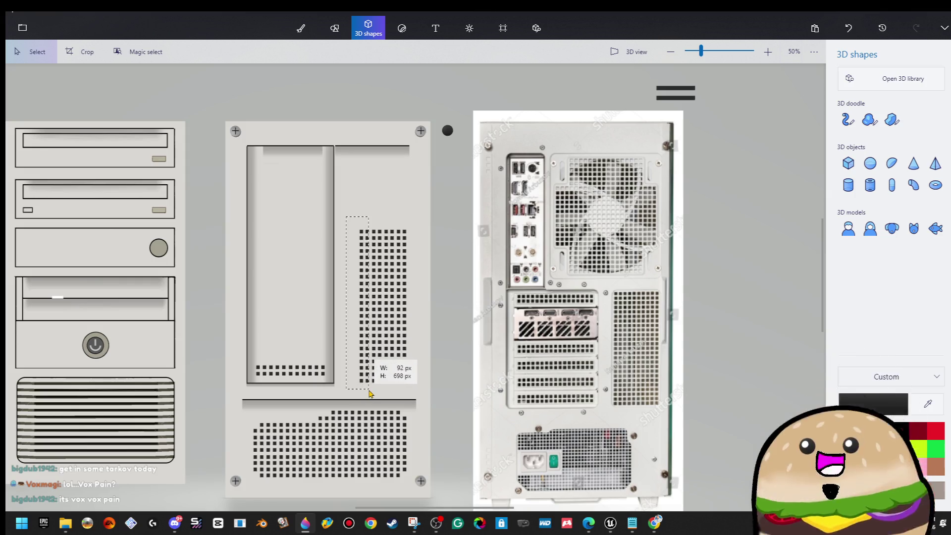
pyautogui.moveTo(373, 392); pyautogui.dragTo(374, 392)
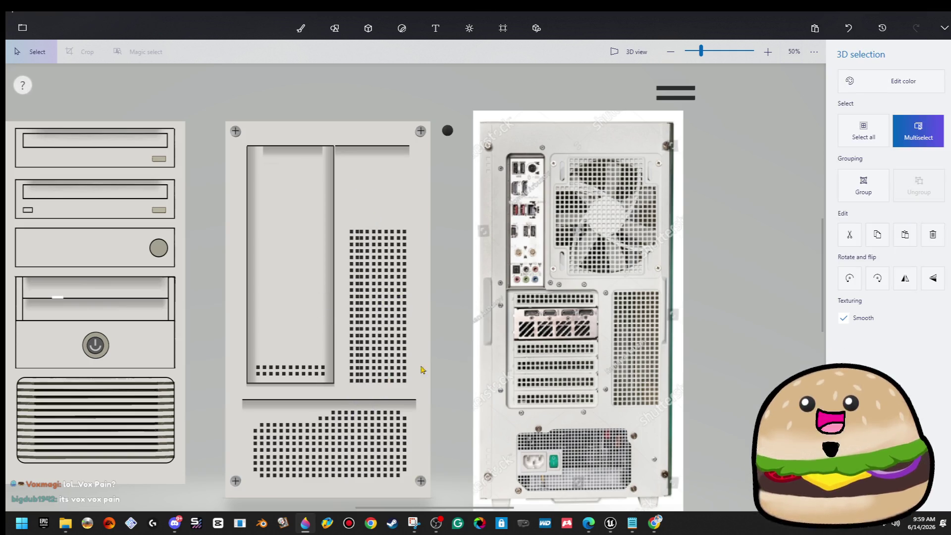
pyautogui.press('Escape')
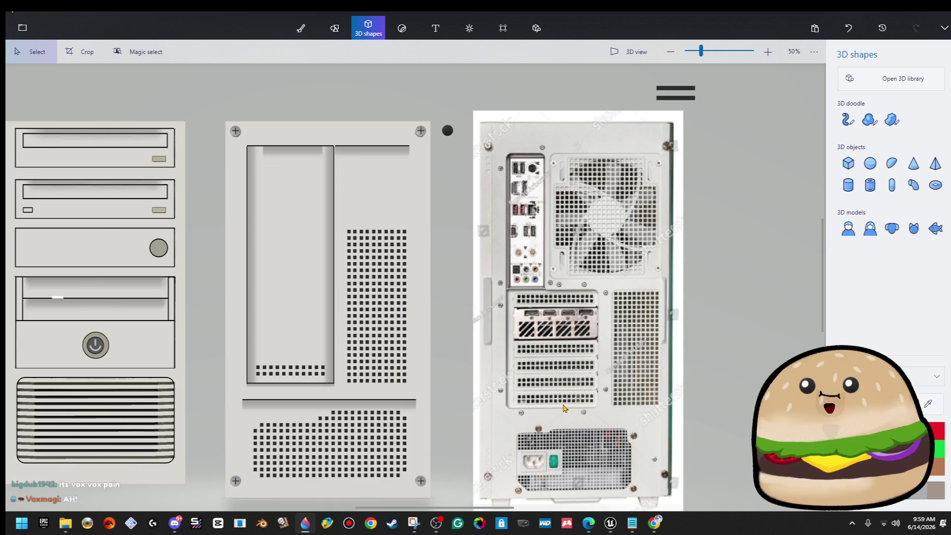
# - Check the groove above the lower vent, then switch to 2D shapes drawing
pyautogui.scroll(5, 260, 382)
pyautogui.moveTo(194, 404)
pyautogui.mouseDown()
pyautogui.moveTo(570, 465)
pyautogui.moveTo(664, 461)
pyautogui.moveTo(670, 453)
pyautogui.mouseUp()
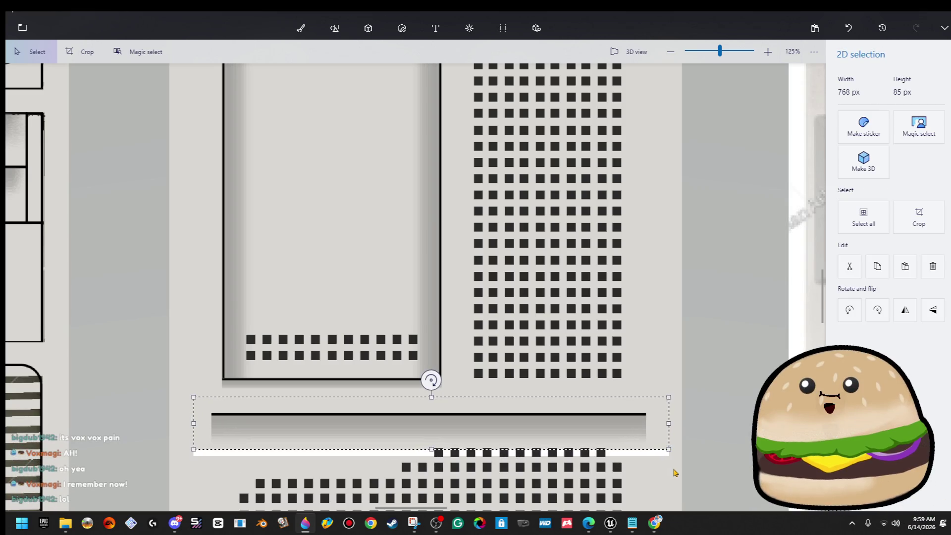
pyautogui.press('3')
pyautogui.scroll(-5, 283, 353)
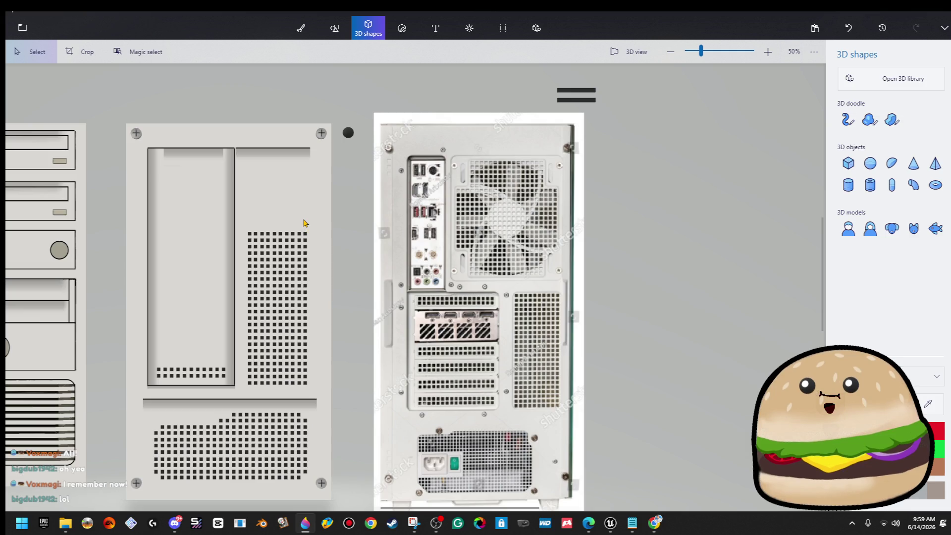
pyautogui.scroll(6, 232, 156)
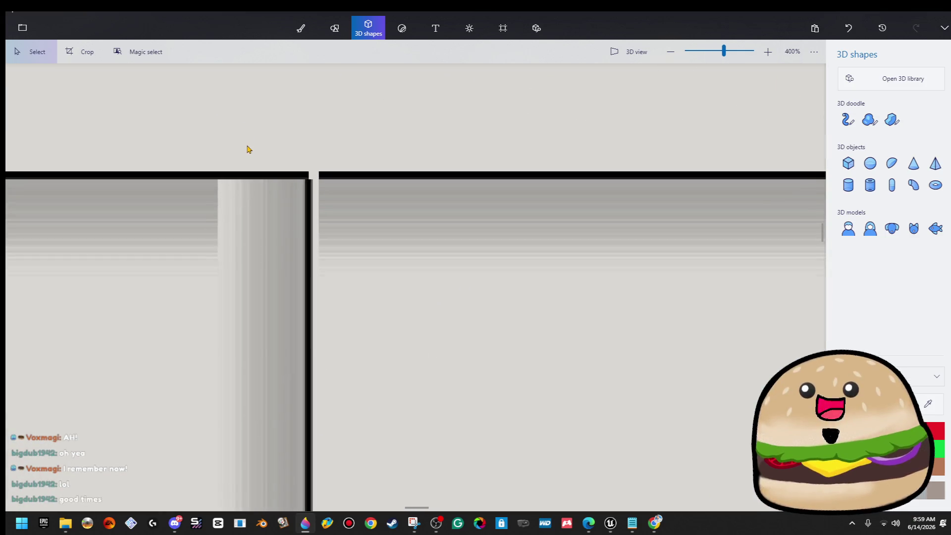
pyautogui.scroll(-5, 332, 192)
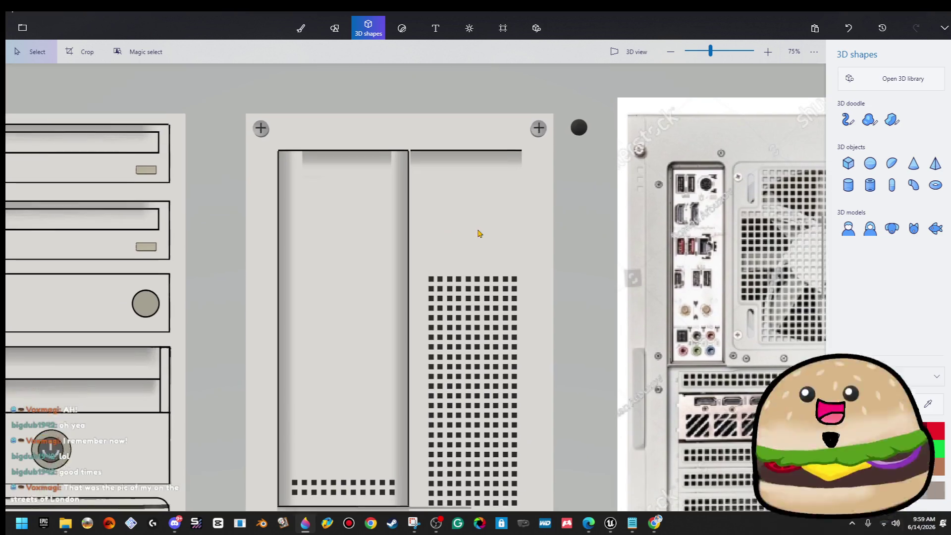
pyautogui.scroll(3, 325, 450)
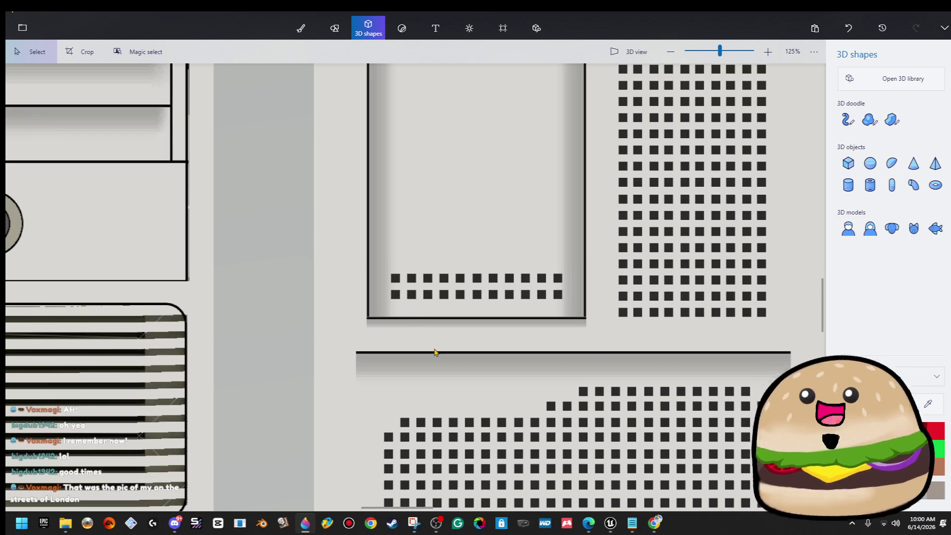
pyautogui.scroll(-5, 435, 352)
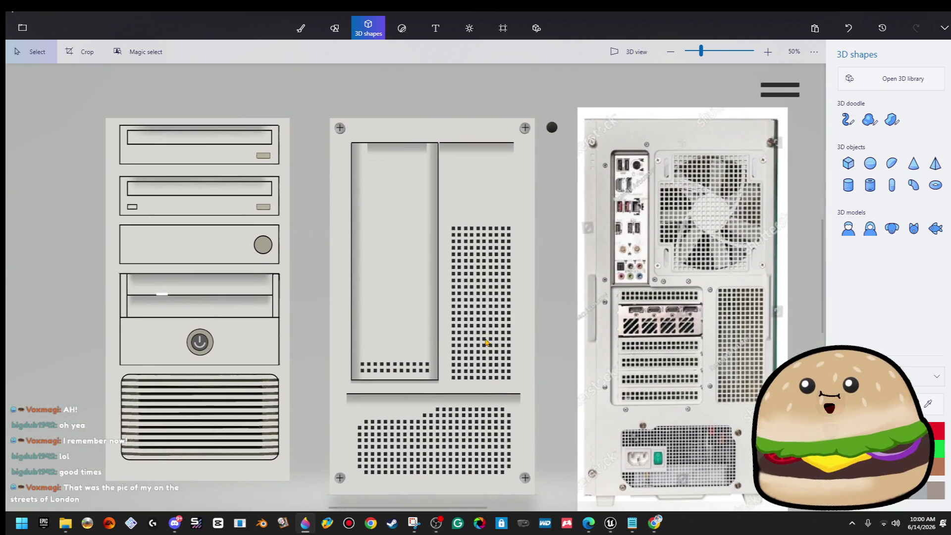
pyautogui.scroll(2, 508, 342)
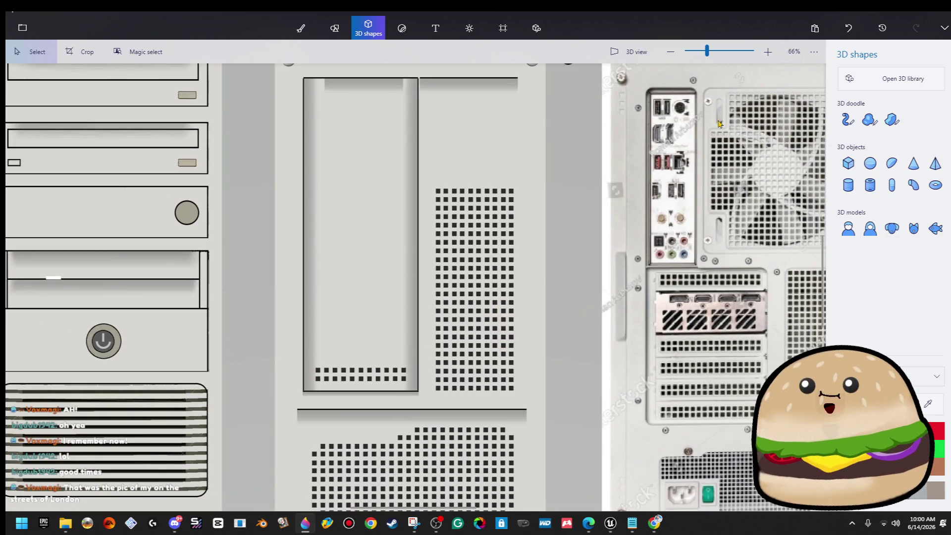
pyautogui.click(328, 37)
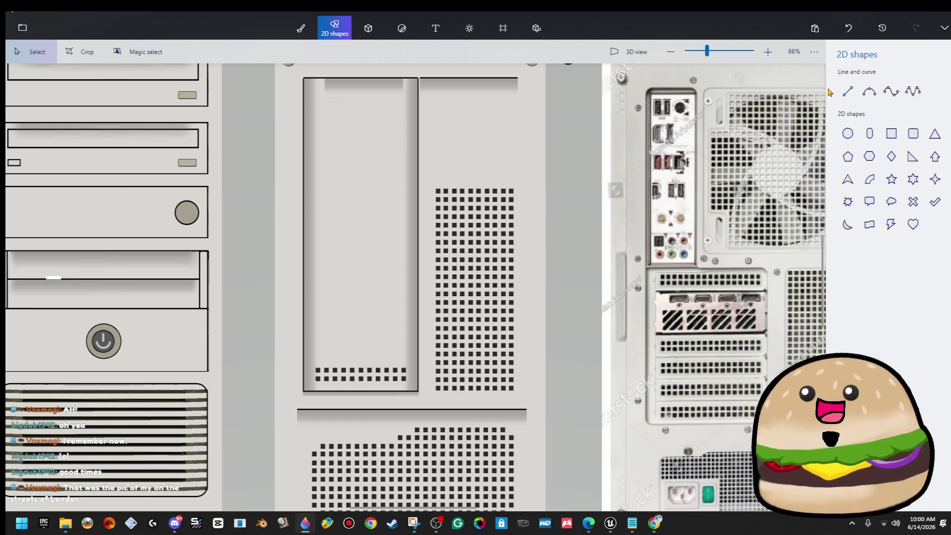
# - Draw a 2px horizontal divider line across the lower inset box
pyautogui.click(845, 92)
pyautogui.scroll(3, 409, 359)
pyautogui.moveTo(423, 357); pyautogui.dragTo(249, 354)
pyautogui.moveTo(872, 141); pyautogui.dragTo(843, 143)
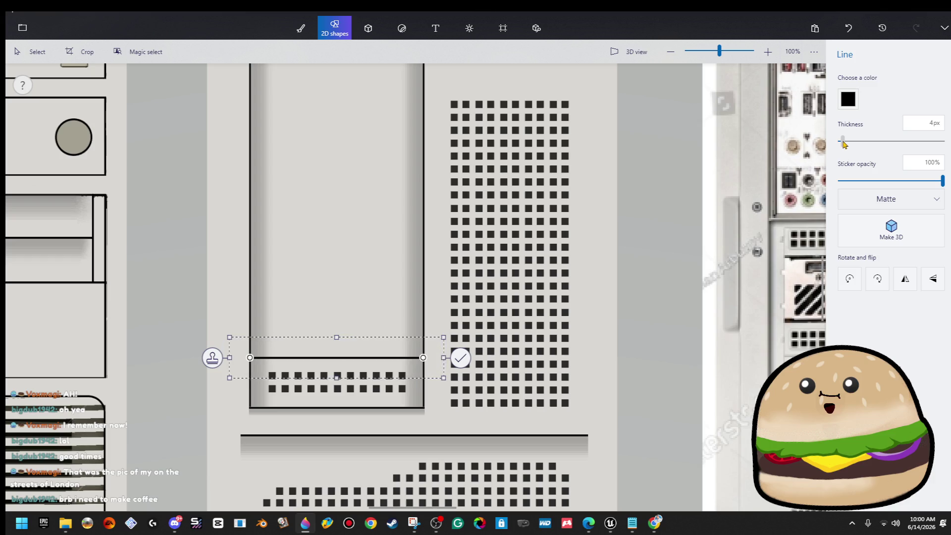
pyautogui.click(436, 240)
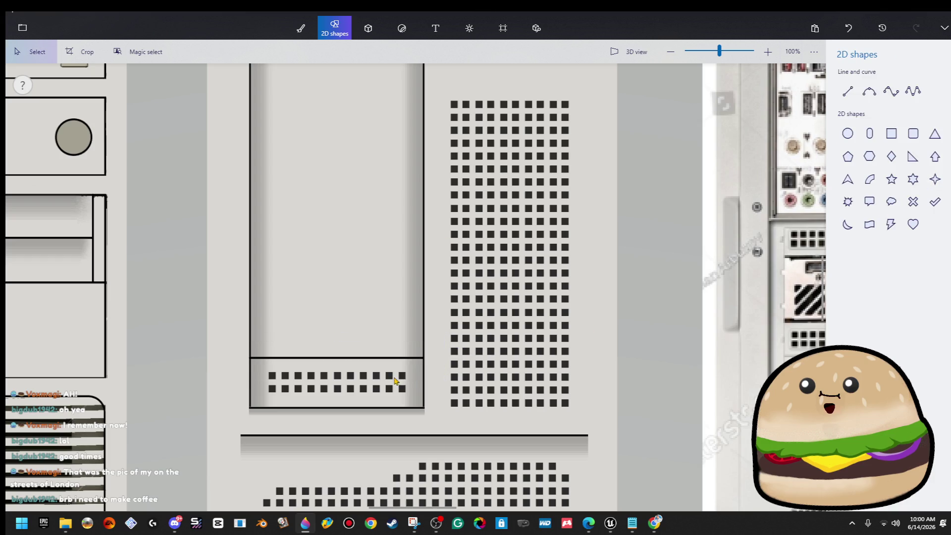
# - Nudge the lower box's vent squares down below the new divider line
pyautogui.moveTo(250, 358); pyautogui.dragTo(432, 414)
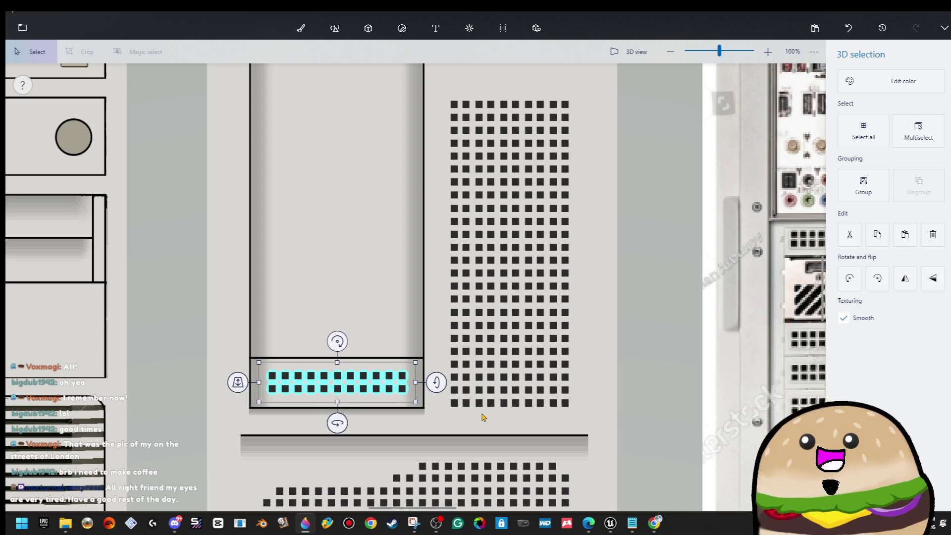
pyautogui.press('Escape')
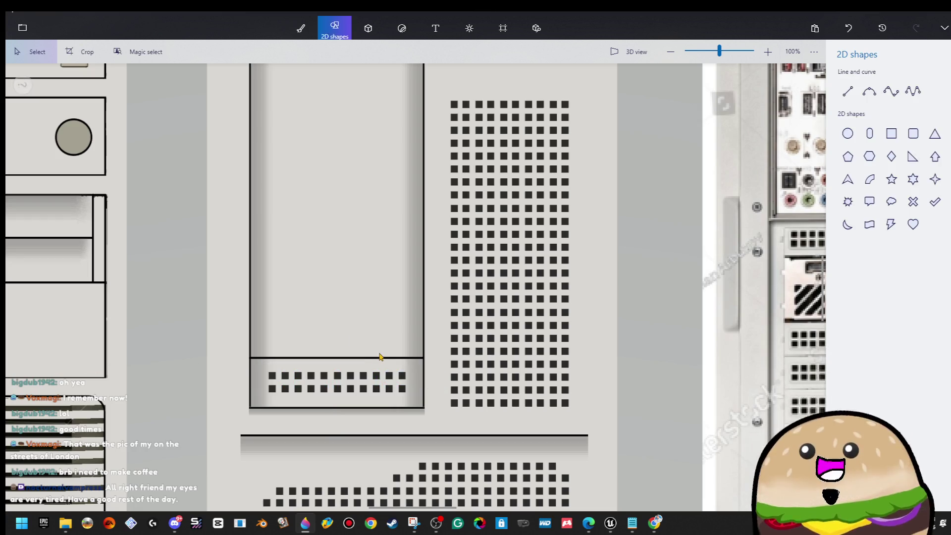
pyautogui.moveTo(418, 362); pyautogui.dragTo(228, 408)
pyautogui.press('Down')
pyautogui.press('Down')
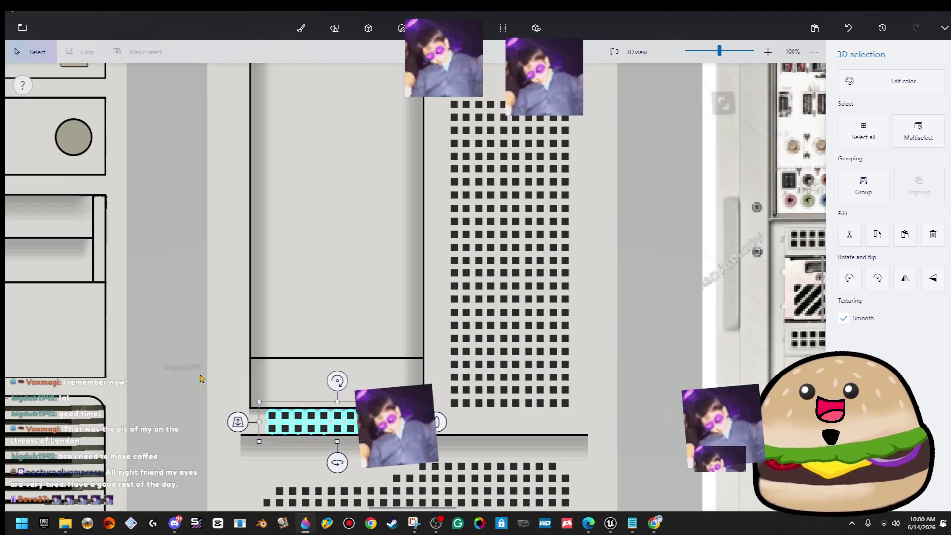
pyautogui.press('Escape')
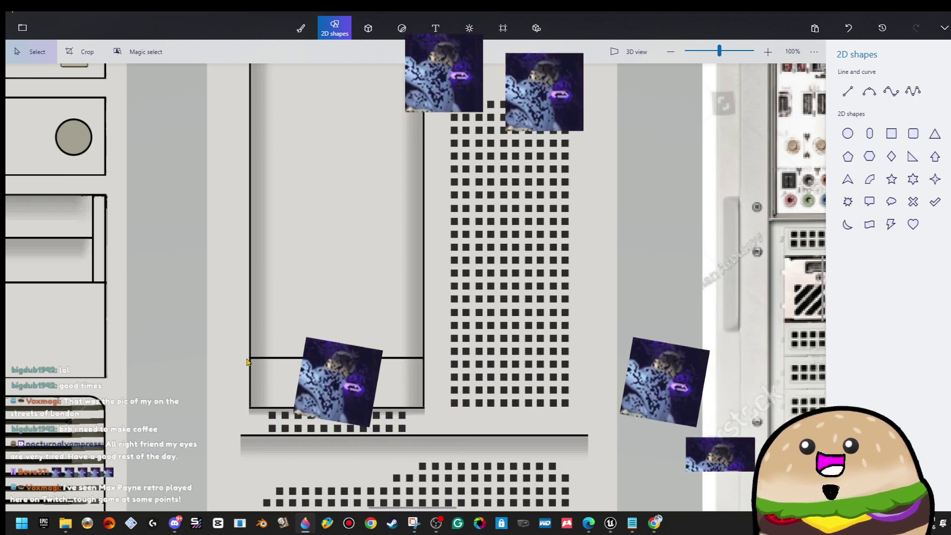
pyautogui.moveTo(245, 357)
pyautogui.mouseDown()
pyautogui.moveTo(452, 417)
pyautogui.moveTo(435, 408)
pyautogui.mouseUp()
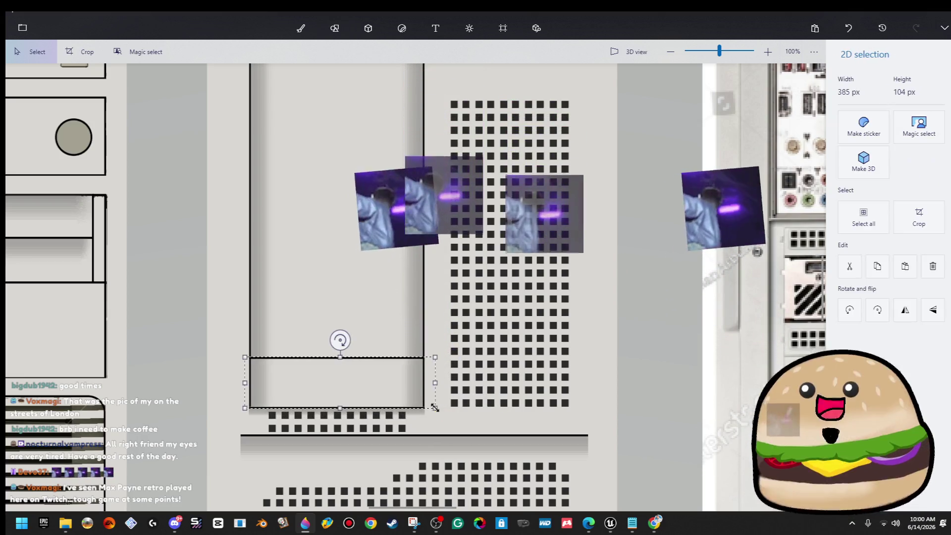
# - Copy the box section and paste a copy higher up the inset panel
pyautogui.rightClick(418, 373)
pyautogui.press('Escape')
pyautogui.click(334, 28)
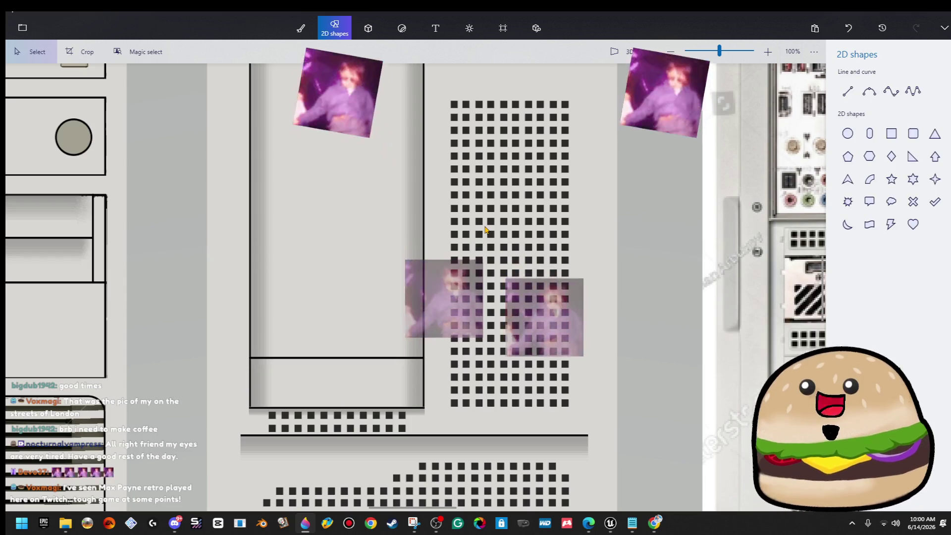
pyautogui.hotkey('ctrl', 'z')
pyautogui.press('Up')
pyautogui.press('Up')
pyautogui.press('Up')
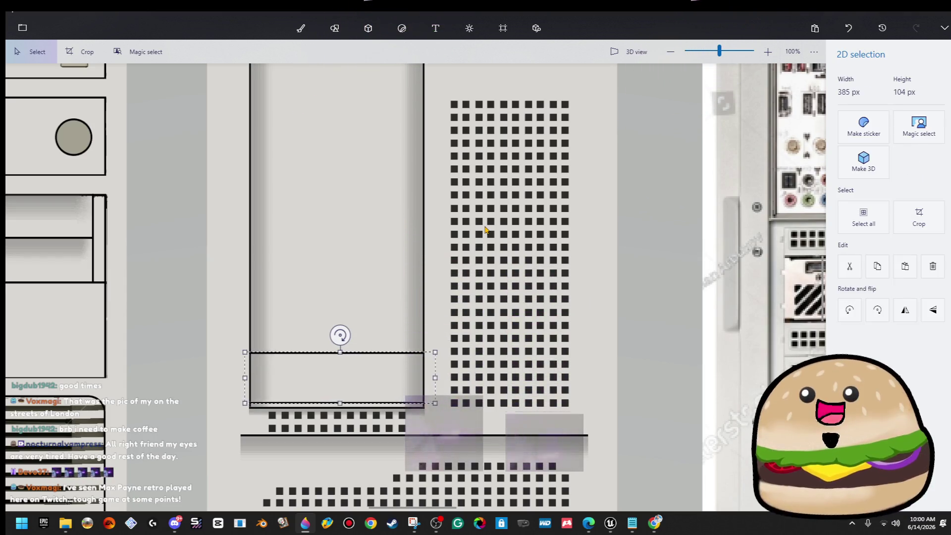
pyautogui.scroll(5, 392, 371)
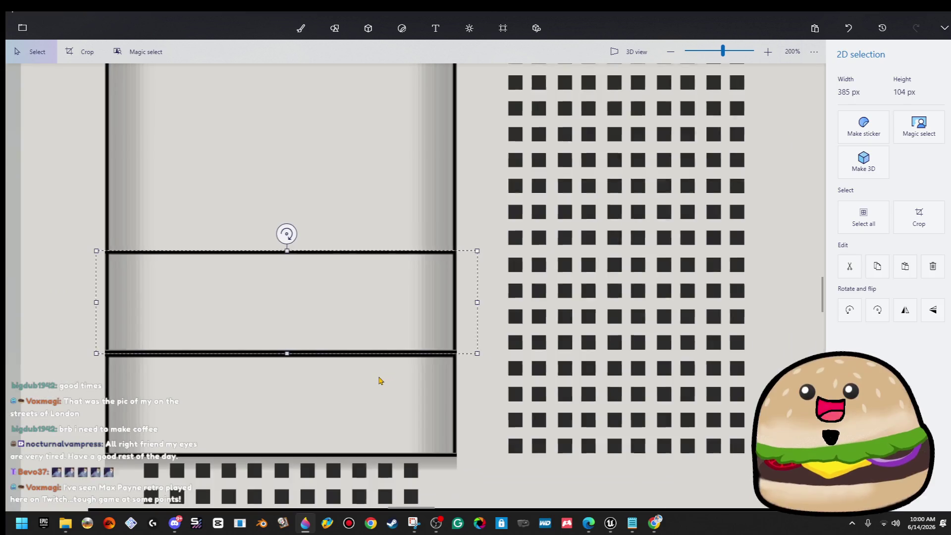
pyautogui.press('Escape')
pyautogui.scroll(-4, 397, 381)
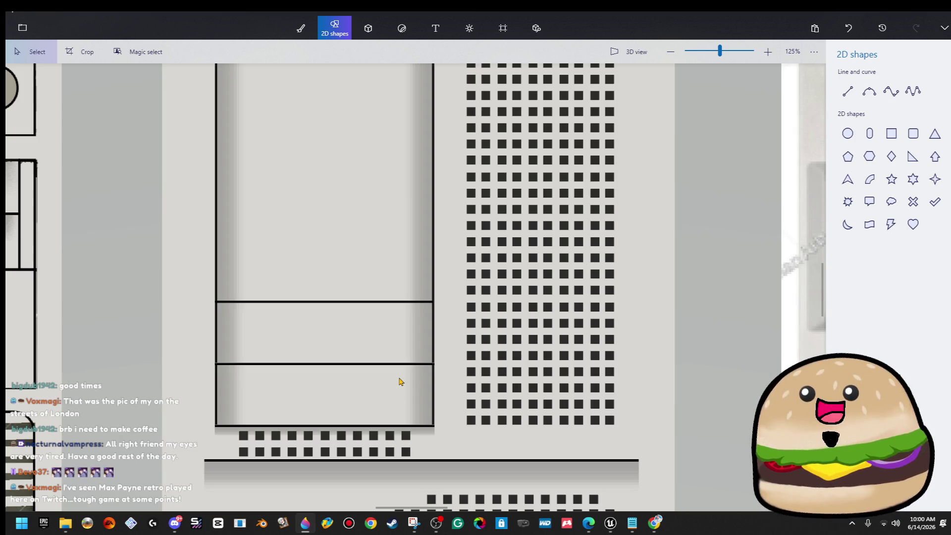
# - Paste a second box copy further up, stacking another compartment
pyautogui.hotkey('ctrl', 'z')
pyautogui.press('Up')
pyautogui.press('Up')
pyautogui.press('Up')
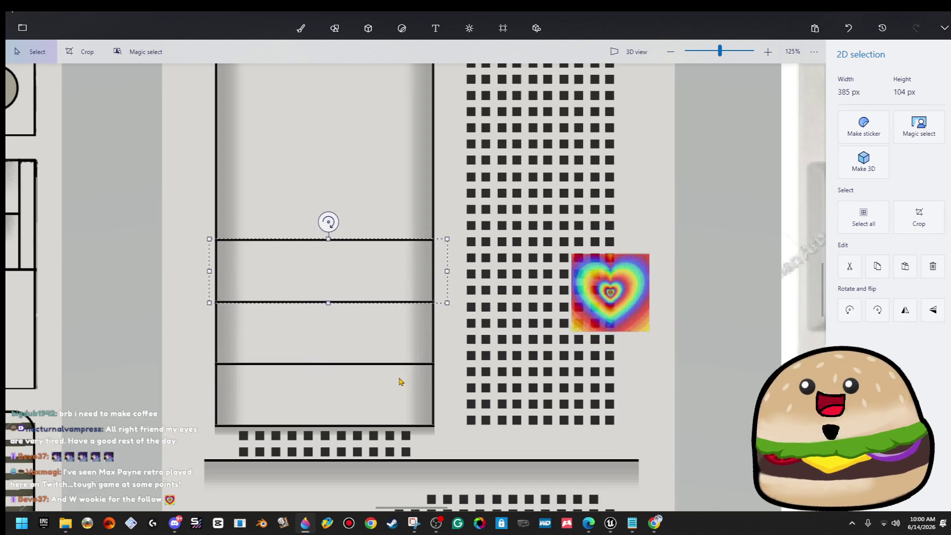
pyautogui.scroll(4, 426, 349)
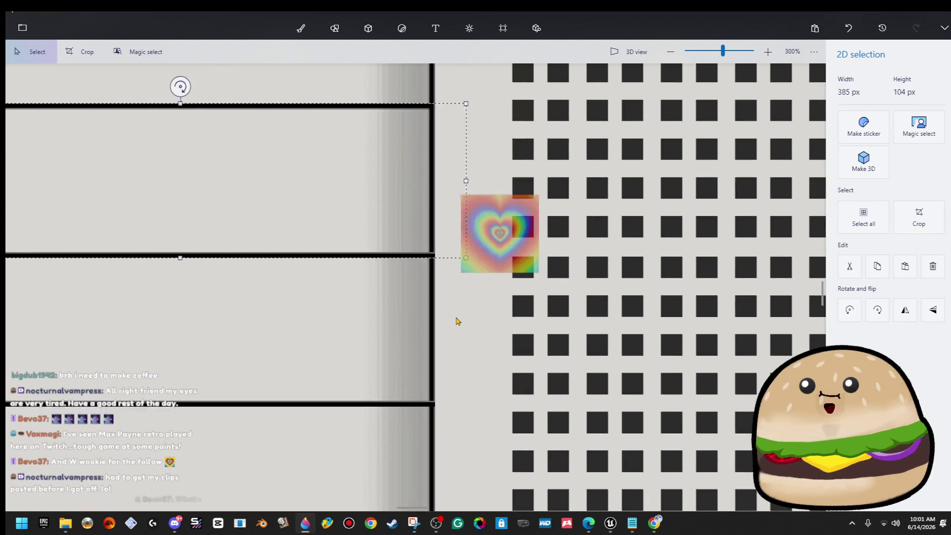
pyautogui.hotkey('ctrl', 'z')
pyautogui.scroll(-5, 471, 346)
# - Move the two rows of vent squares up into the bottom compartment
pyautogui.hotkey('ctrl', 'z')
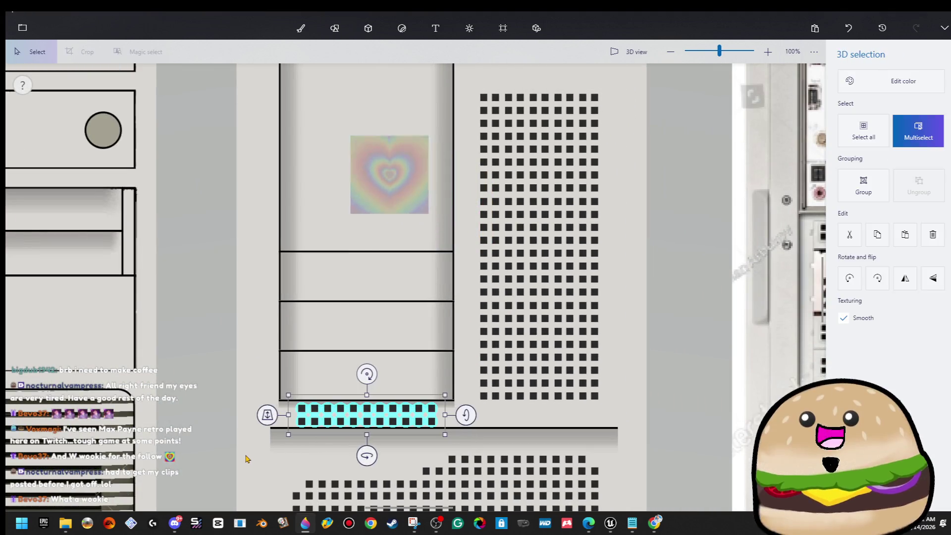
pyautogui.hotkey('ctrl', 'z')
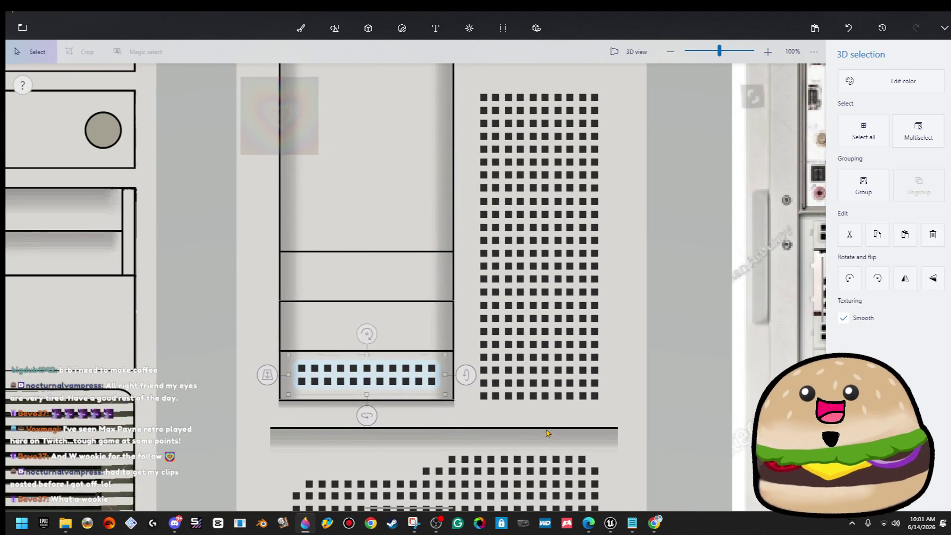
pyautogui.hotkey('ctrl', 'z')
pyautogui.hotkey('ctrl', 'z')
pyautogui.hotkey('ctrl', 'z')
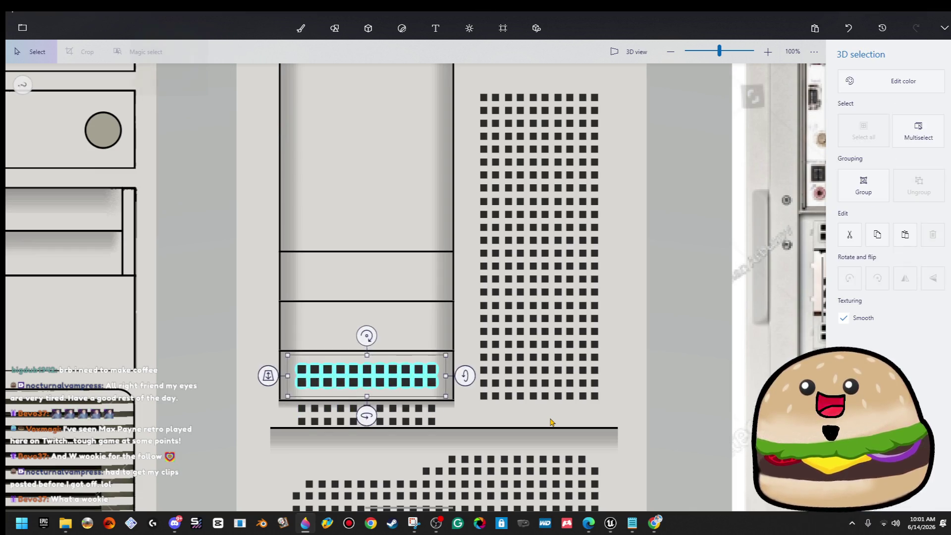
pyautogui.hotkey('ctrl', 'z')
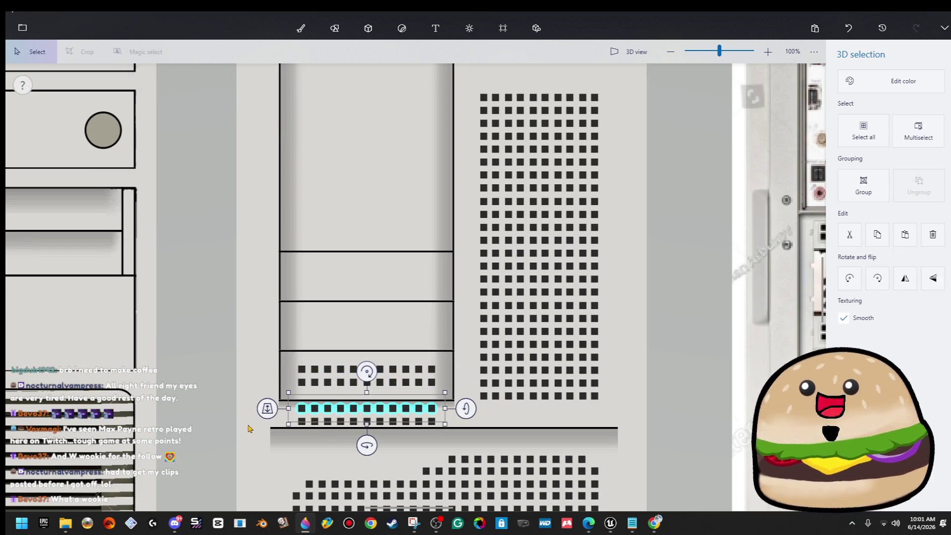
pyautogui.hotkey('ctrl', 'z')
pyautogui.hotkey('ctrl', 'z')
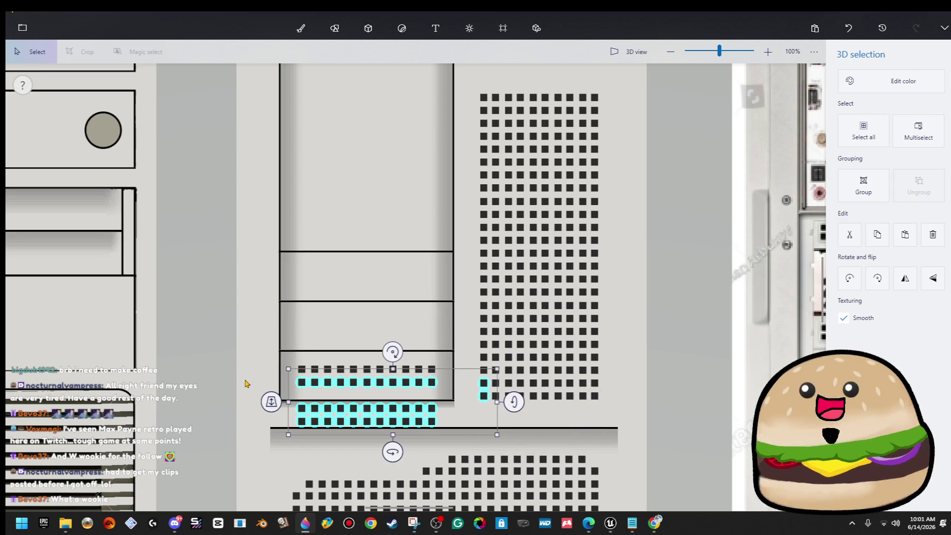
pyautogui.press('Escape')
pyautogui.moveTo(253, 396); pyautogui.dragTo(455, 441)
pyautogui.hotkey('ctrl', 'Up')
pyautogui.hotkey('ctrl', 'Up')
pyautogui.hotkey('ctrl', 'Up')
pyautogui.press('Escape')
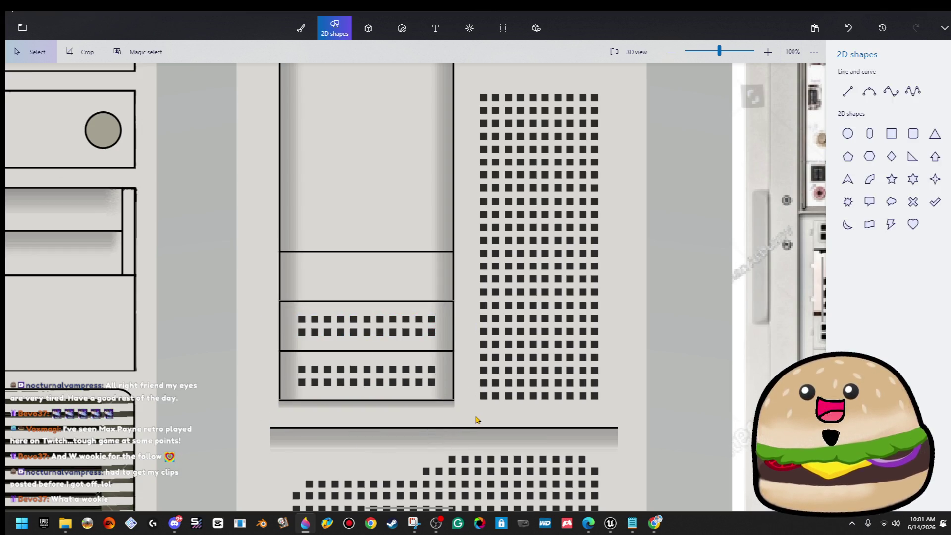
pyautogui.scroll(-3, 469, 421)
pyautogui.click(460, 381)
pyautogui.press('Escape')
# - Copy one empty compartment of the inset panel
pyautogui.hscroll(3, 483, 269)
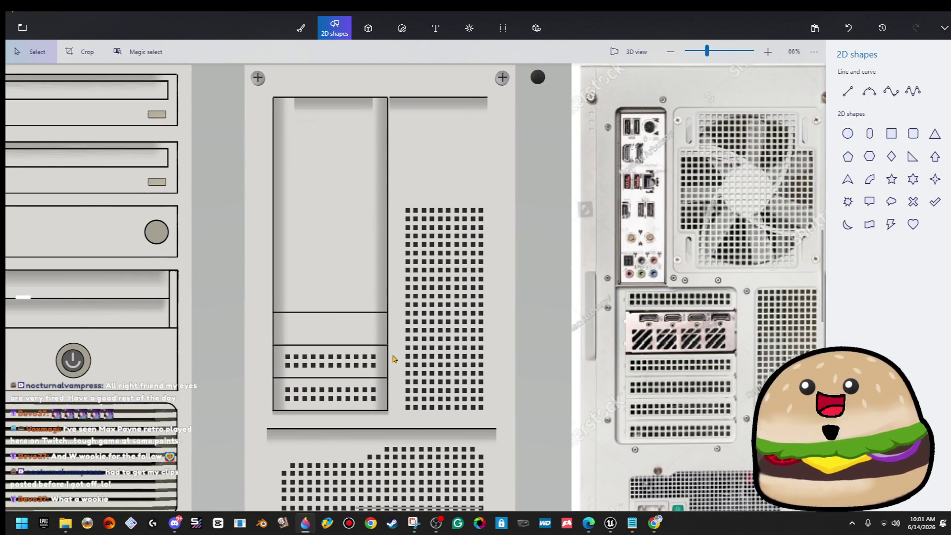
pyautogui.scroll(5, 390, 325)
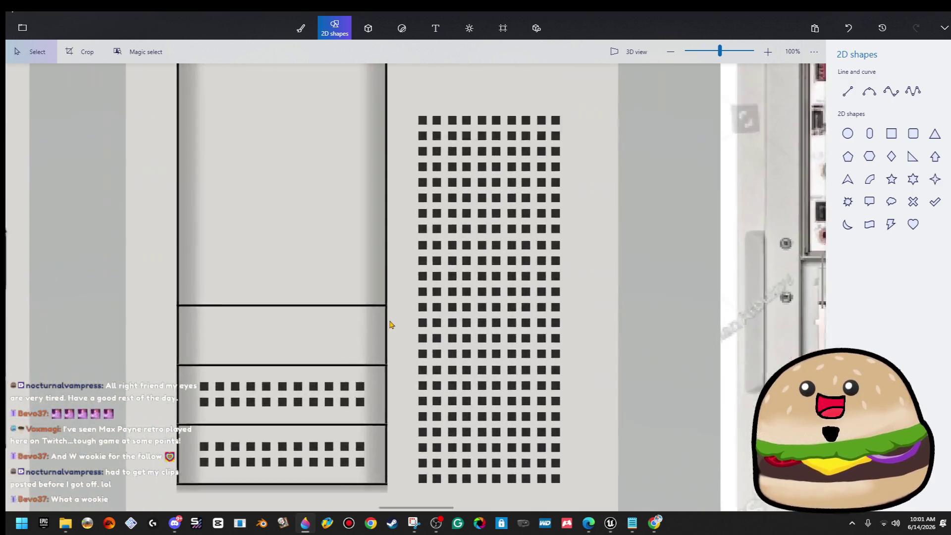
pyautogui.moveTo(386, 302); pyautogui.dragTo(113, 380)
pyautogui.rightClick(199, 335)
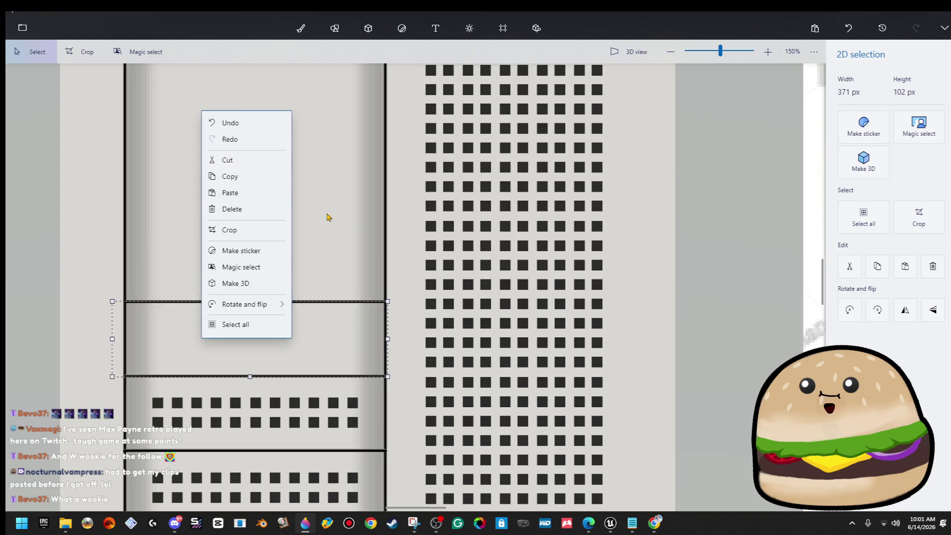
pyautogui.click(259, 178)
pyautogui.press('s')
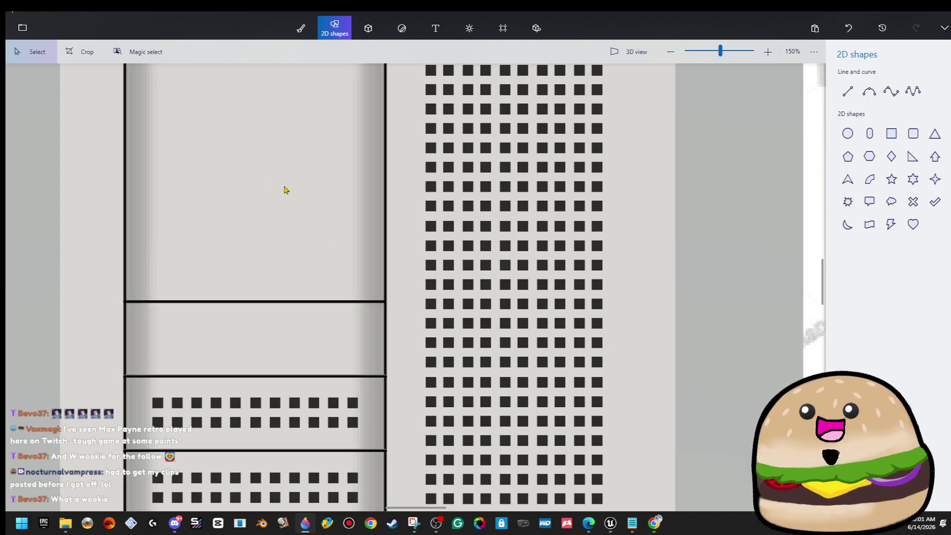
# - Paste the compartment copy higher up, placing it over the top dot row
pyautogui.hotkey('ctrl', 'v')
pyautogui.press('Up')
pyautogui.press('Up')
pyautogui.press('Up')
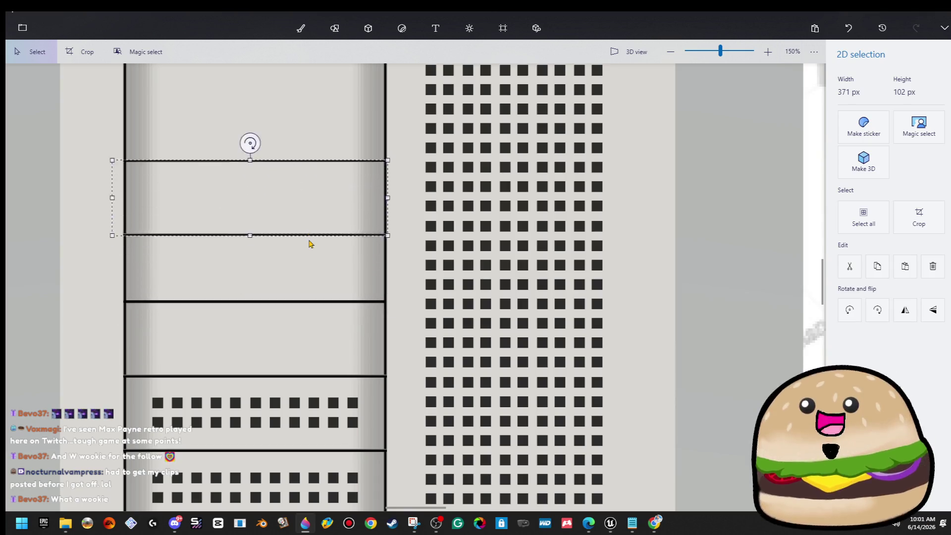
pyautogui.press('Up')
pyautogui.press('Up')
pyautogui.press('Up')
pyautogui.scroll(-3, 337, 269)
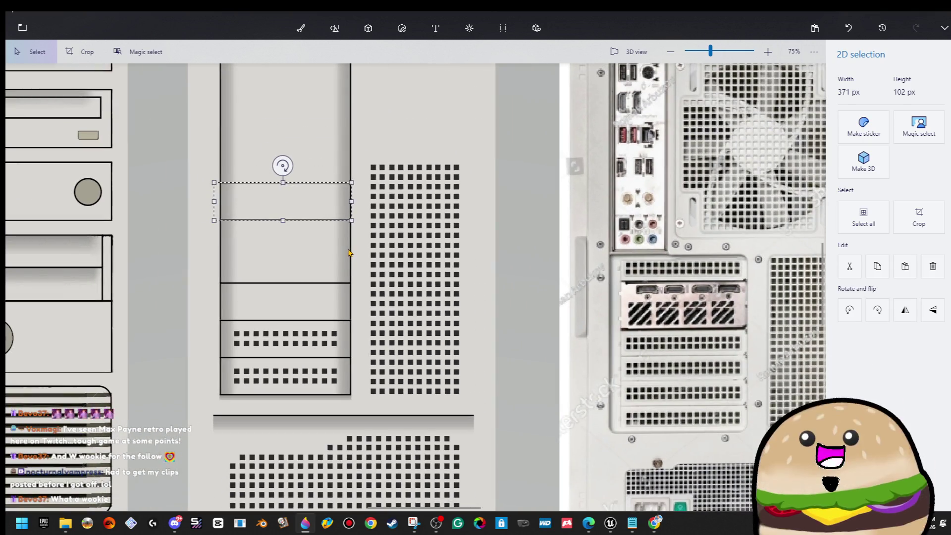
pyautogui.scroll(-1, 348, 253)
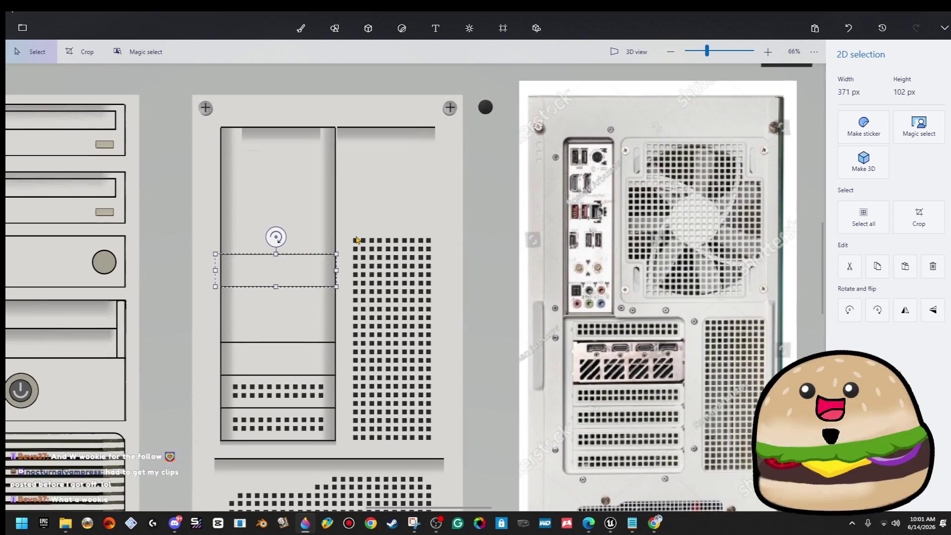
pyautogui.press('s')
pyautogui.moveTo(341, 229)
pyautogui.mouseDown()
pyautogui.moveTo(347, 244)
pyautogui.moveTo(453, 252)
pyautogui.moveTo(452, 260)
pyautogui.moveTo(349, 261)
pyautogui.mouseUp()
pyautogui.click(380, 212)
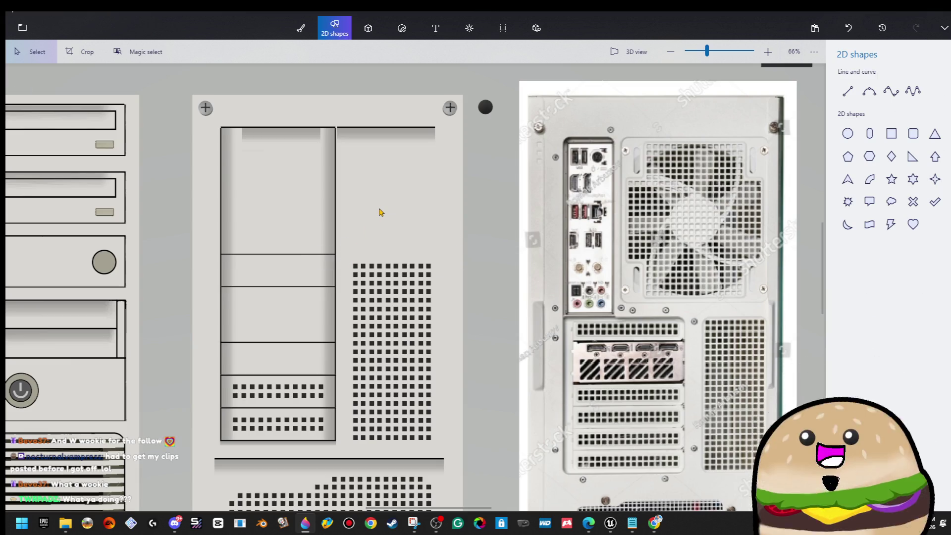
# - Shift the inset panel's right-edge strip to the left to narrow the panel
pyautogui.scroll(5, 354, 254)
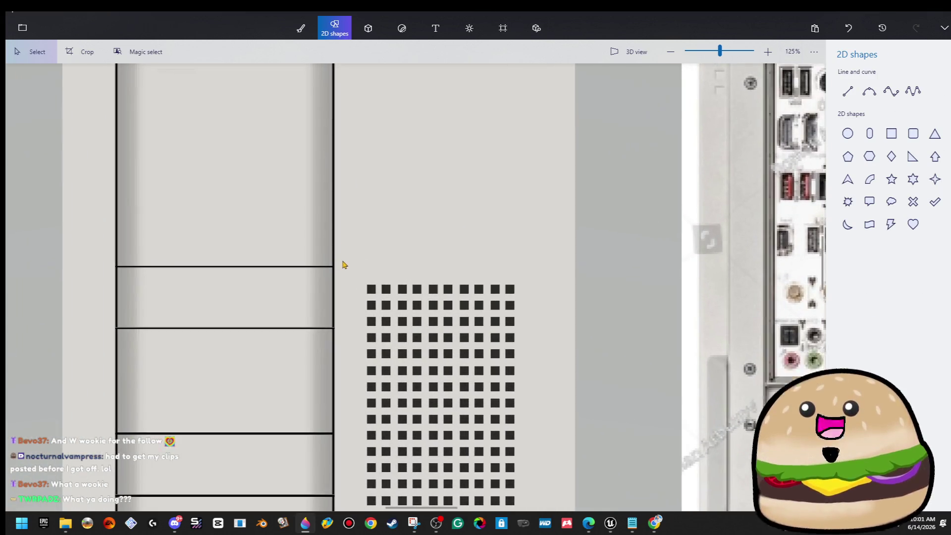
pyautogui.scroll(-4, 344, 266)
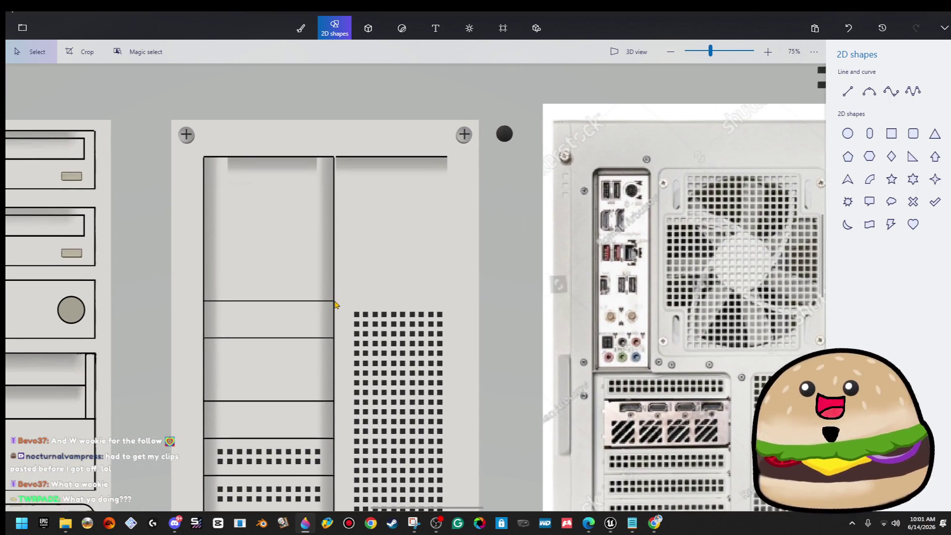
pyautogui.moveTo(334, 302)
pyautogui.mouseDown()
pyautogui.moveTo(308, 181)
pyautogui.moveTo(318, 158)
pyautogui.mouseUp()
pyautogui.press('Left')
pyautogui.press('Left')
pyautogui.press('Left')
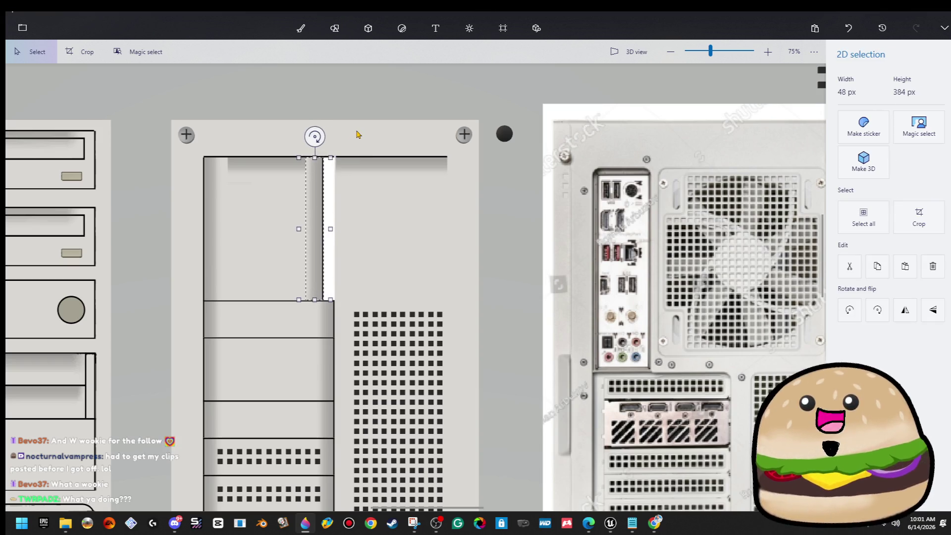
pyautogui.press('Left')
pyautogui.press('Left')
pyautogui.press('Left')
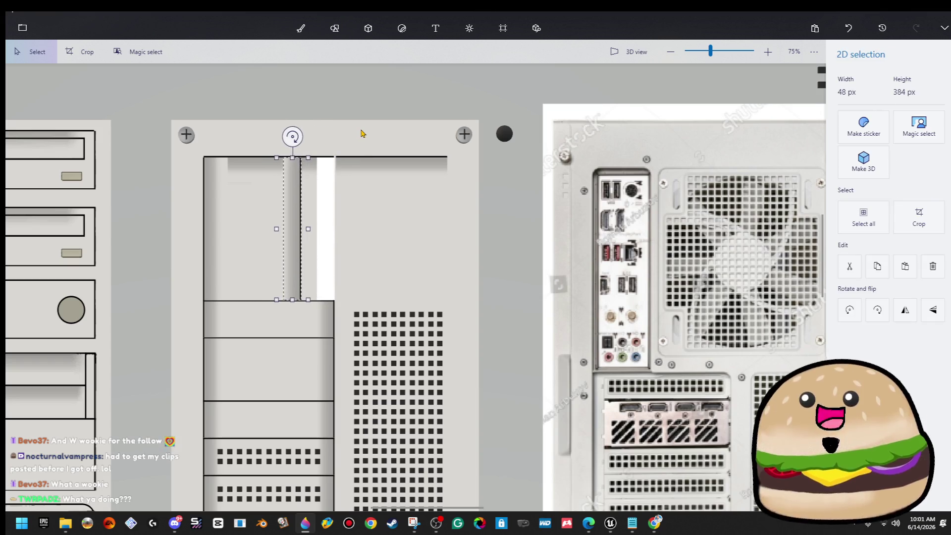
pyautogui.press('Left')
pyautogui.press('Left')
pyautogui.press('Left')
pyautogui.click(335, 27)
# - Stretch the neighbouring grey area over the white gap left behind
pyautogui.scroll(2, 352, 155)
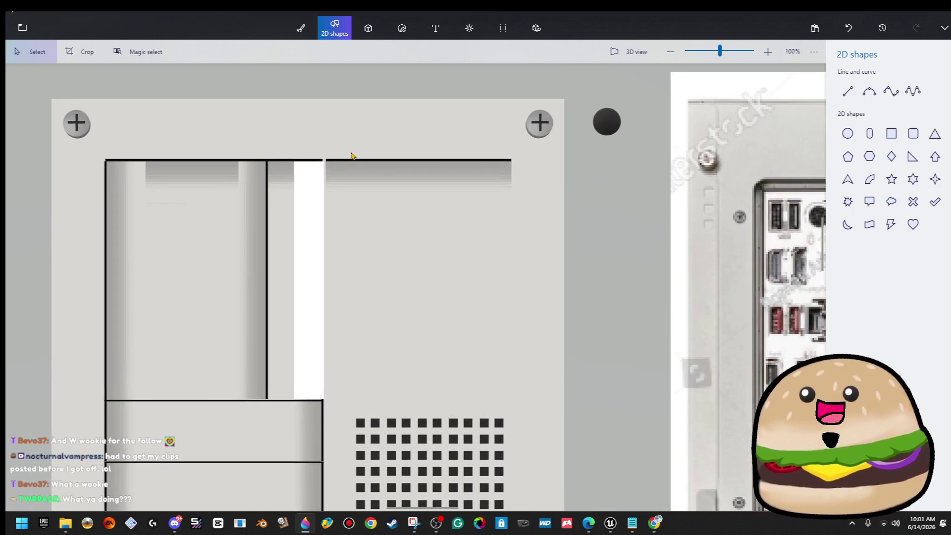
pyautogui.moveTo(333, 153)
pyautogui.mouseDown()
pyautogui.moveTo(345, 409)
pyautogui.moveTo(354, 401)
pyautogui.mouseUp()
pyautogui.moveTo(333, 276); pyautogui.dragTo(265, 274)
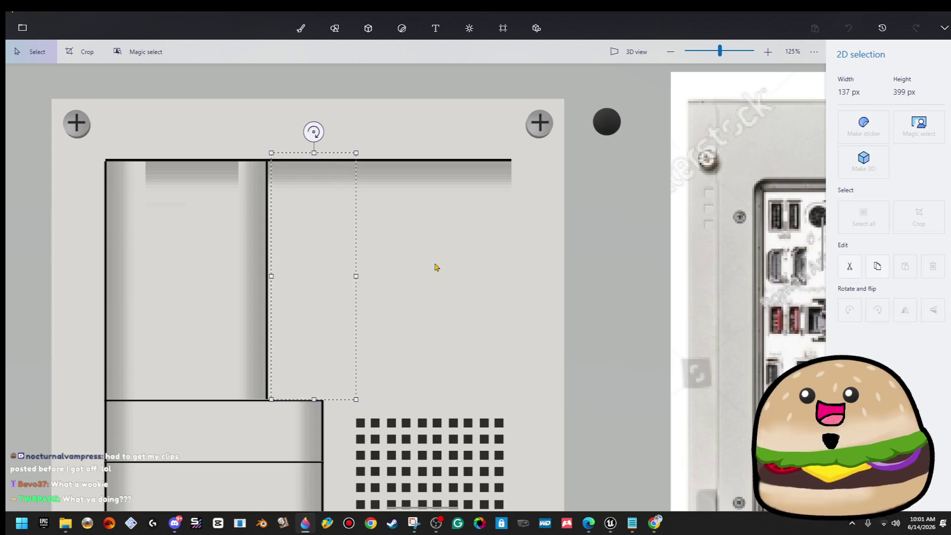
pyautogui.click(465, 259)
# - Stretch the plain band below the panel upward over the top shading
pyautogui.scroll(-5, 304, 317)
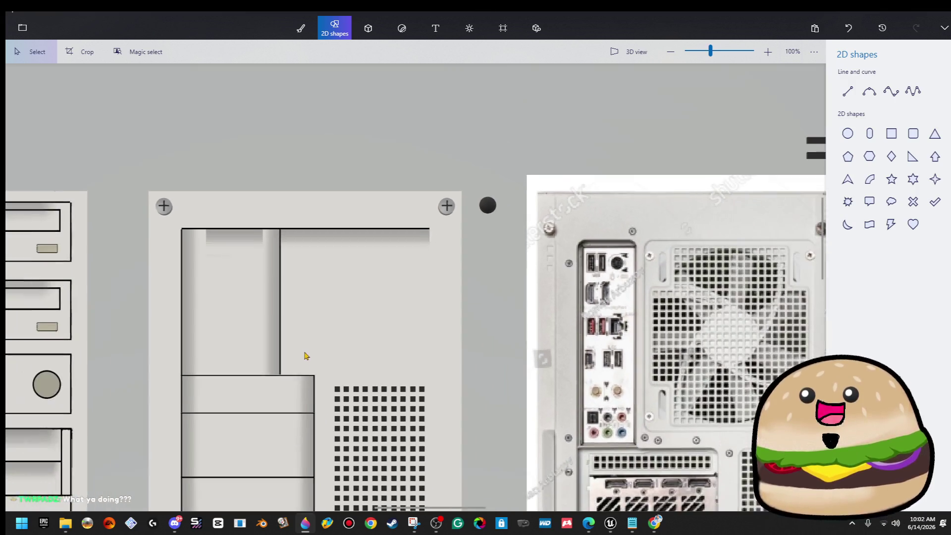
pyautogui.scroll(10, 259, 228)
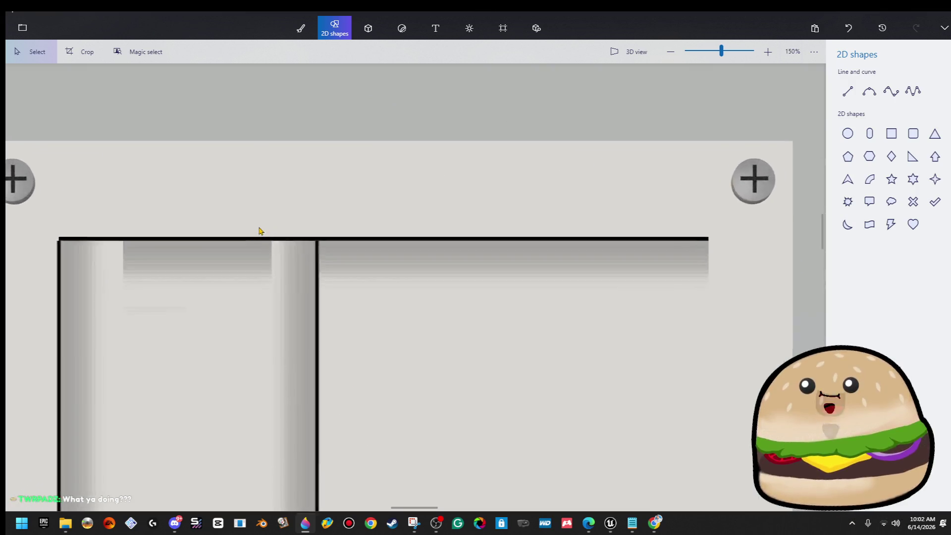
pyautogui.scroll(-10, 304, 240)
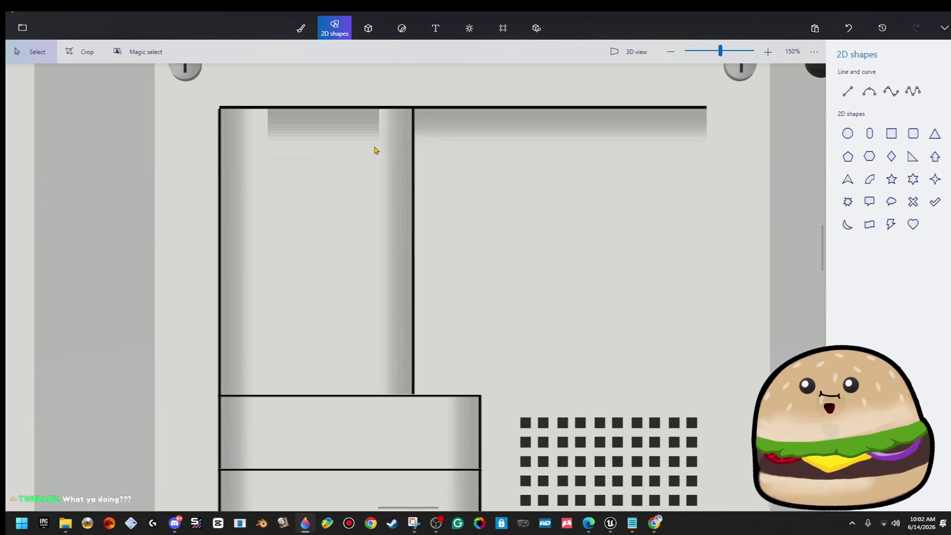
pyautogui.scroll(8, 380, 166)
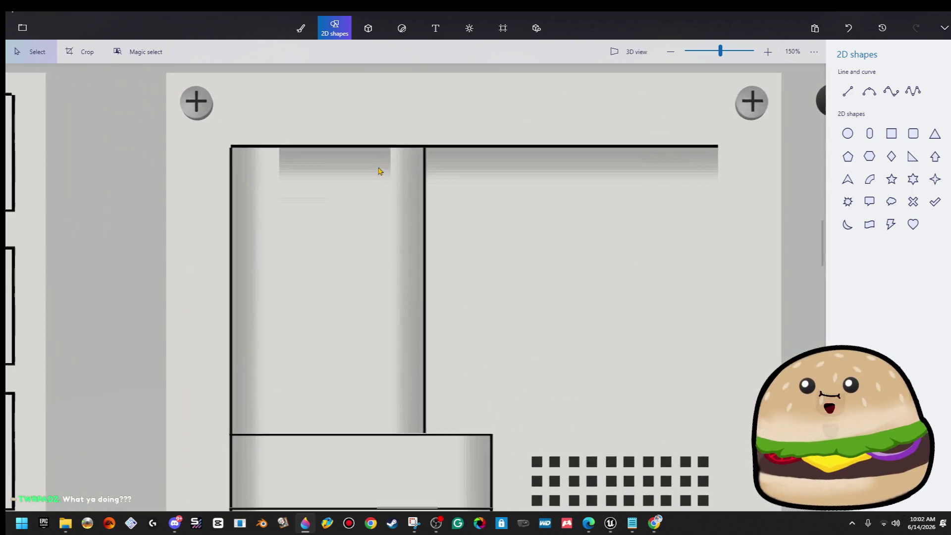
pyautogui.moveTo(423, 192)
pyautogui.mouseDown()
pyautogui.moveTo(158, 256)
pyautogui.moveTo(121, 254)
pyautogui.mouseUp()
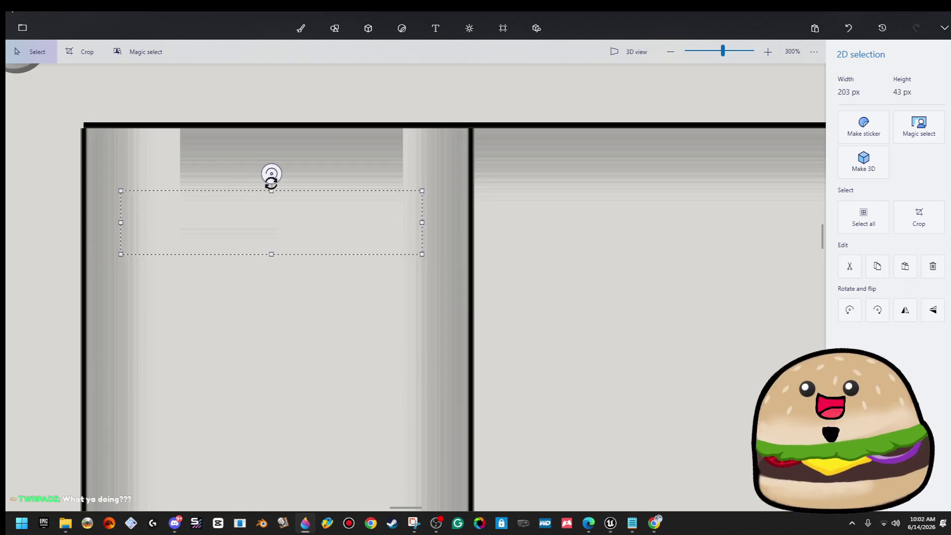
pyautogui.moveTo(457, 219)
pyautogui.mouseDown()
pyautogui.moveTo(19, 290)
pyautogui.moveTo(120, 275)
pyautogui.mouseUp()
pyautogui.moveTo(290, 217); pyautogui.dragTo(320, 127)
pyautogui.click(334, 28)
# - Extend the top border line farther right toward the panel's edge
pyautogui.scroll(-8, 535, 218)
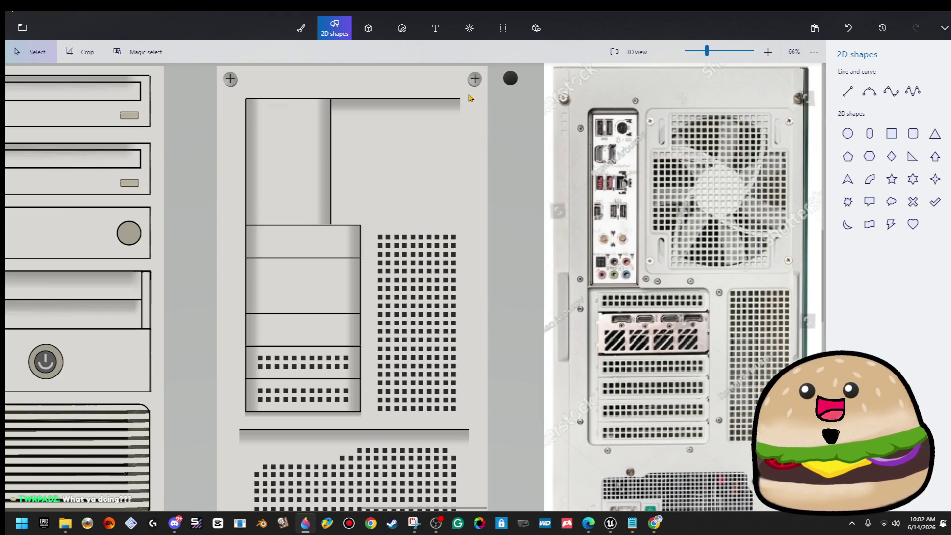
pyautogui.moveTo(473, 99); pyautogui.dragTo(460, 99)
pyautogui.click(356, 108)
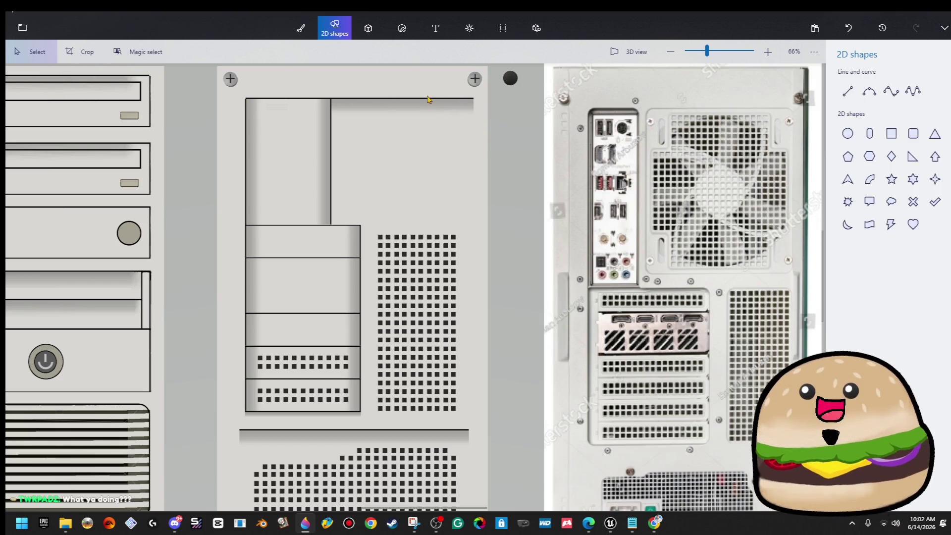
pyautogui.click(847, 90)
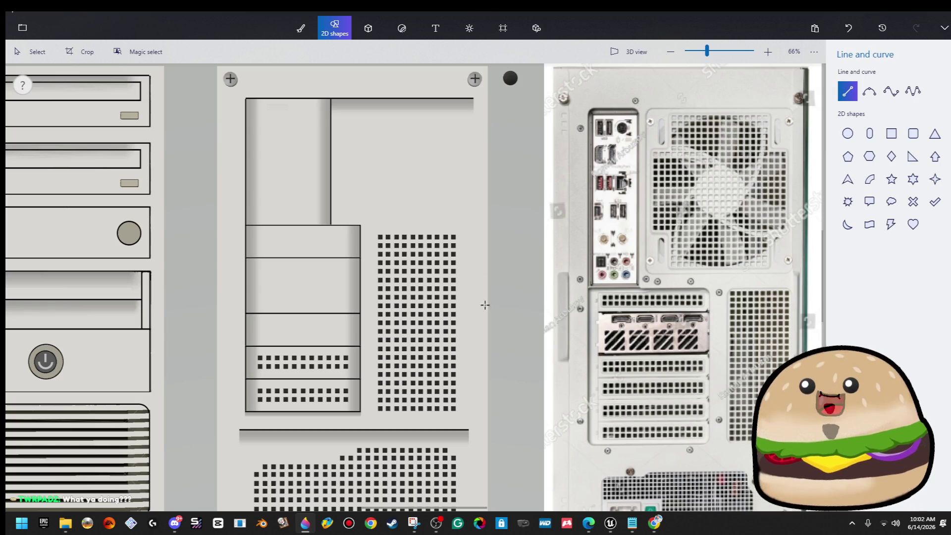
# - Draw a vertical black line down the side panel's right edge
pyautogui.scroll(-3, 460, 393)
pyautogui.scroll(3, 449, 426)
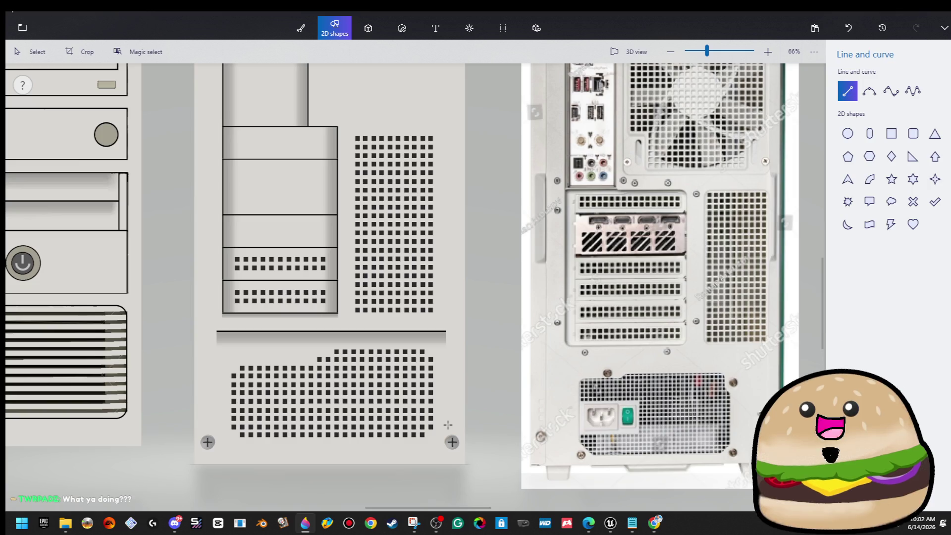
pyautogui.moveTo(446, 423); pyautogui.dragTo(446, 63)
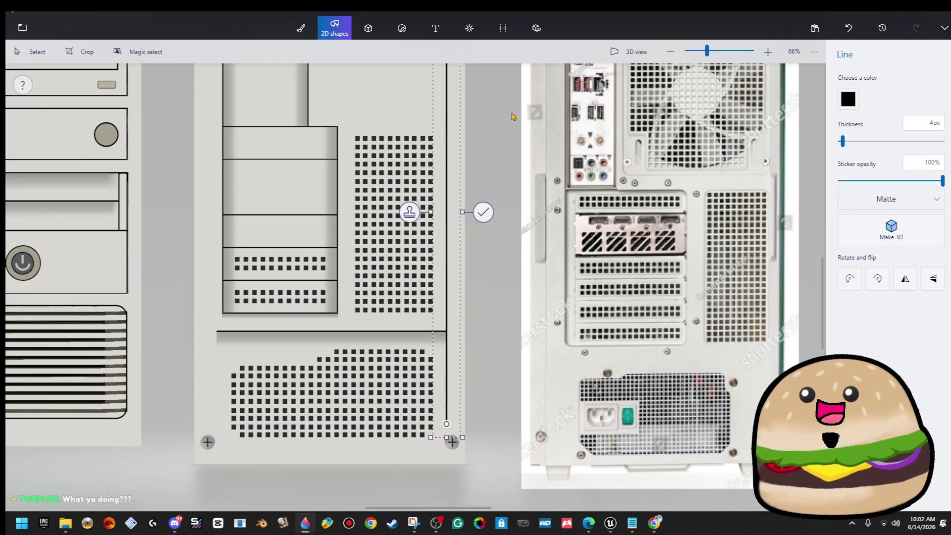
pyautogui.scroll(2, 530, 411)
pyautogui.scroll(5, 478, 303)
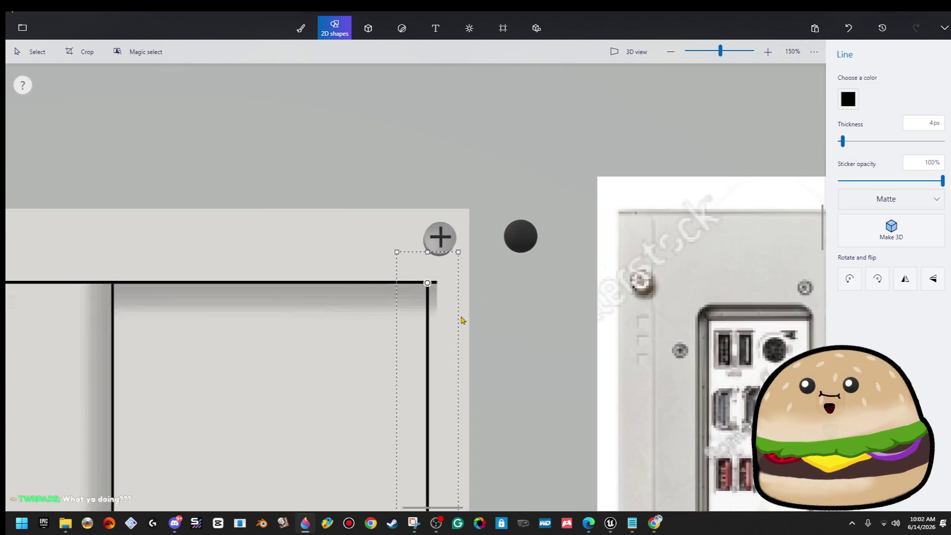
pyautogui.click(30, 52)
# - Delete the line's overshoot above the top corner
pyautogui.moveTo(460, 230); pyautogui.dragTo(418, 397)
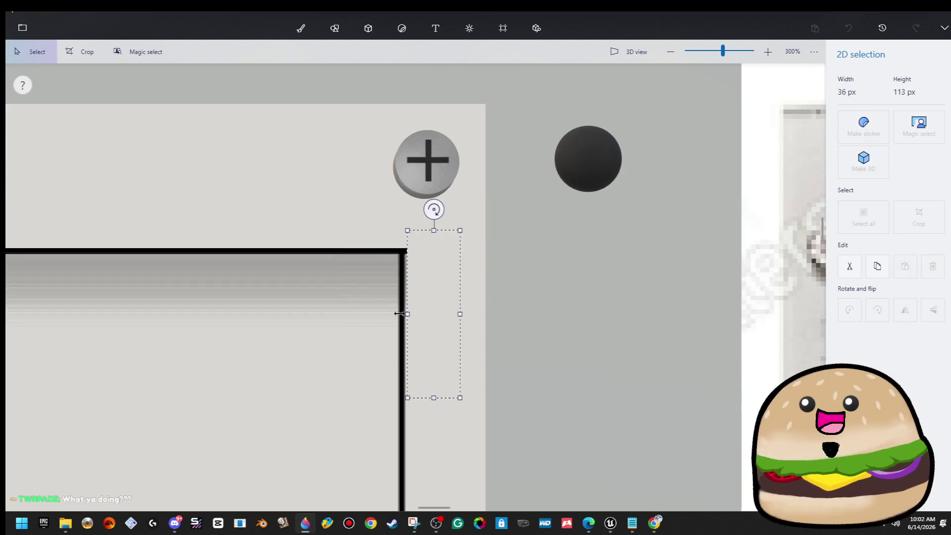
pyautogui.hotkey('ctrl', 'w')
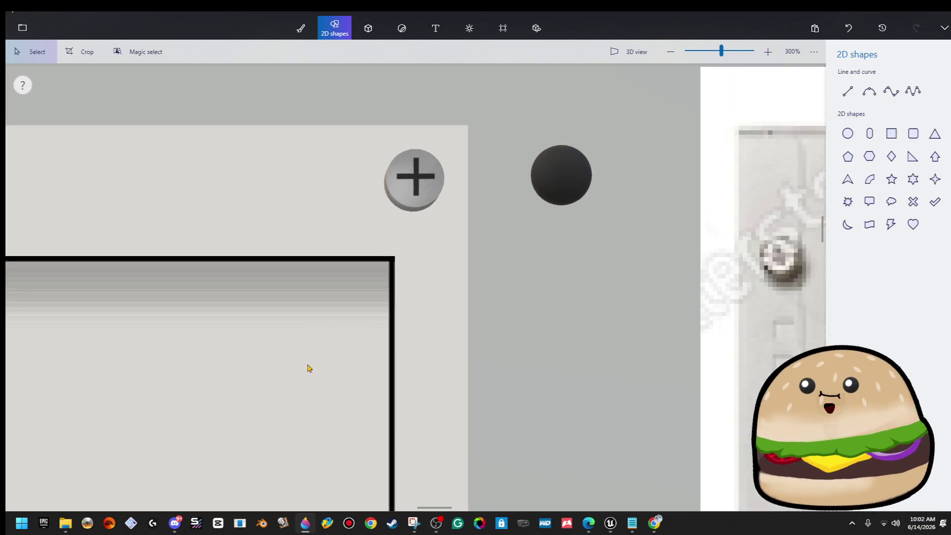
pyautogui.scroll(-5, 308, 367)
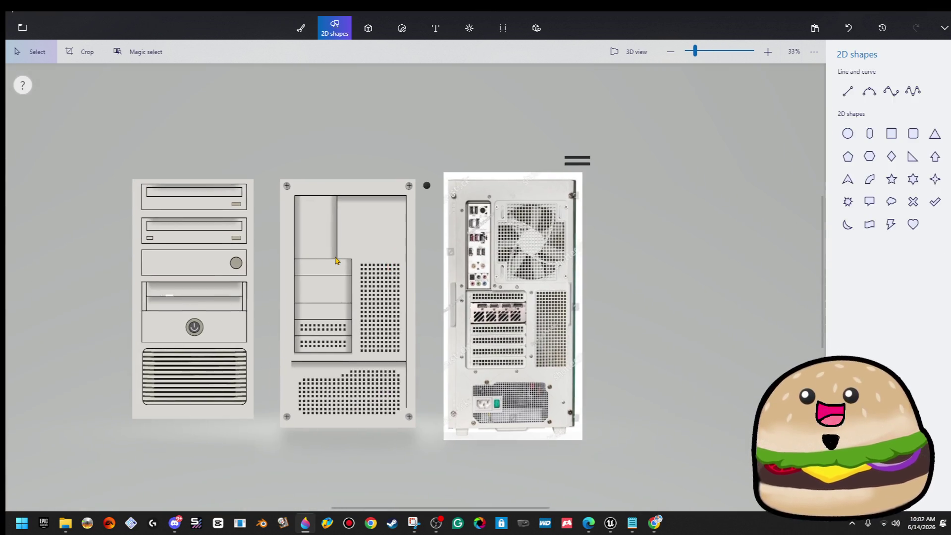
pyautogui.scroll(2, 341, 261)
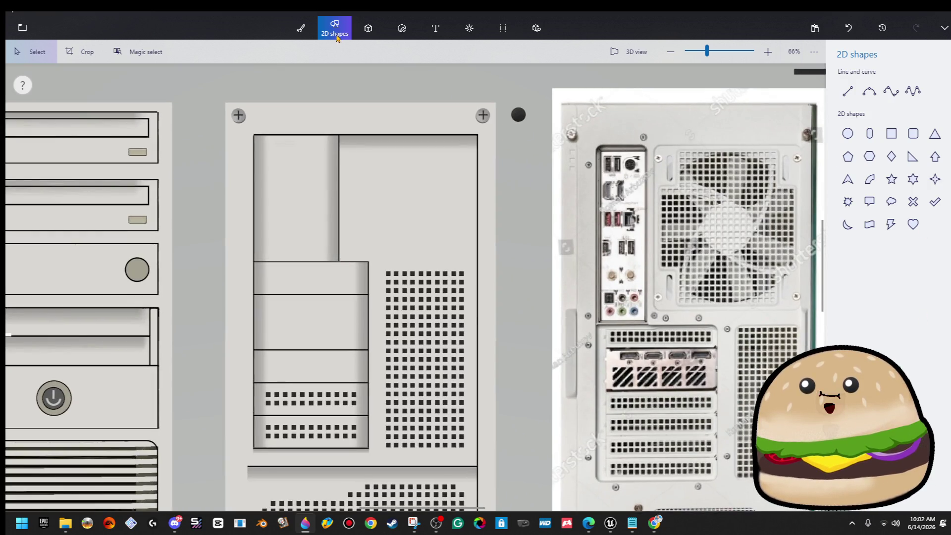
# - Bucket-fill the middle drive bay with darker grey, undoing the bluish and oversized fills
pyautogui.click(303, 27)
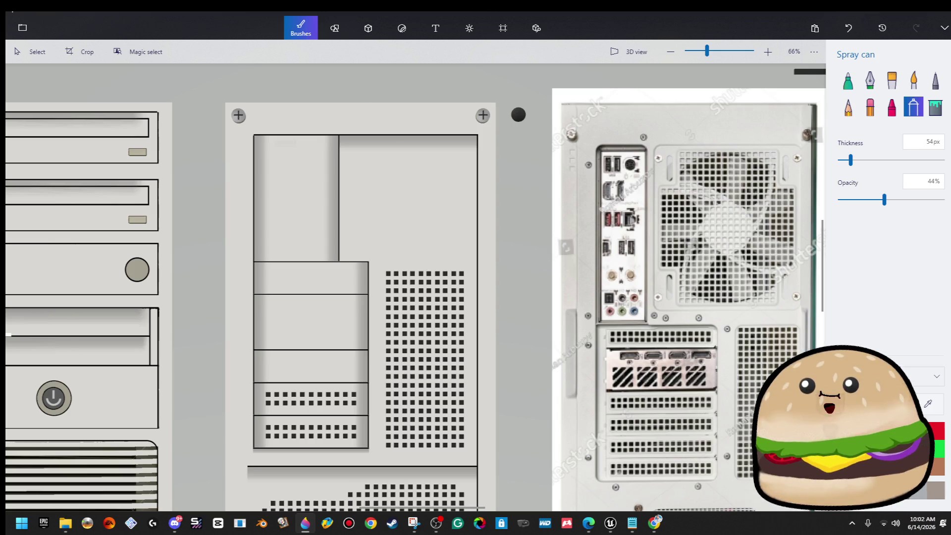
pyautogui.click(944, 107)
pyautogui.click(303, 311)
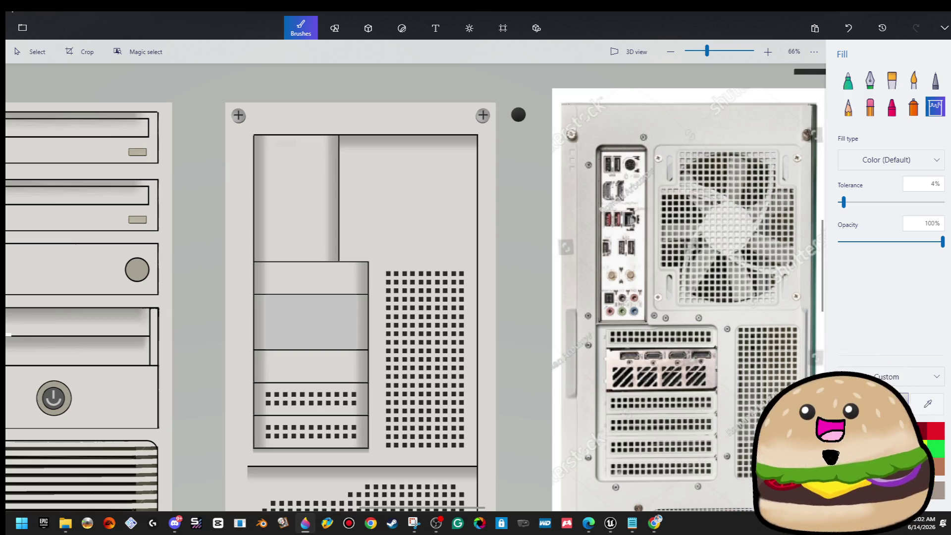
pyautogui.click(336, 310)
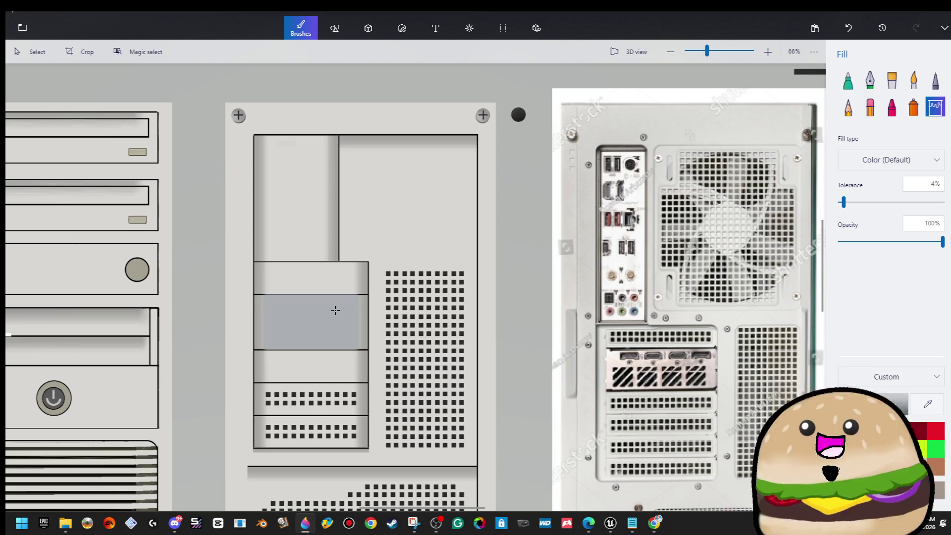
pyautogui.hotkey('ctrl', 'z')
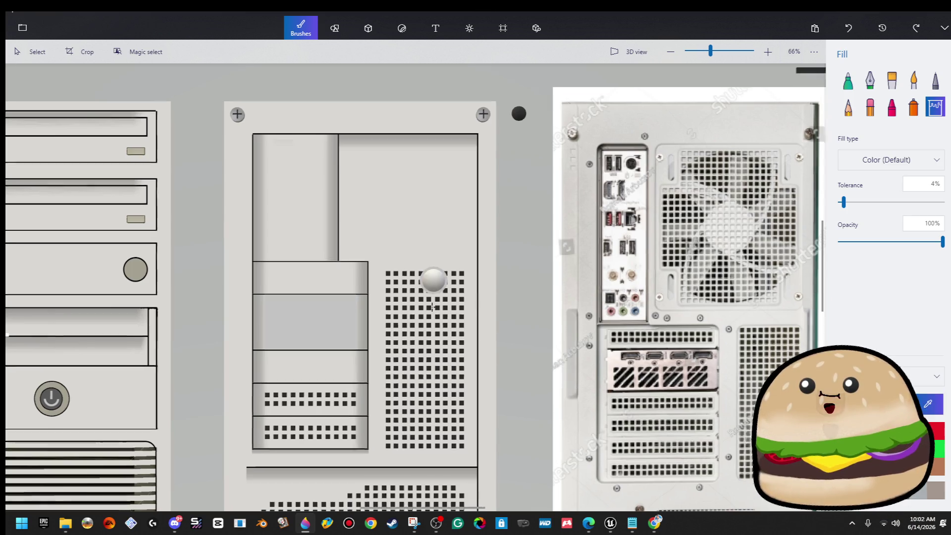
pyautogui.keyDown('ctrl'); pyautogui.scroll(5, 406, 305); pyautogui.keyUp('ctrl')
pyautogui.click(246, 307)
pyautogui.scroll(-3, 246, 242)
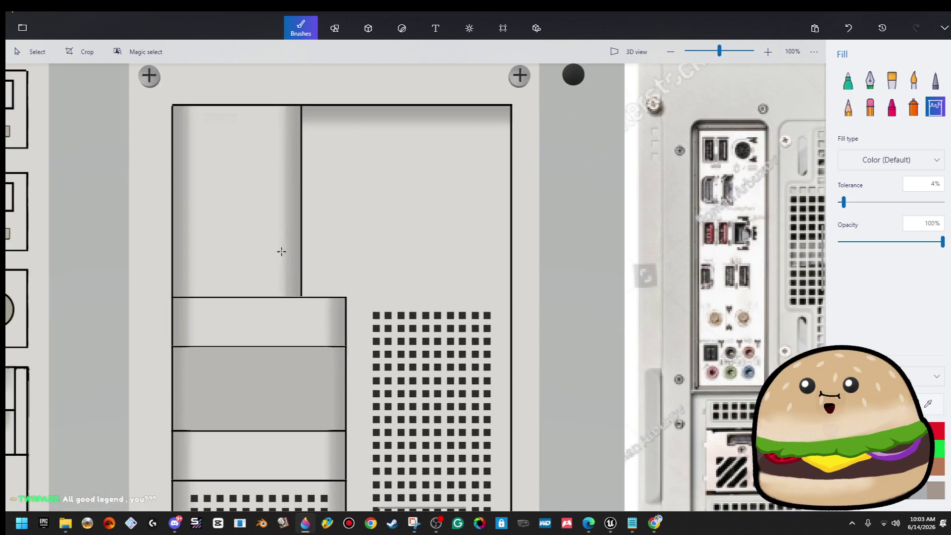
pyautogui.click(240, 222)
pyautogui.hotkey('ctrl', 'z')
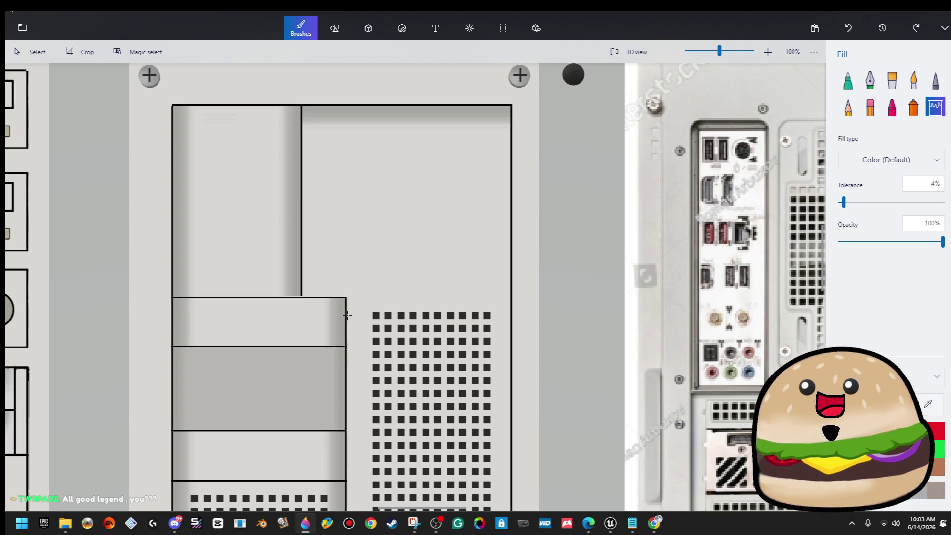
pyautogui.scroll(-2, 328, 222)
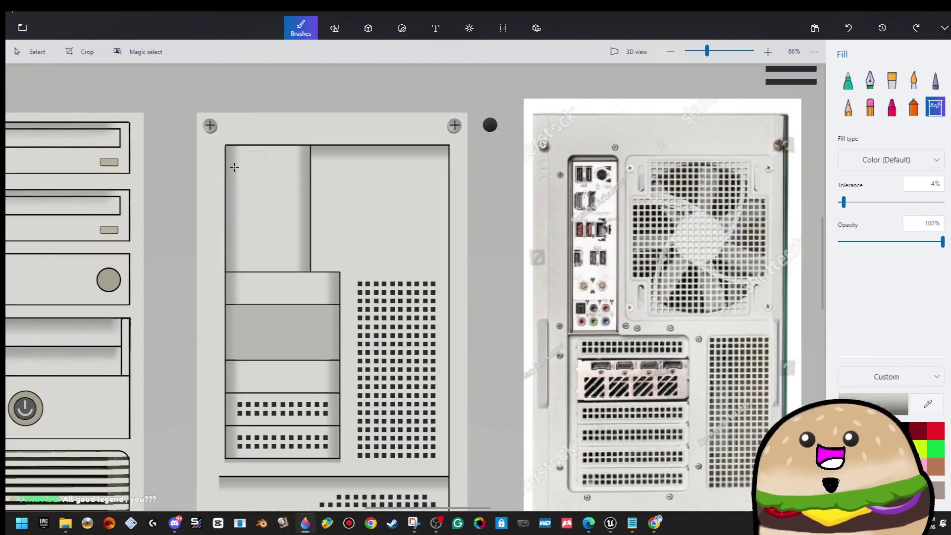
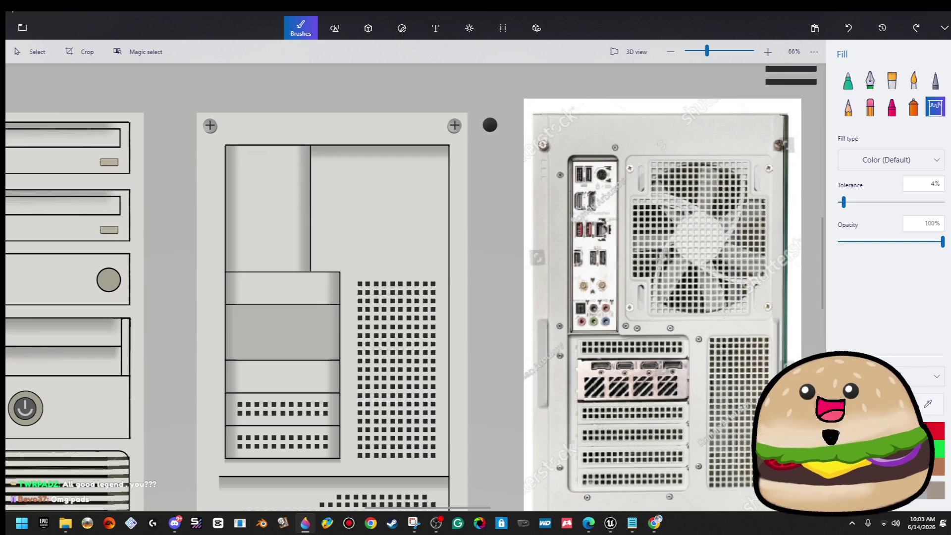
# - Choose the Spray can brush at 100px thickness and 5% opacity
pyautogui.click(916, 109)
pyautogui.scroll(5, 295, 310)
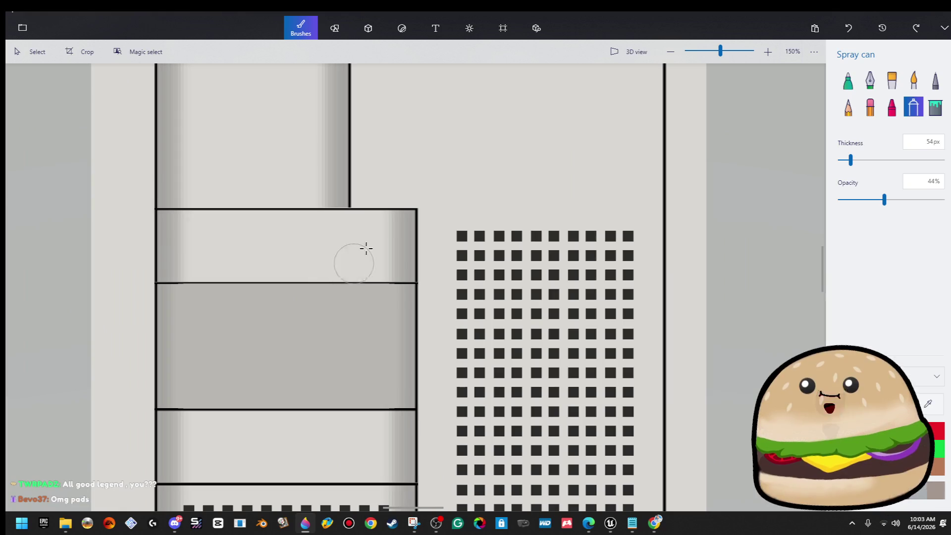
pyautogui.moveTo(885, 200); pyautogui.dragTo(843, 200)
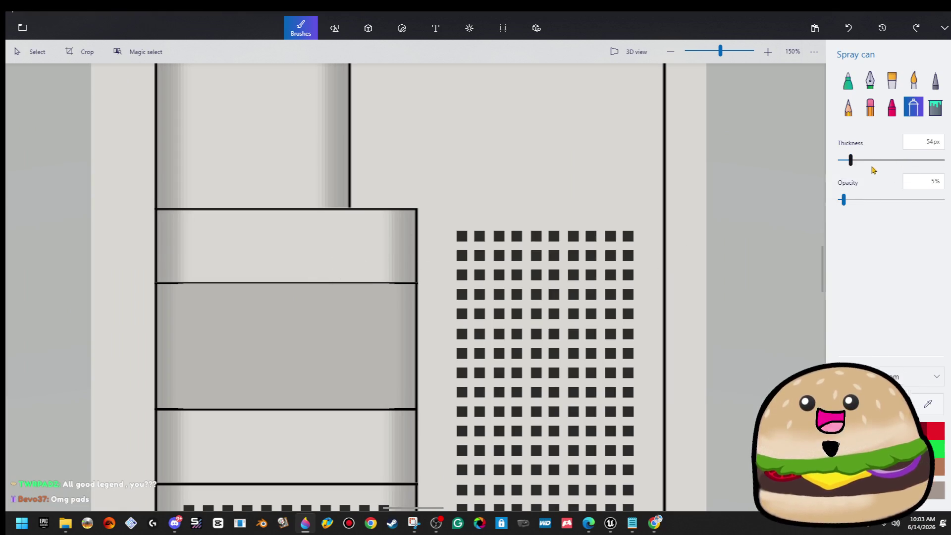
pyautogui.moveTo(851, 160); pyautogui.dragTo(868, 160)
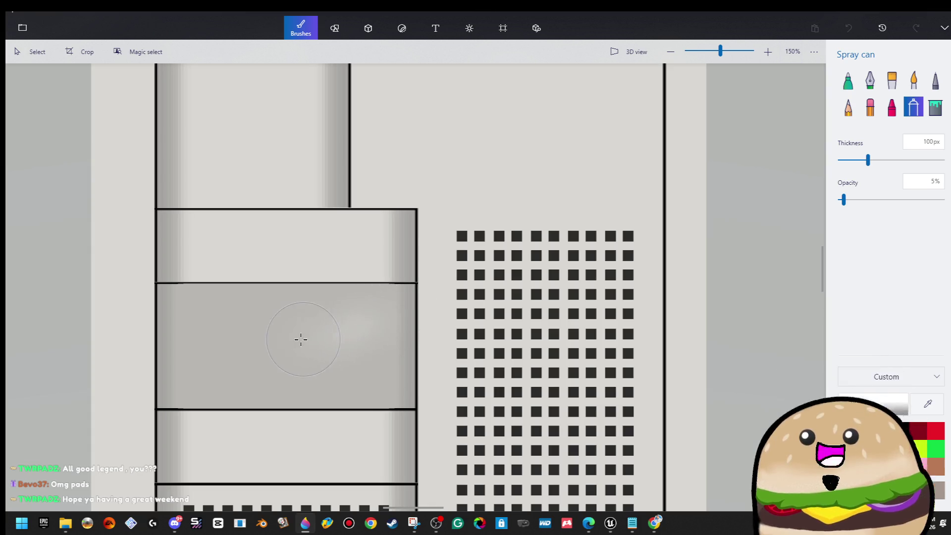
# - Spray faint white patches on the grey bay and down the tall left panel
pyautogui.moveTo(253, 319); pyautogui.dragTo(194, 358)
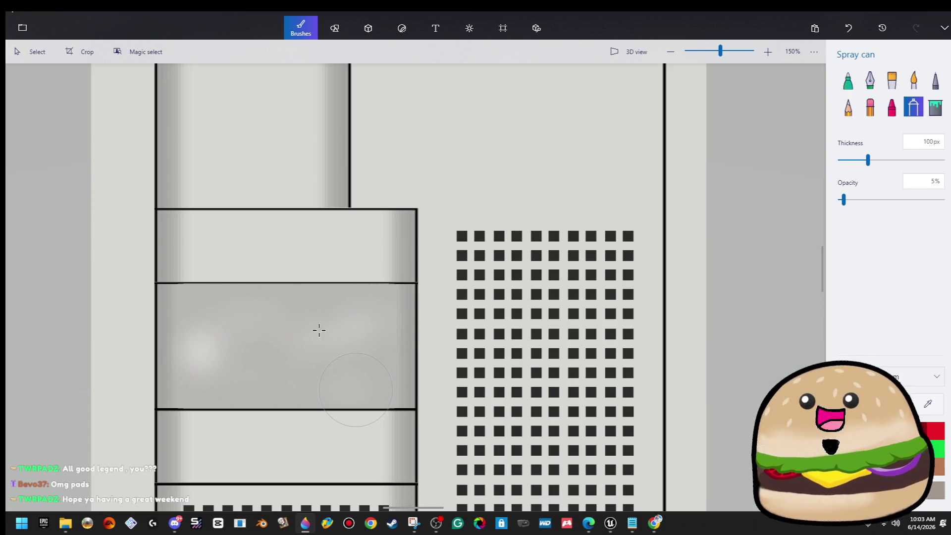
pyautogui.scroll(5, 319, 331)
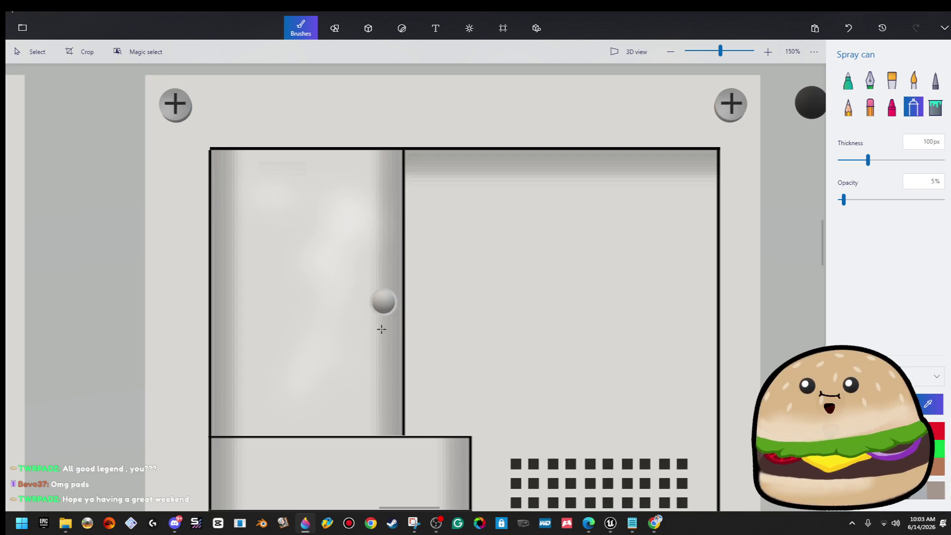
pyautogui.moveTo(361, 341)
pyautogui.mouseDown()
pyautogui.moveTo(329, 385)
pyautogui.moveTo(352, 403)
pyautogui.mouseUp()
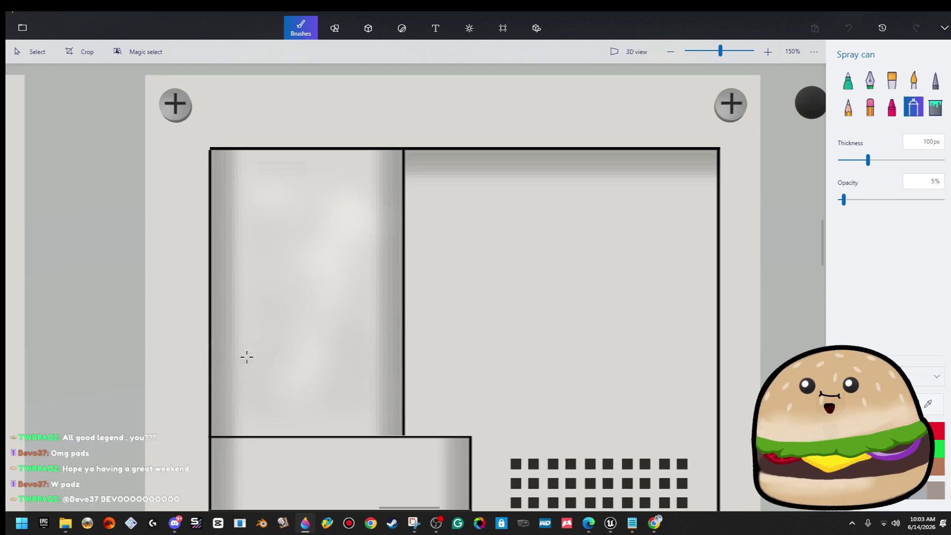
pyautogui.click(308, 337)
pyautogui.scroll(-10, 378, 399)
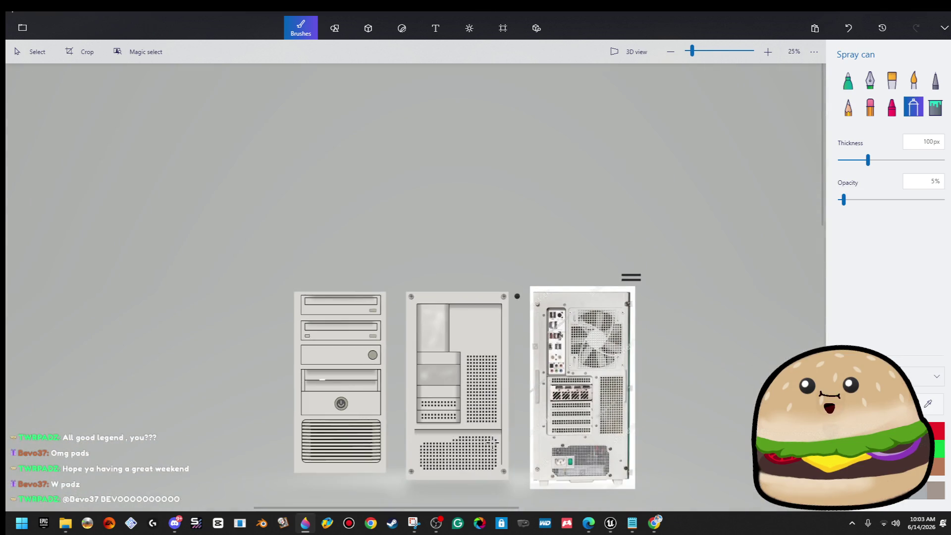
# - Raise spray opacity to 60% and spray white over the tall left panel and grey middle box
pyautogui.scroll(5, 463, 375)
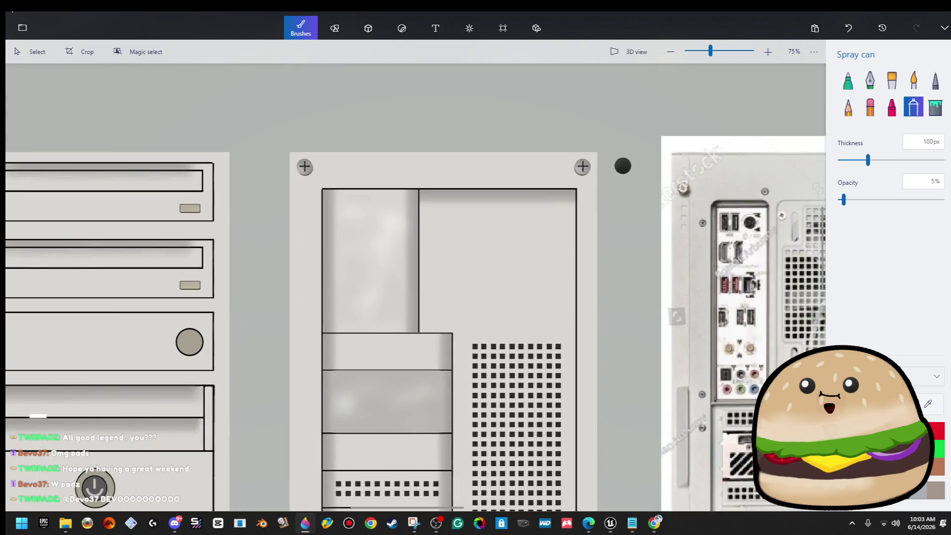
pyautogui.click(901, 199)
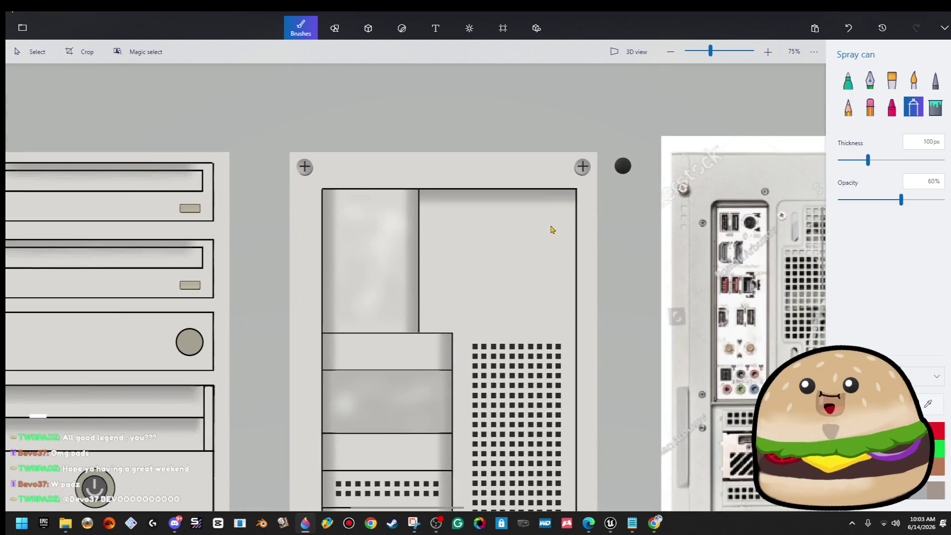
pyautogui.moveTo(374, 268)
pyautogui.mouseDown()
pyautogui.moveTo(359, 310)
pyautogui.moveTo(390, 233)
pyautogui.moveTo(356, 202)
pyautogui.mouseUp()
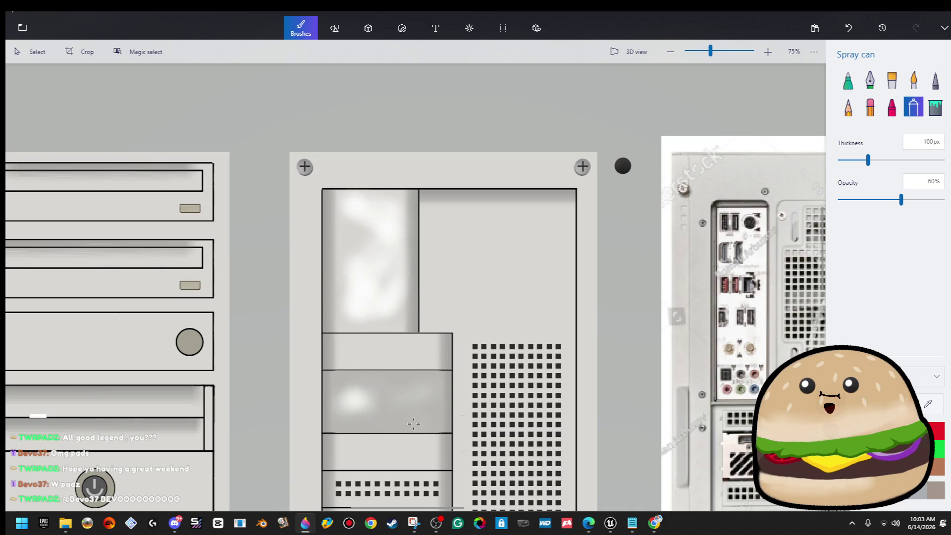
pyautogui.moveTo(439, 386); pyautogui.dragTo(391, 411)
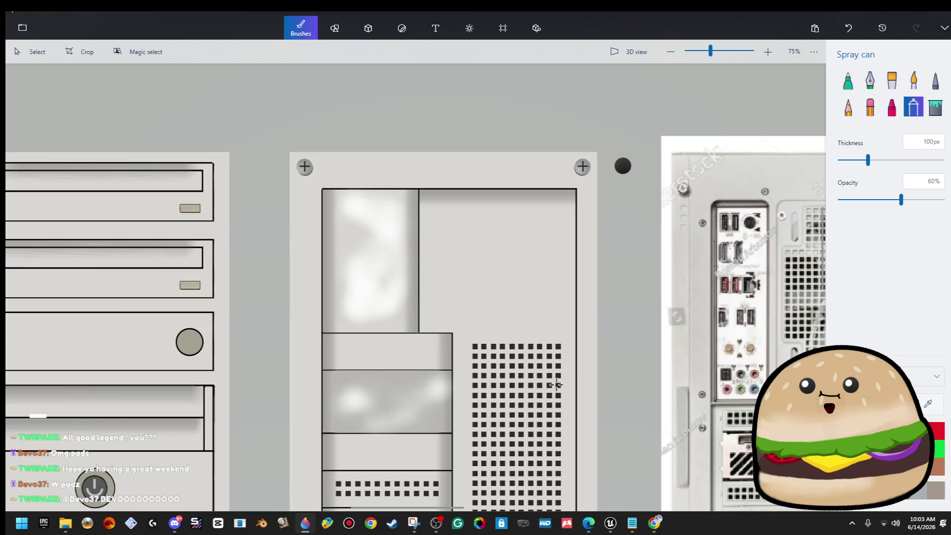
# - Pan around the case drawings and switch to the Select tool
pyautogui.scroll(-1, 515, 211)
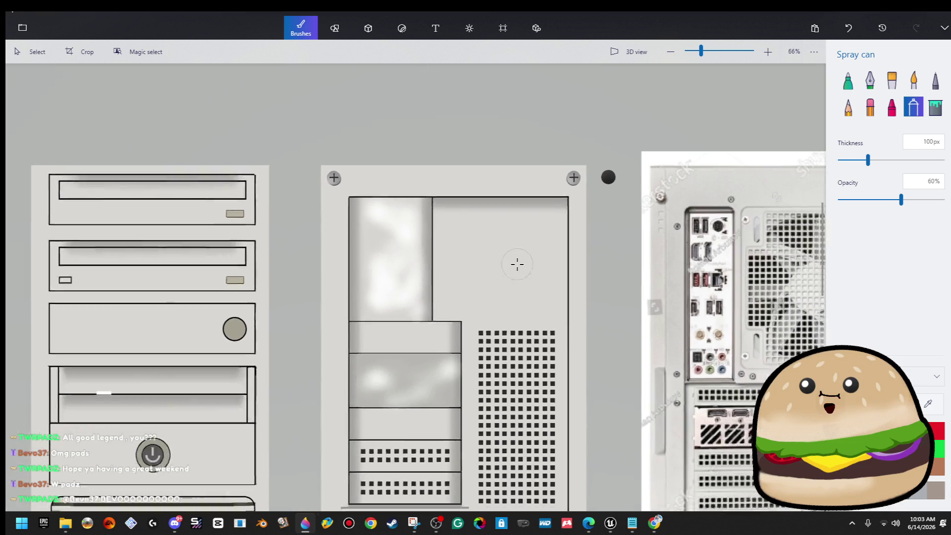
pyautogui.scroll(-2, 533, 287)
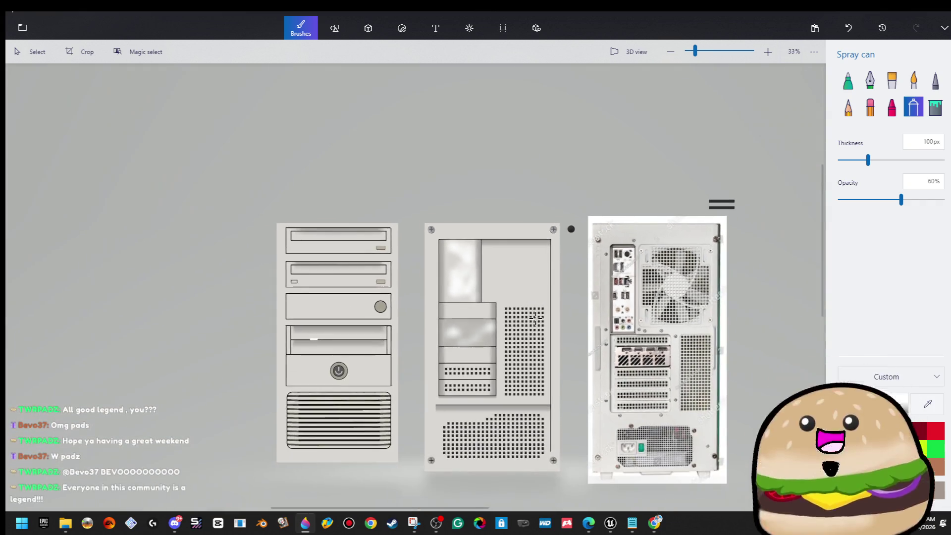
pyautogui.scroll(1, 479, 315)
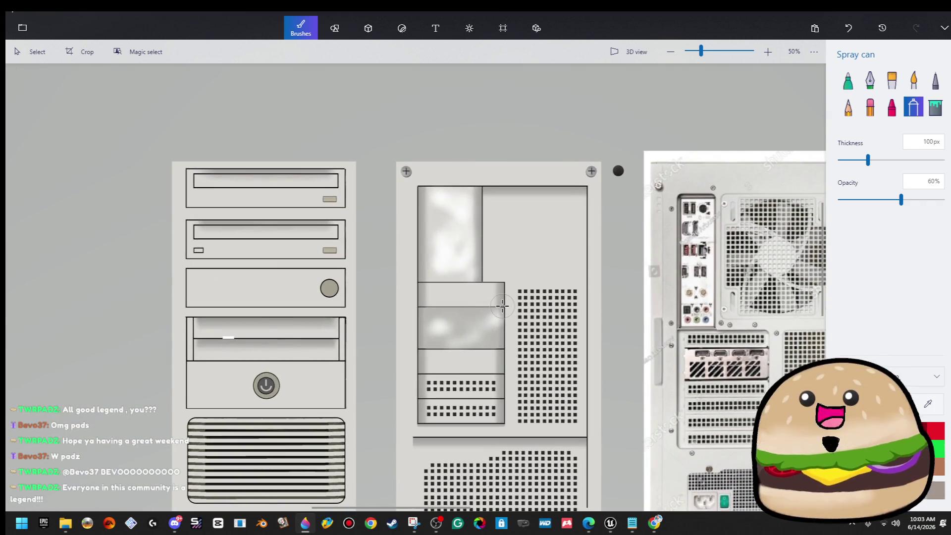
pyautogui.hscroll(3, 502, 305)
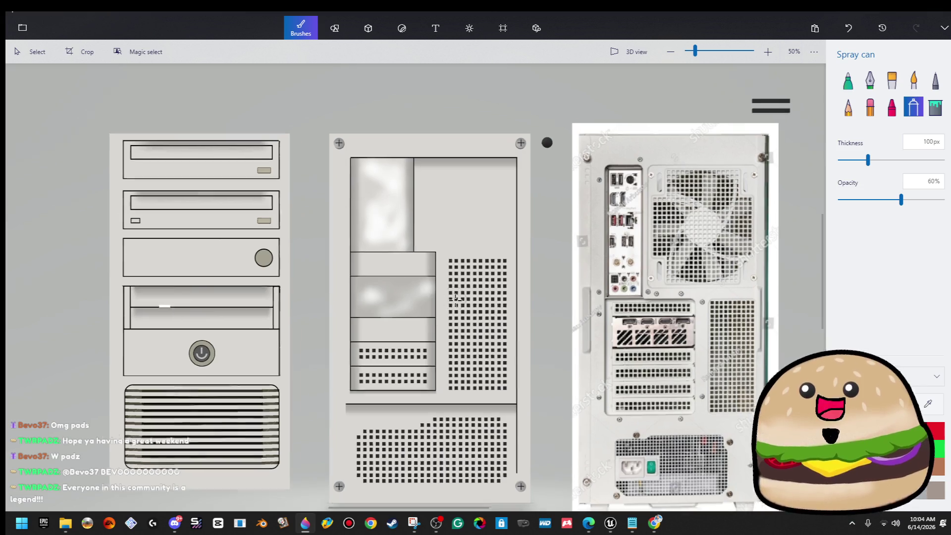
pyautogui.scroll(-2, 456, 298)
pyautogui.scroll(1, 471, 310)
pyautogui.scroll(2, 447, 447)
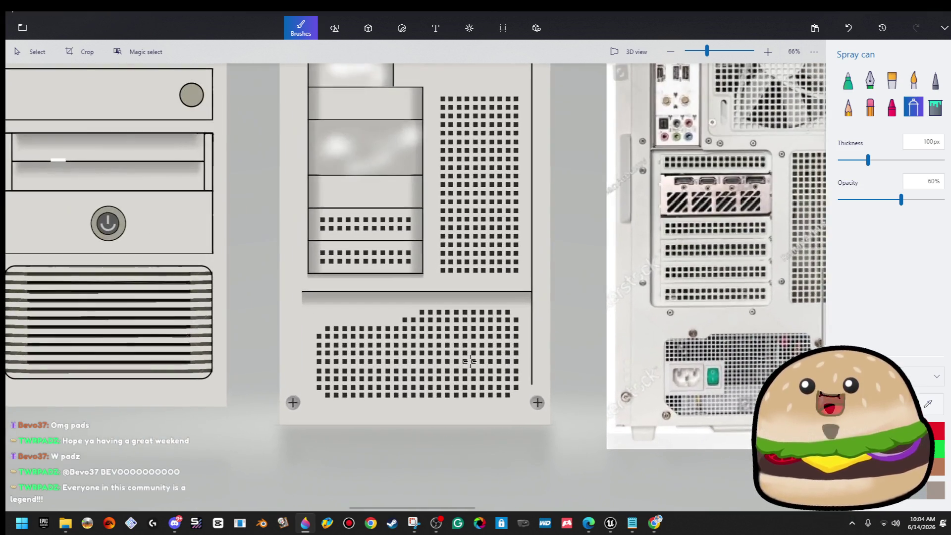
pyautogui.scroll(-2, 357, 225)
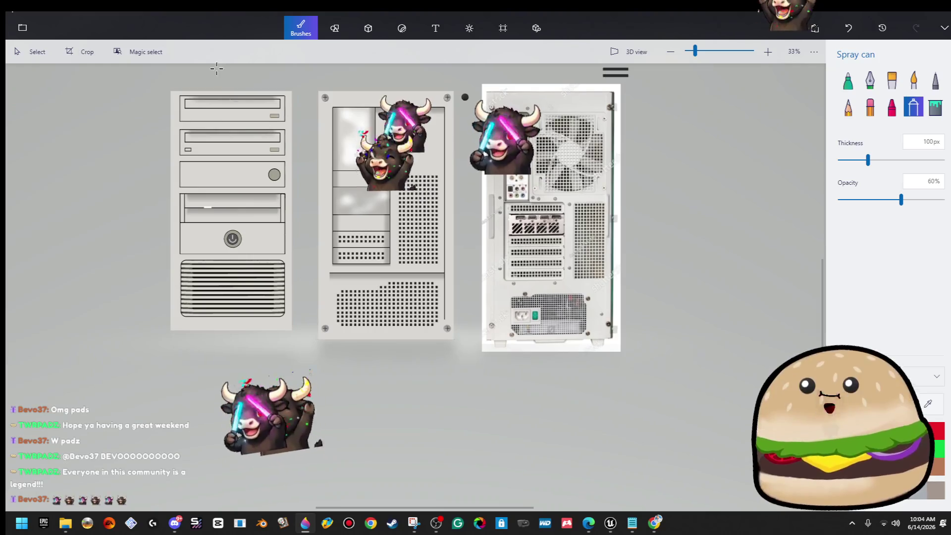
pyautogui.scroll(2, 151, 72)
pyautogui.click(31, 51)
# - Select the area beside the vent grid and trim the selection height to 391 px
pyautogui.scroll(5, 345, 275)
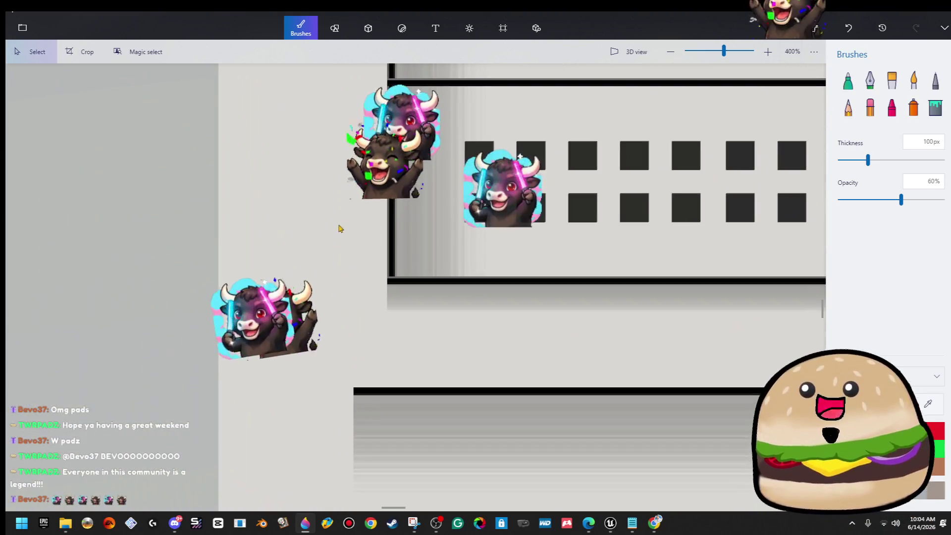
pyautogui.moveTo(330, 217); pyautogui.dragTo(395, 252)
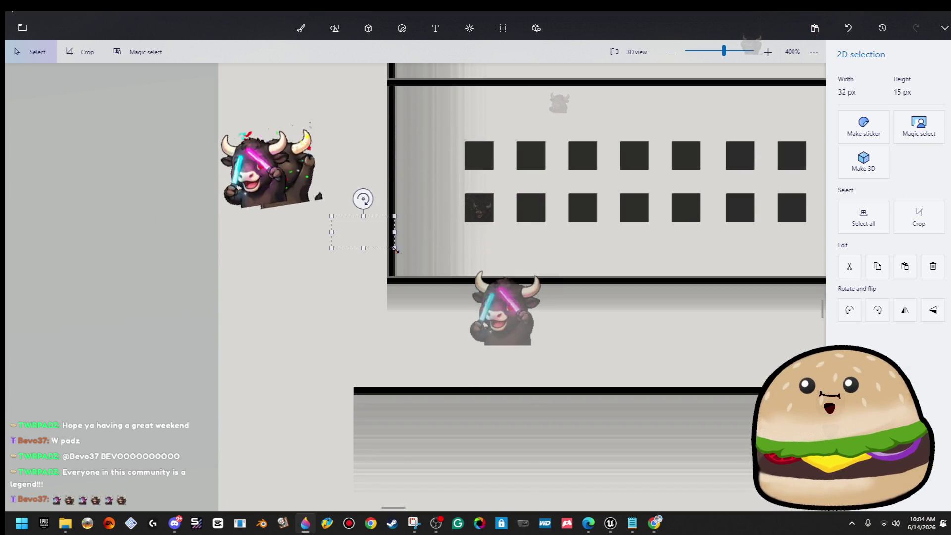
pyautogui.scroll(-3, 423, 327)
pyautogui.moveTo(408, 310)
pyautogui.mouseDown()
pyautogui.moveTo(407, 399)
pyautogui.moveTo(436, 388)
pyautogui.moveTo(455, 268)
pyautogui.moveTo(425, 340)
pyautogui.mouseUp()
pyautogui.scroll(-1, 425, 340)
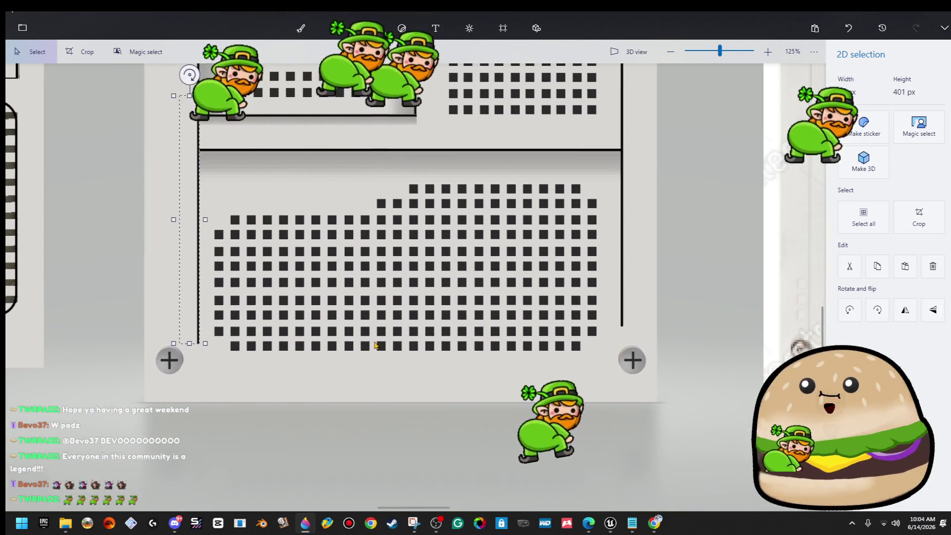
pyautogui.moveTo(189, 343); pyautogui.dragTo(189, 337)
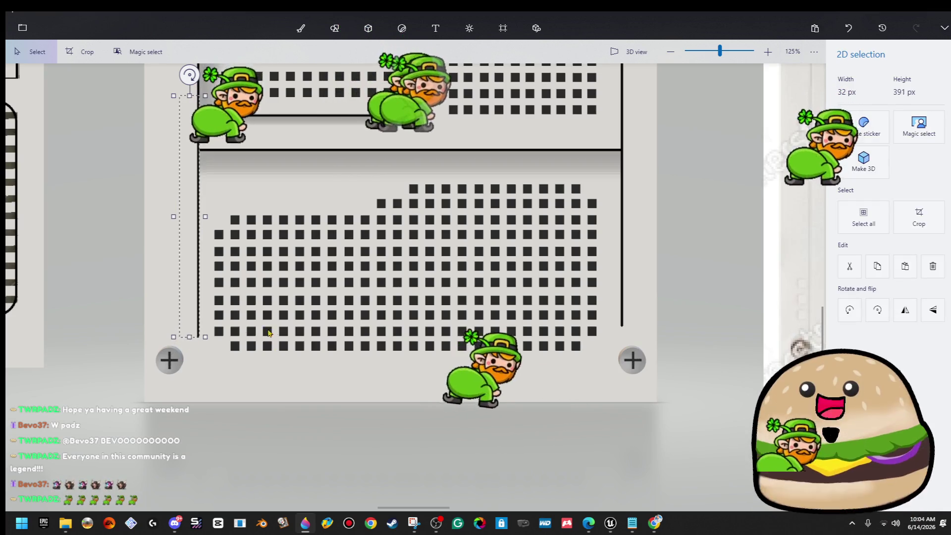
# - Select the bottom vent-grid rows and shift them upward into alignment
pyautogui.hotkey('ctrl', 'w')
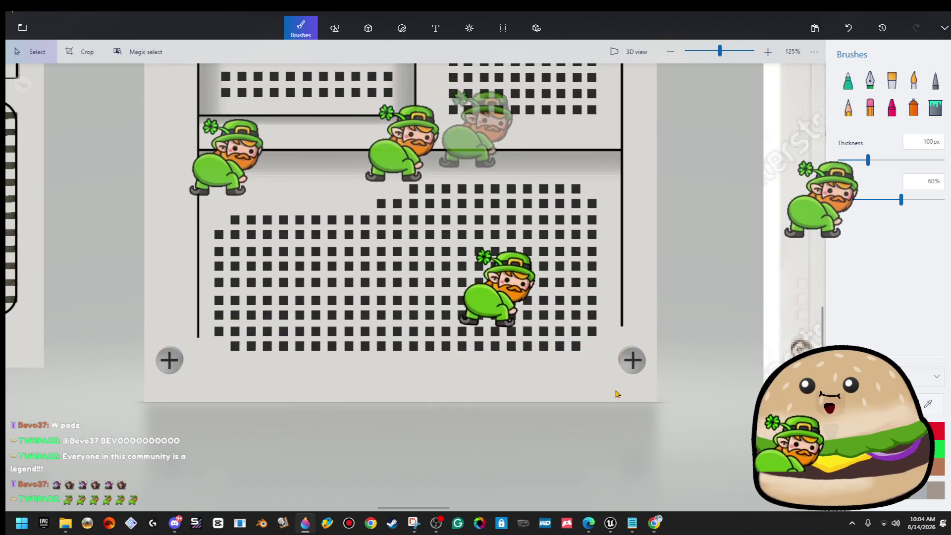
pyautogui.moveTo(208, 262)
pyautogui.mouseDown()
pyautogui.moveTo(561, 311)
pyautogui.moveTo(626, 297)
pyautogui.moveTo(243, 397)
pyautogui.mouseUp()
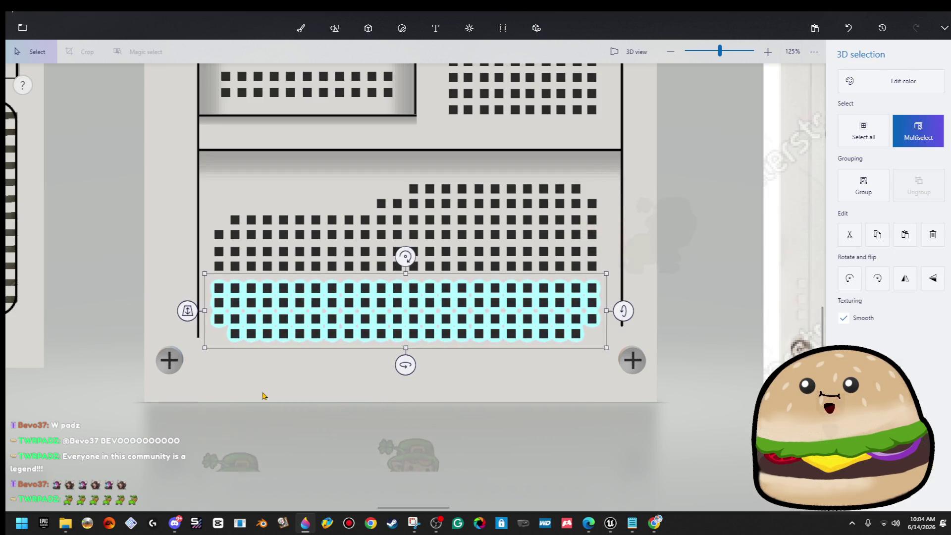
pyautogui.click(263, 395)
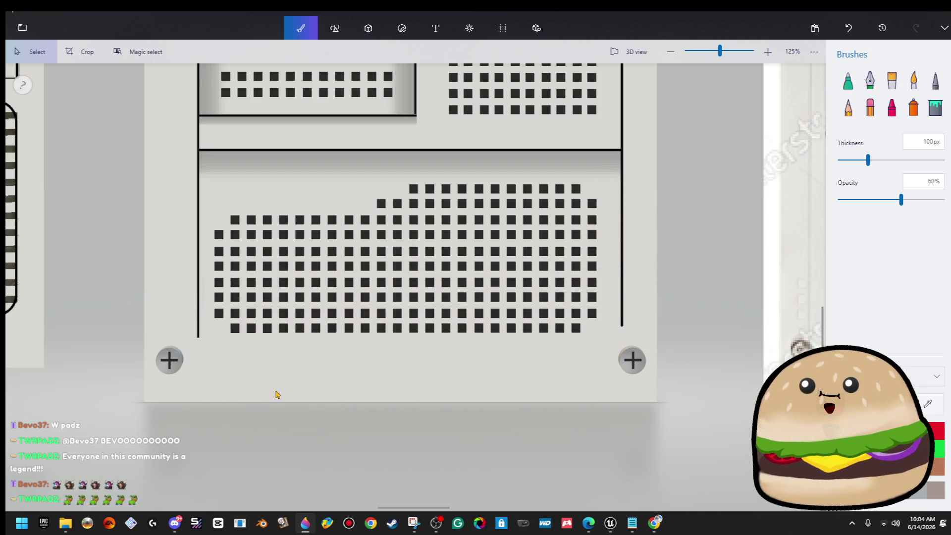
pyautogui.scroll(-5, 277, 395)
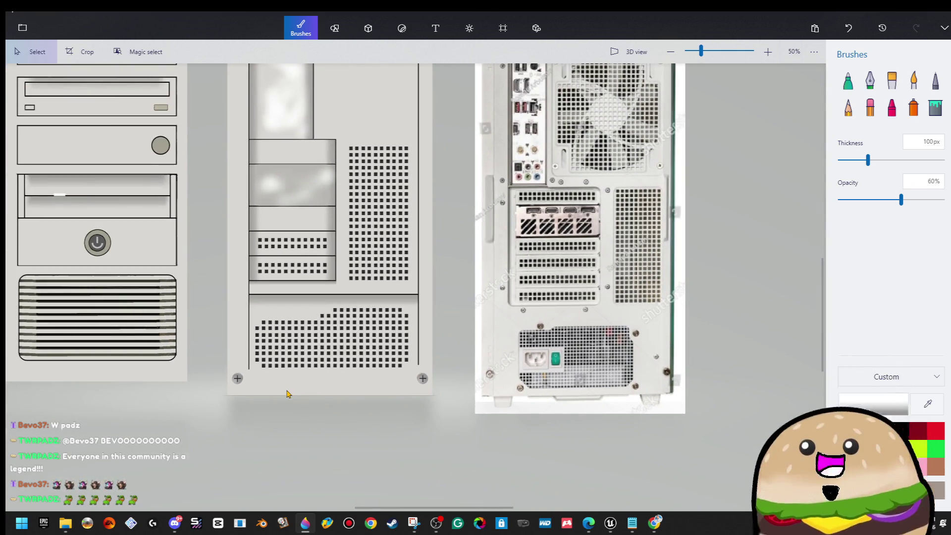
# - Zoom to 200% on the reference photo's power supply and bring up the 2D shapes options
pyautogui.scroll(-2, 335, 186)
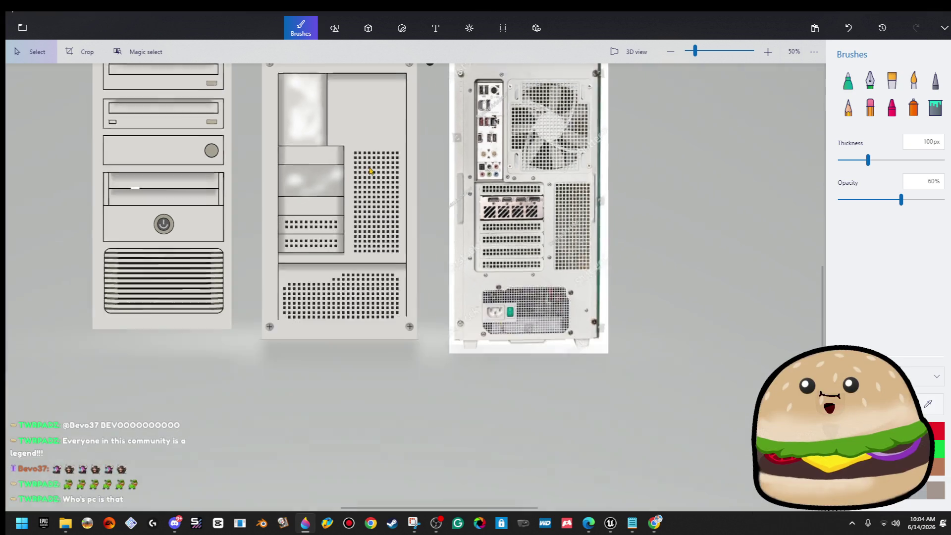
pyautogui.moveTo(335, 187); pyautogui.dragTo(332, 267)
pyautogui.scroll(2, 340, 369)
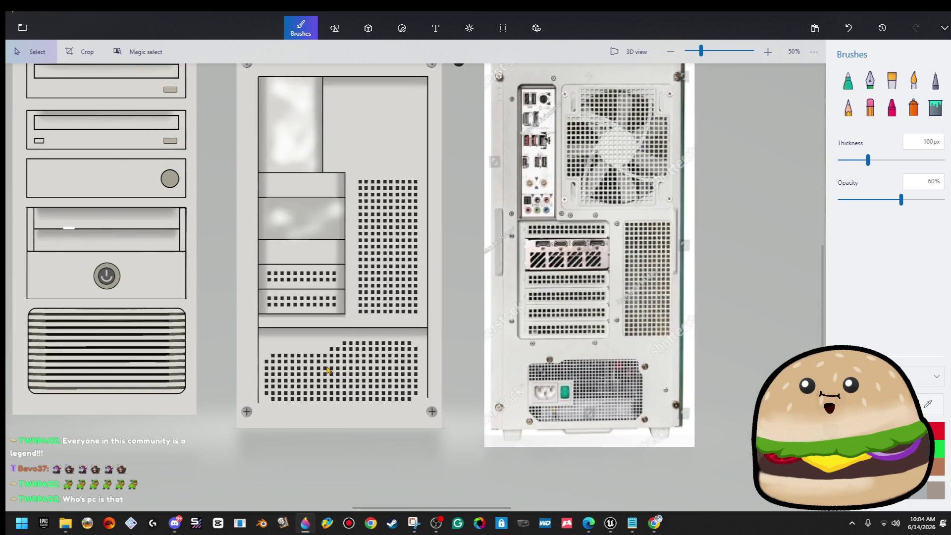
pyautogui.moveTo(343, 389); pyautogui.dragTo(277, 380)
pyautogui.scroll(5, 505, 415)
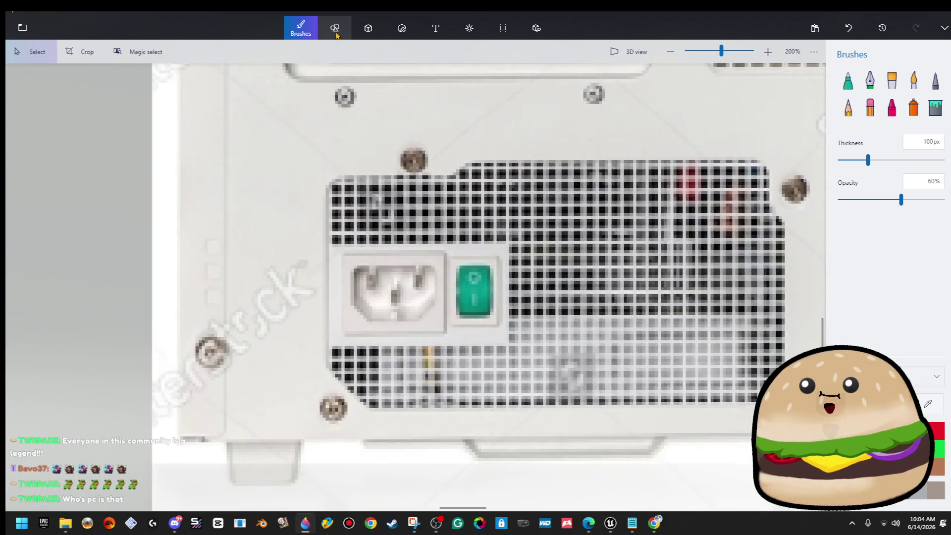
pyautogui.click(335, 31)
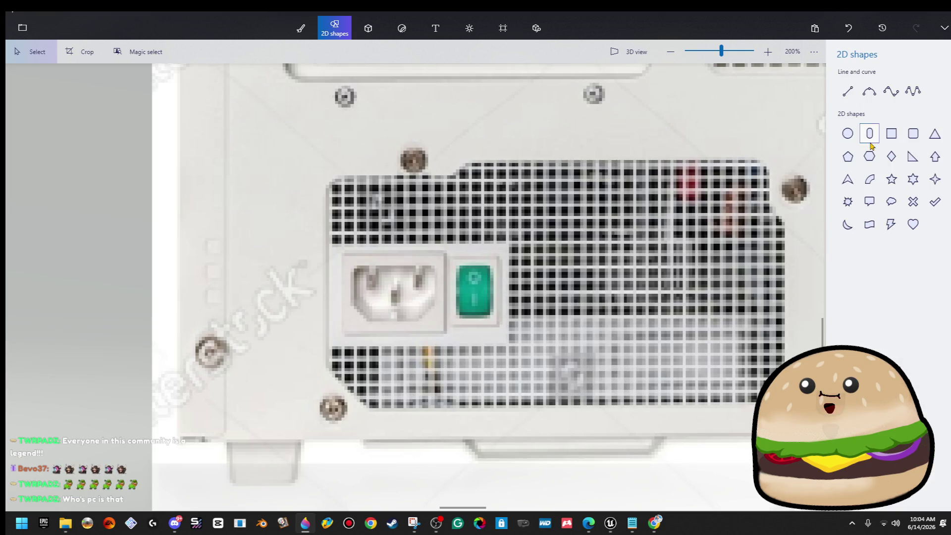
# - Trace the power socket outline with a closed sharp-edge 3D doodle
pyautogui.click(368, 30)
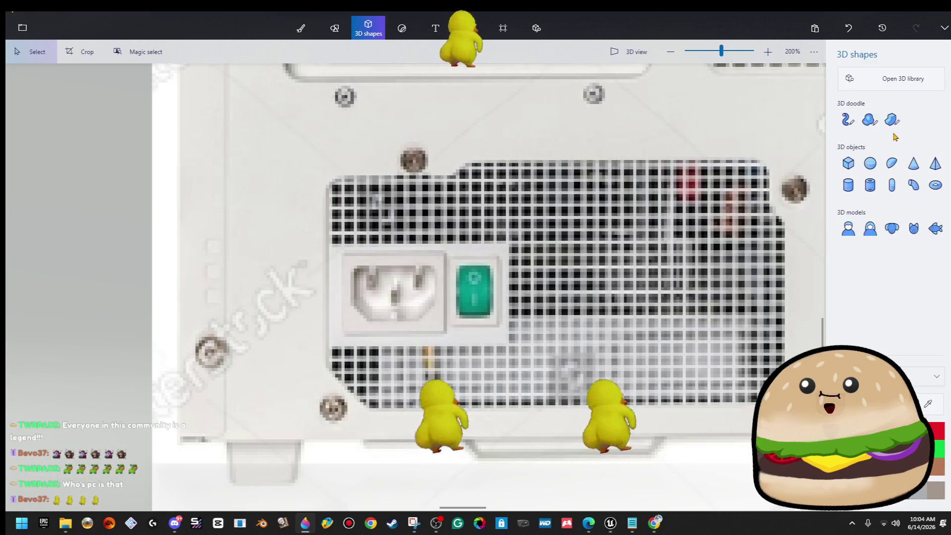
pyautogui.click(892, 120)
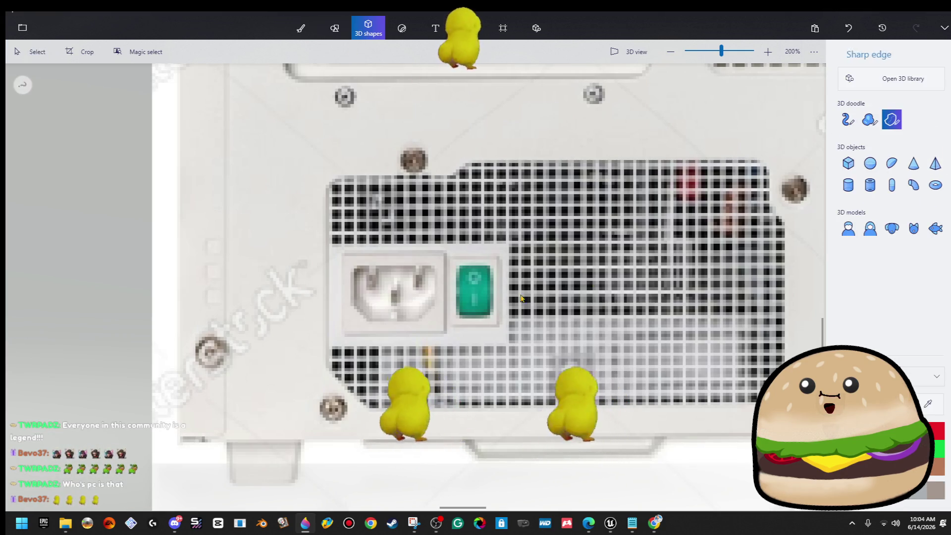
pyautogui.click(353, 267)
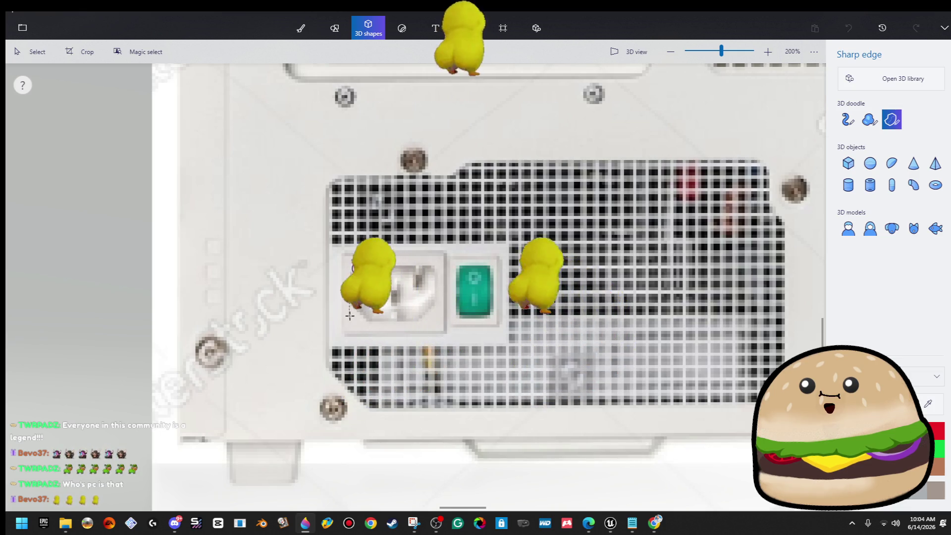
pyautogui.click(367, 320)
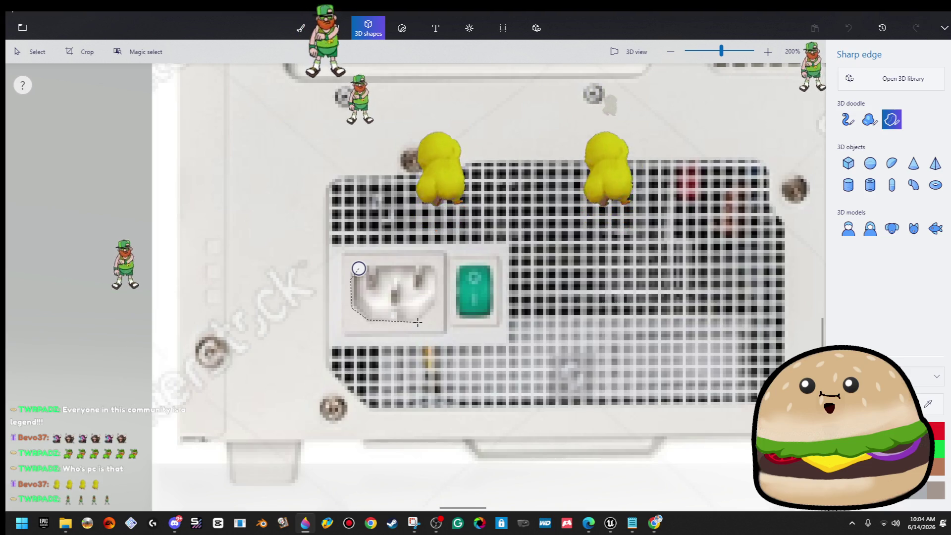
pyautogui.click(418, 322)
pyautogui.click(435, 303)
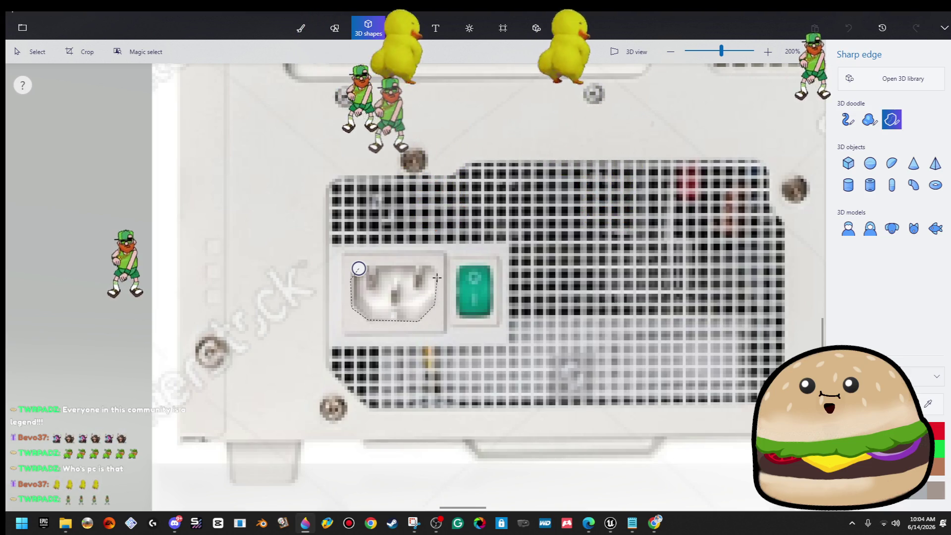
pyautogui.click(437, 277)
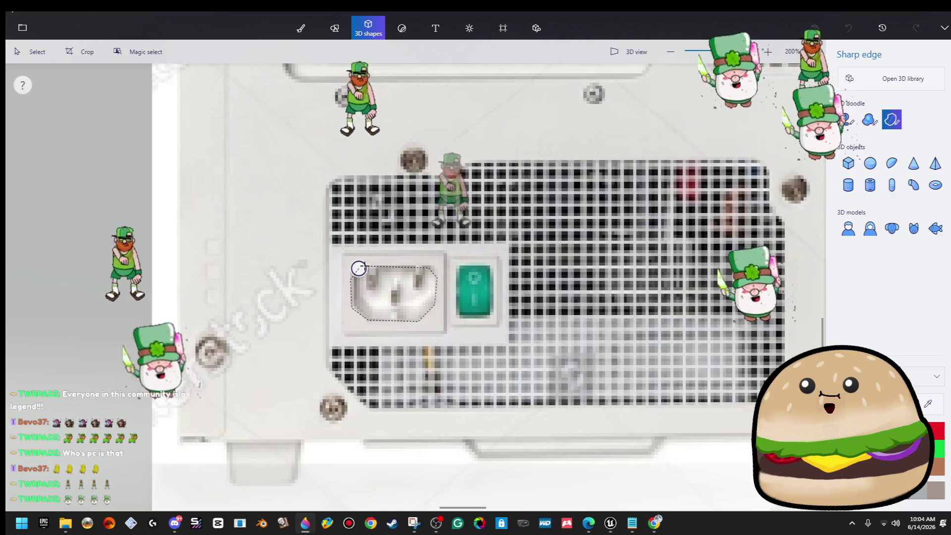
pyautogui.click(359, 268)
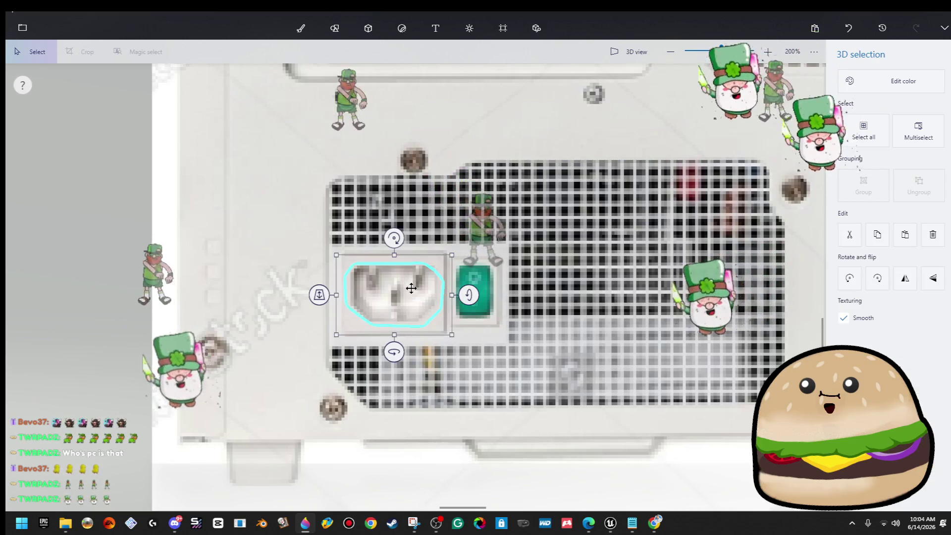
# - Colour the traced socket shape black
pyautogui.click(860, 88)
pyautogui.scroll(-3, 310, 290)
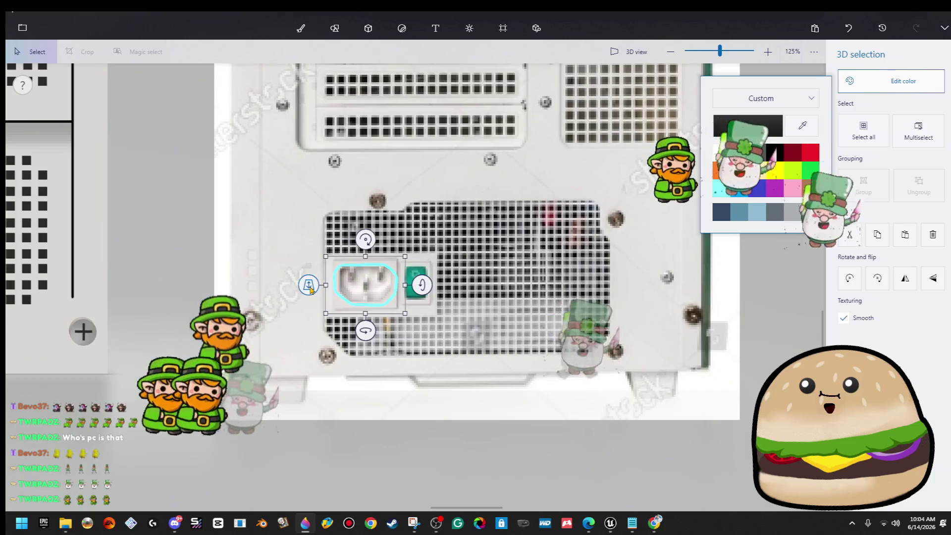
pyautogui.scroll(-5, 310, 290)
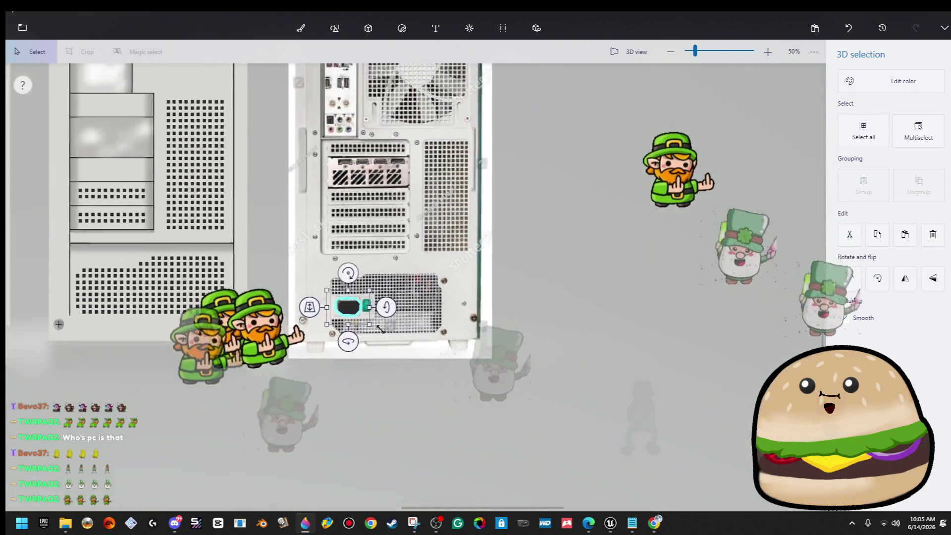
pyautogui.scroll(-2, 380, 328)
# - Move the black socket onto the middle case's lower vent panel, enlarge it, and deselect
pyautogui.moveTo(359, 314)
pyautogui.mouseDown()
pyautogui.moveTo(193, 281)
pyautogui.moveTo(218, 312)
pyautogui.mouseUp()
pyautogui.scroll(6, 193, 281)
pyautogui.moveTo(189, 271); pyautogui.dragTo(171, 283)
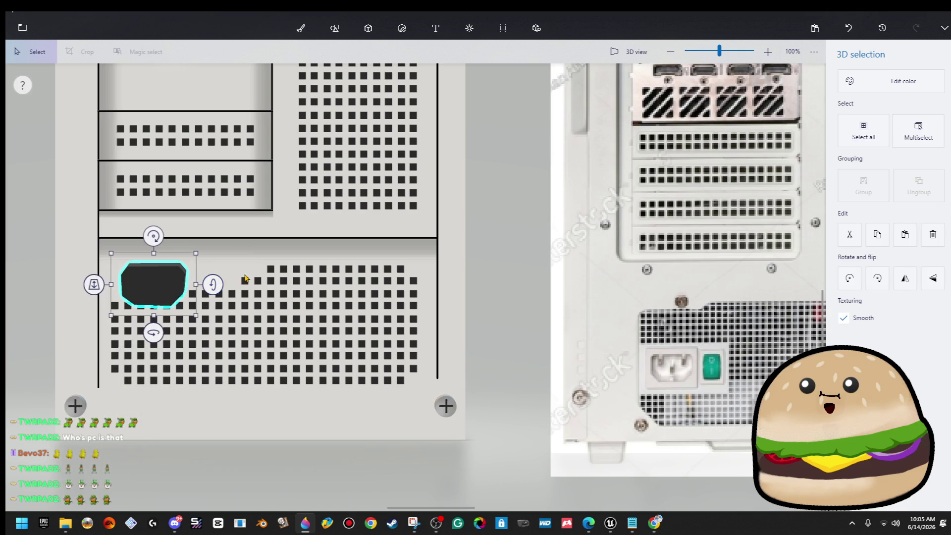
pyautogui.moveTo(153, 333); pyautogui.dragTo(156, 332)
pyautogui.click(235, 301)
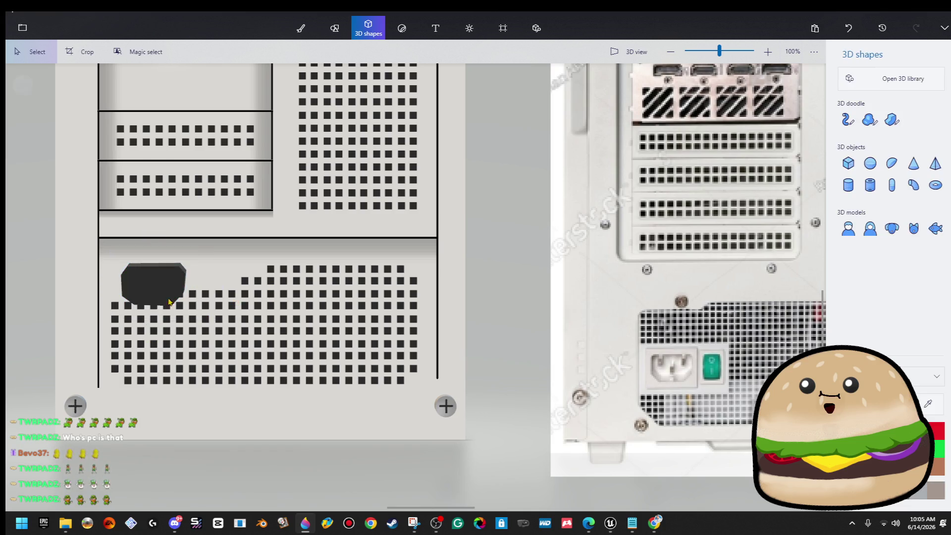
pyautogui.scroll(3, 113, 291)
# - Delete the vent squares beside the socket and several columns of the grid
pyautogui.click(233, 310)
pyautogui.press('Delete')
pyautogui.moveTo(218, 276)
pyautogui.mouseDown()
pyautogui.moveTo(285, 307)
pyautogui.moveTo(281, 324)
pyautogui.mouseUp()
pyautogui.moveTo(291, 228); pyautogui.dragTo(403, 321)
pyautogui.moveTo(247, 243); pyautogui.dragTo(332, 321)
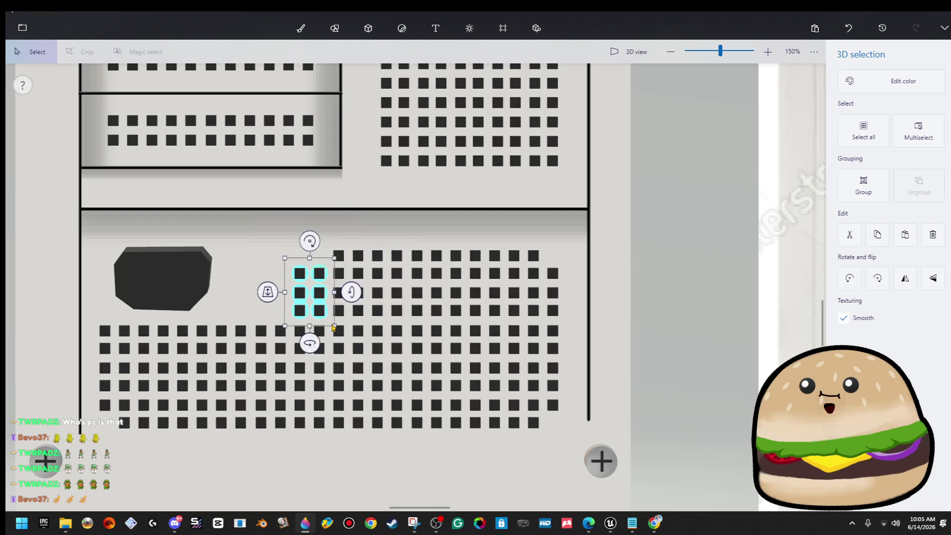
pyautogui.press('Delete')
# - Copy a block of vent squares and move the copy left to refill the grid
pyautogui.moveTo(318, 245)
pyautogui.mouseDown()
pyautogui.moveTo(393, 318)
pyautogui.moveTo(429, 326)
pyautogui.mouseUp()
pyautogui.hotkey('ctrl', 'c')
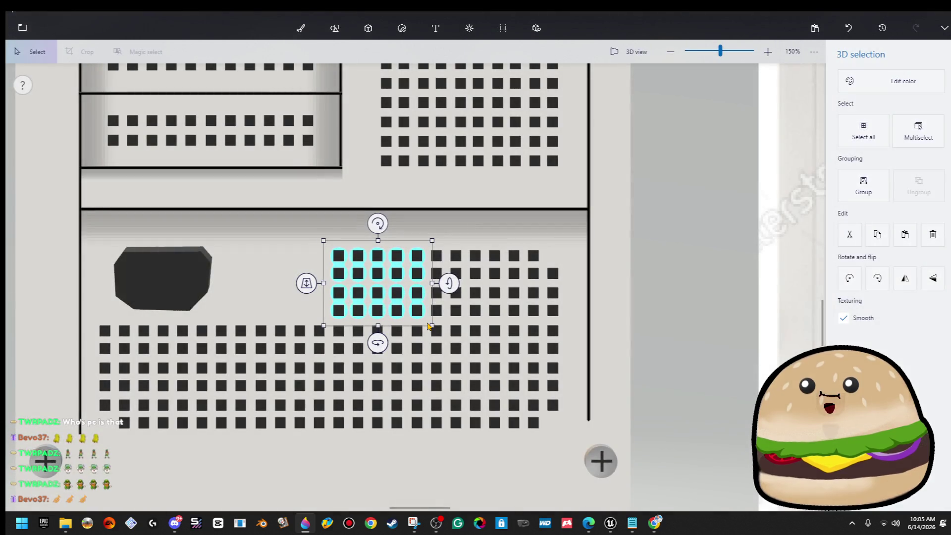
pyautogui.hotkey('ctrl', 'v')
pyautogui.moveTo(408, 277); pyautogui.dragTo(319, 278)
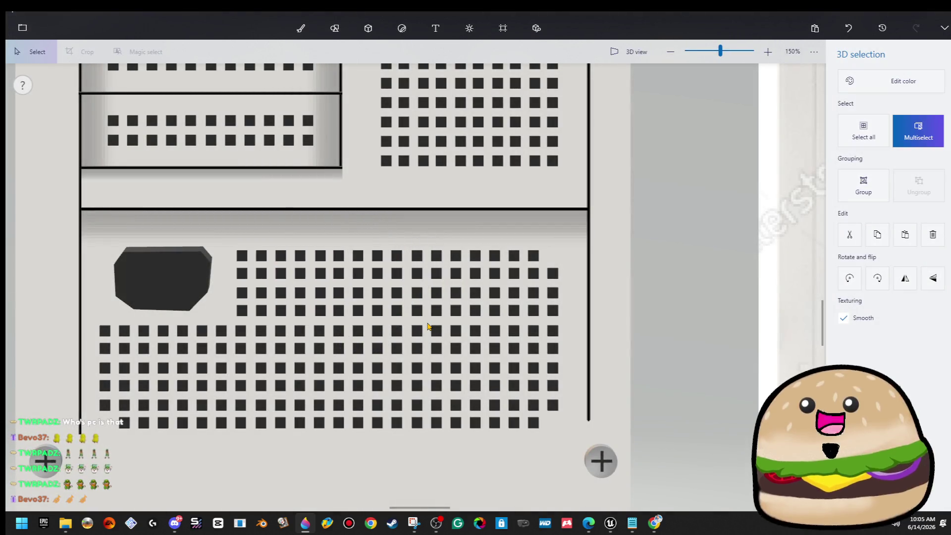
pyautogui.click(318, 277)
# - Delete individual vent squares in the top two rows next to the socket
pyautogui.click(262, 257)
pyautogui.press('Delete')
pyautogui.click(242, 256)
pyautogui.press('Delete')
pyautogui.click(241, 273)
pyautogui.press('Delete')
pyautogui.click(281, 256)
pyautogui.press('Delete')
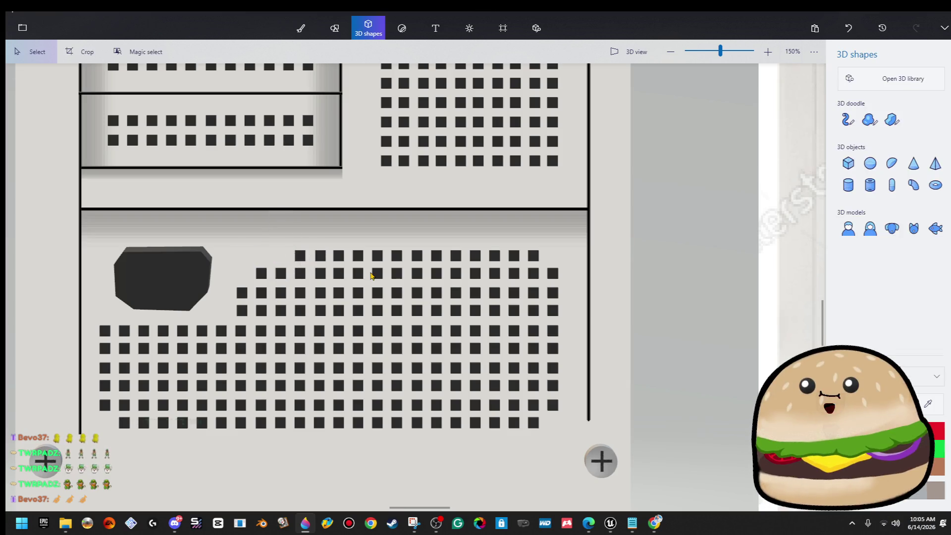
pyautogui.scroll(-3, 371, 276)
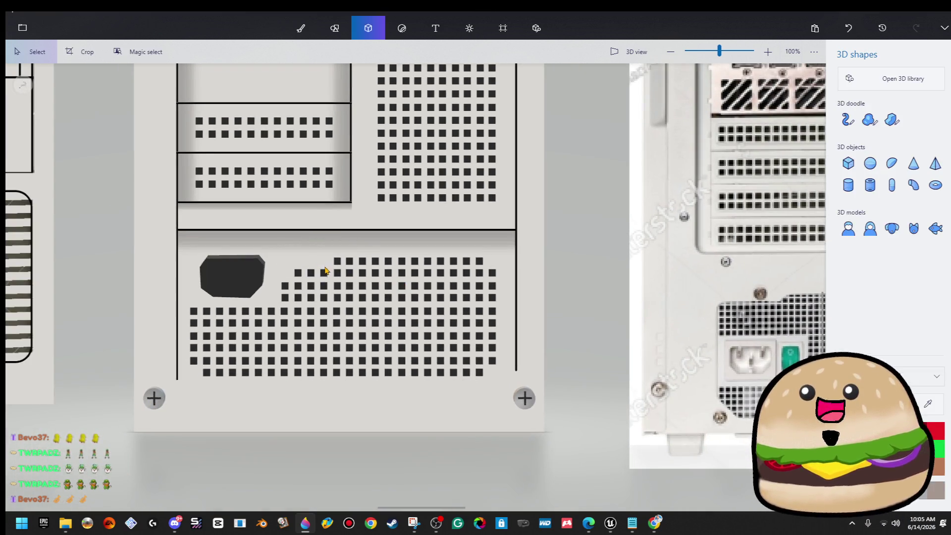
pyautogui.scroll(-5, 326, 270)
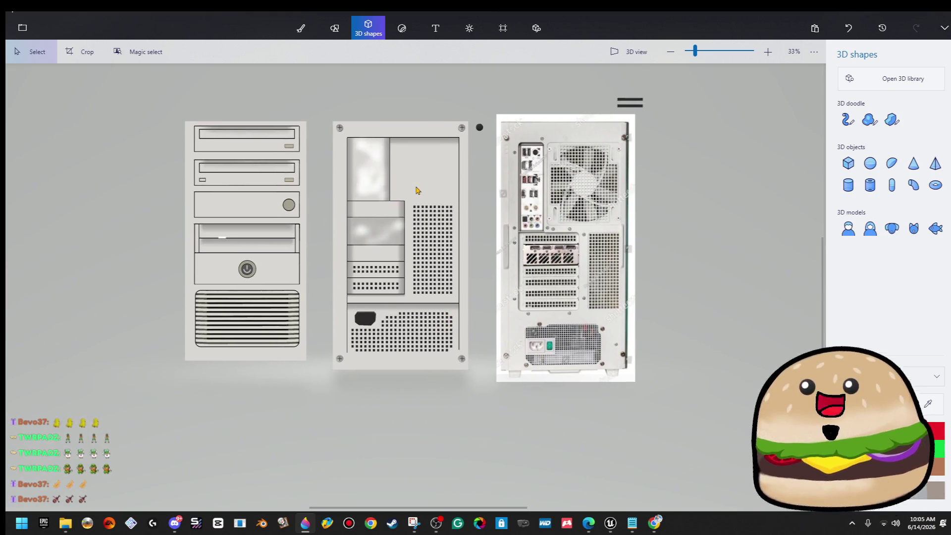
pyautogui.scroll(3, 369, 201)
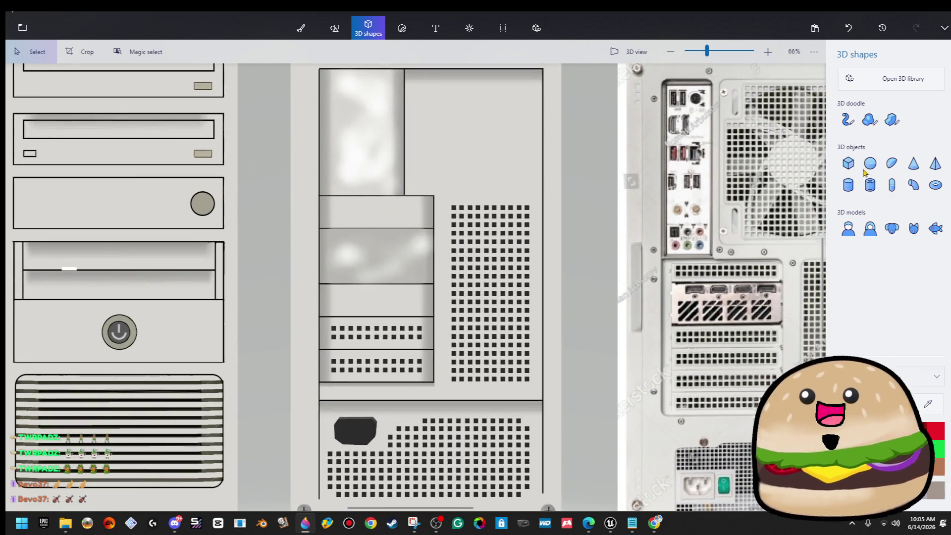
# - Draw a cube on the grey drive bay and colour it black
pyautogui.click(848, 164)
pyautogui.scroll(4, 436, 263)
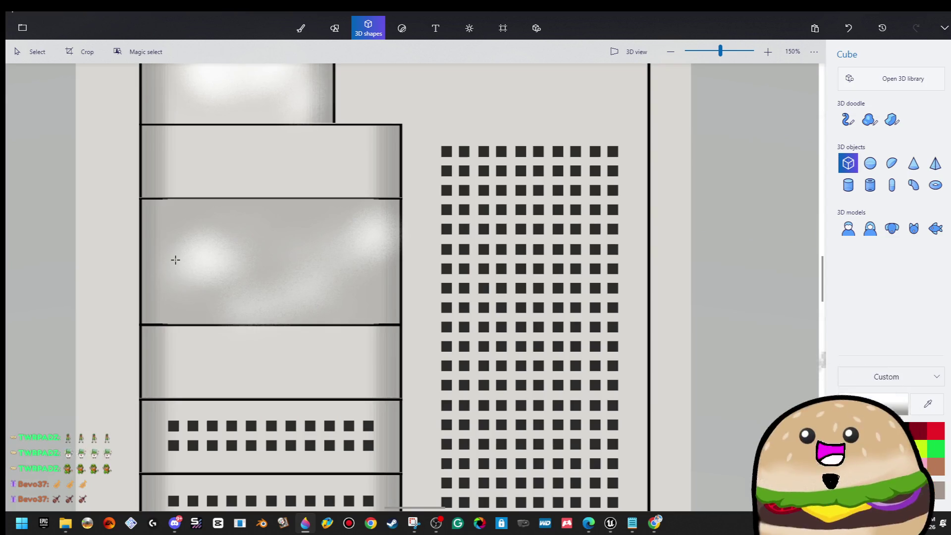
pyautogui.moveTo(163, 270); pyautogui.dragTo(213, 299)
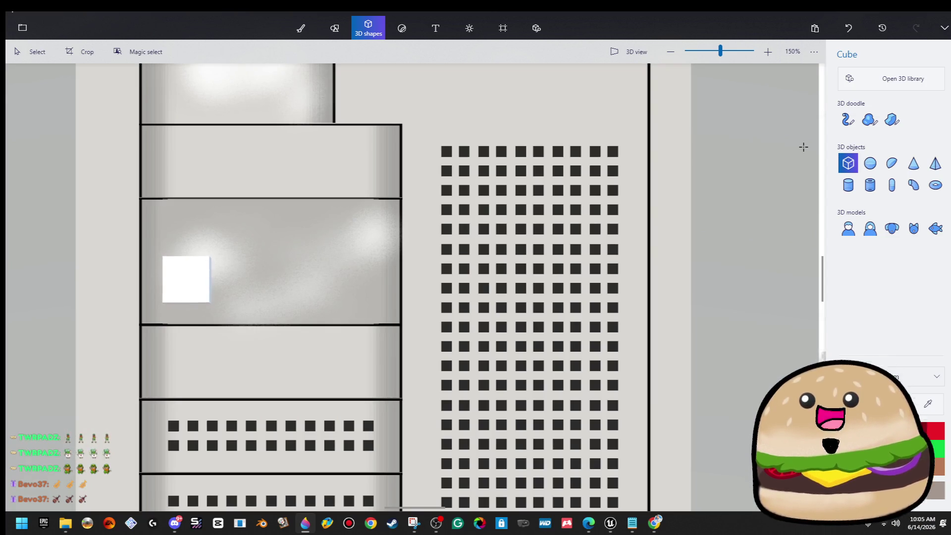
pyautogui.click(865, 82)
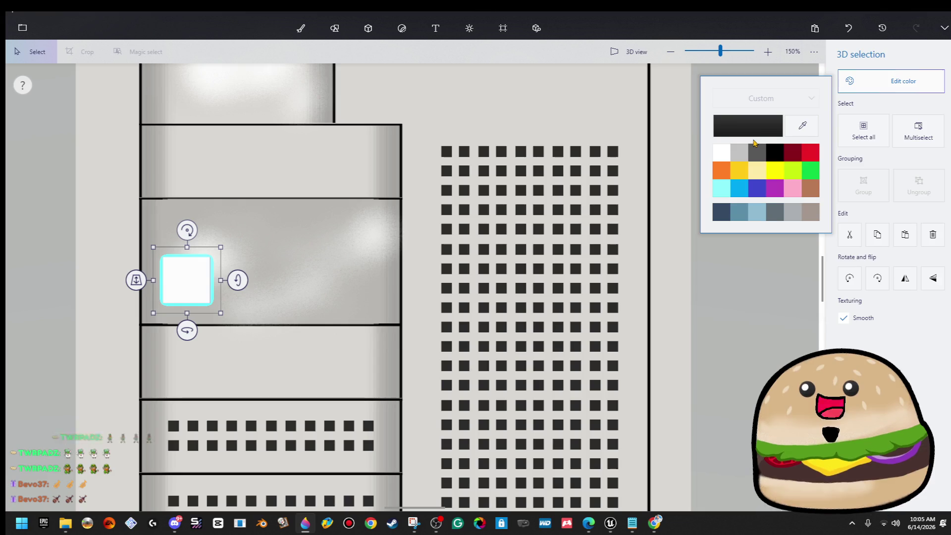
pyautogui.click(750, 130)
pyautogui.click(449, 369)
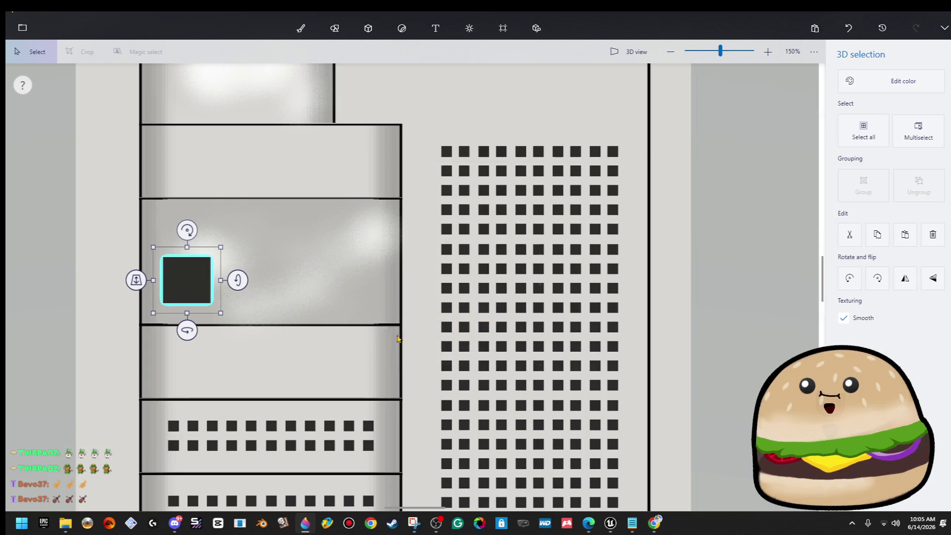
pyautogui.click(278, 283)
# - Shrink the black cube down to a small square
pyautogui.scroll(-2, 277, 283)
pyautogui.click(226, 292)
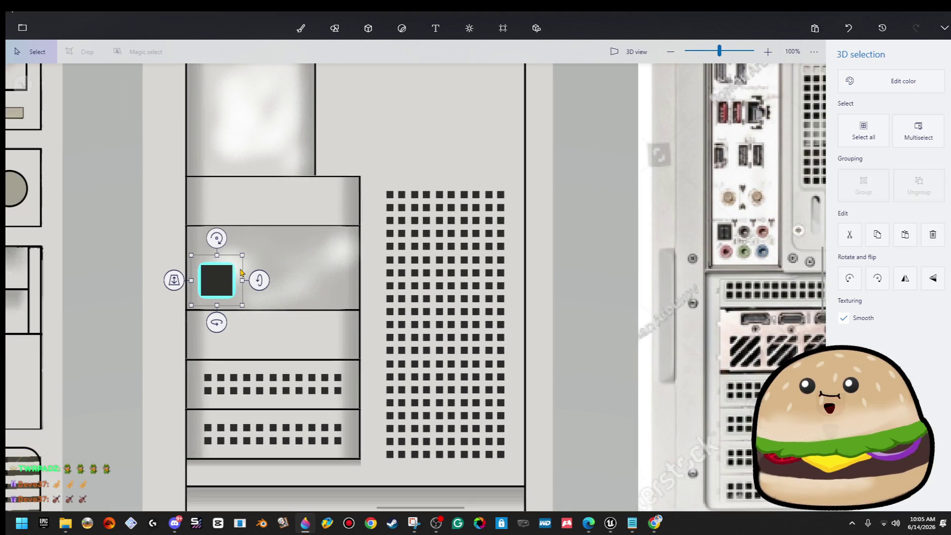
pyautogui.moveTo(245, 256); pyautogui.dragTo(235, 259)
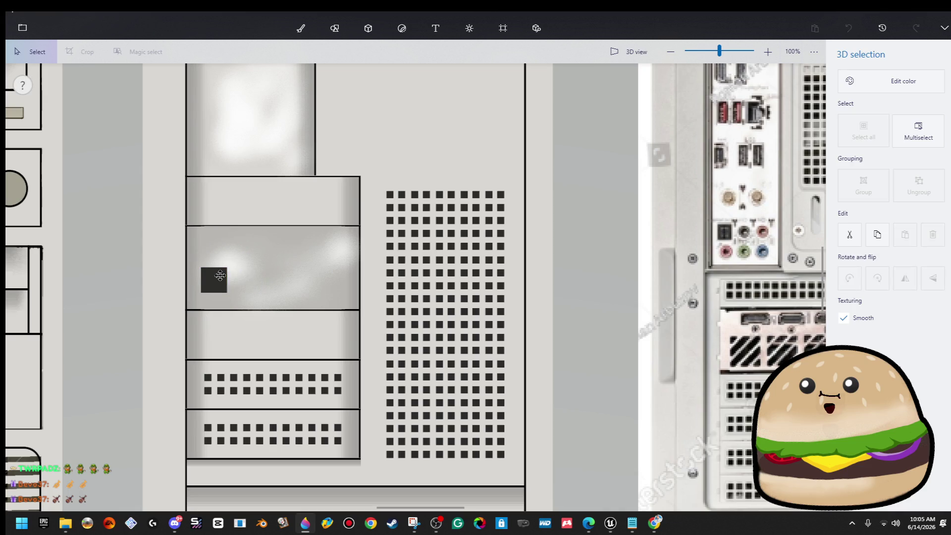
pyautogui.press('Escape')
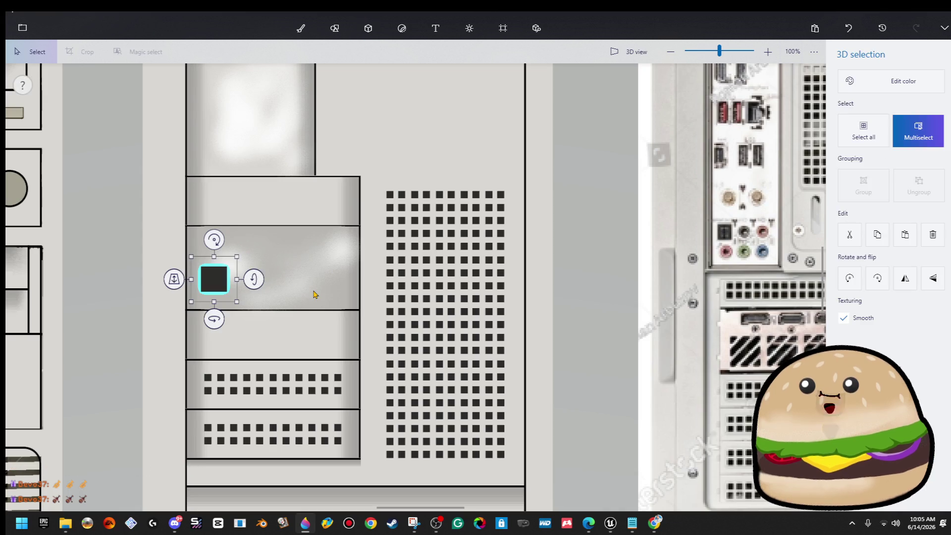
# - Duplicate the small black square into an evenly spaced row of four
pyautogui.keyDown('ctrl'); pyautogui.click(315, 295); pyautogui.keyUp('ctrl')
pyautogui.hotkey('ctrl', 'v')
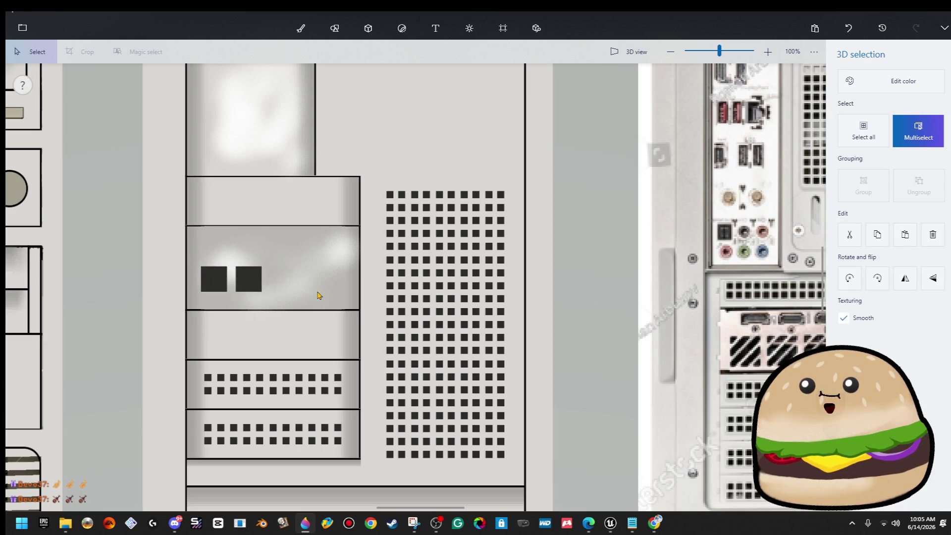
pyautogui.hotkey('ctrl', 'a')
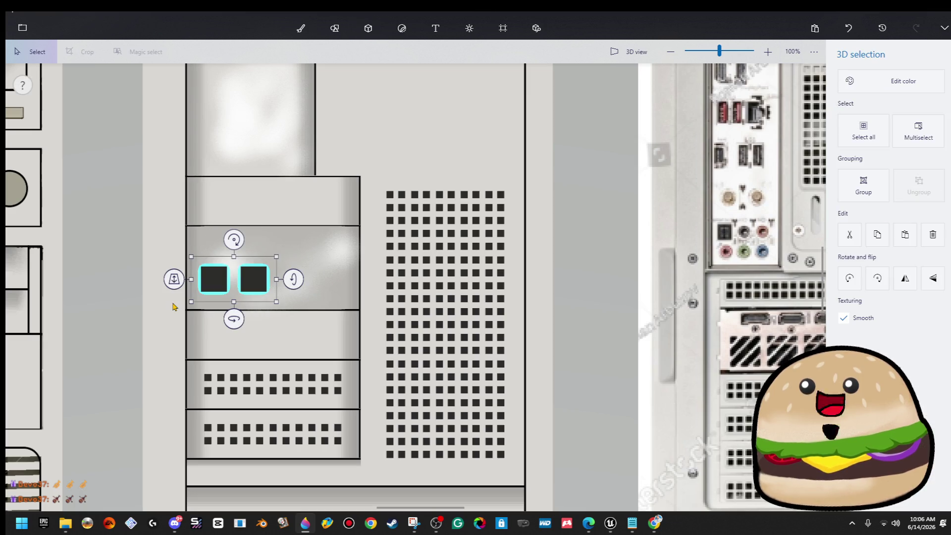
pyautogui.hotkey('ctrl', 'Right')
pyautogui.hotkey('ctrl', 'Right')
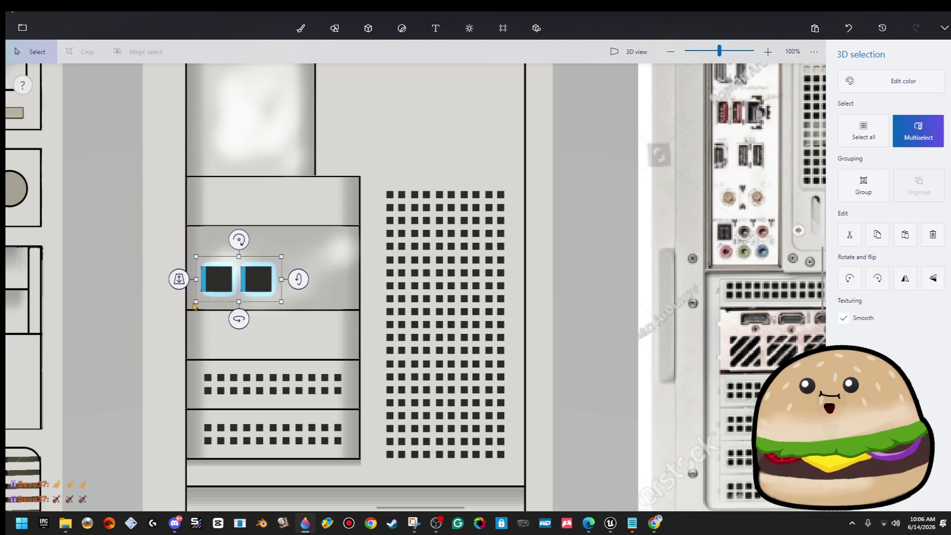
pyautogui.hotkey('ctrl', 'v')
pyautogui.click(403, 297)
pyautogui.hotkey('ctrl', 'Left')
pyautogui.click(414, 290)
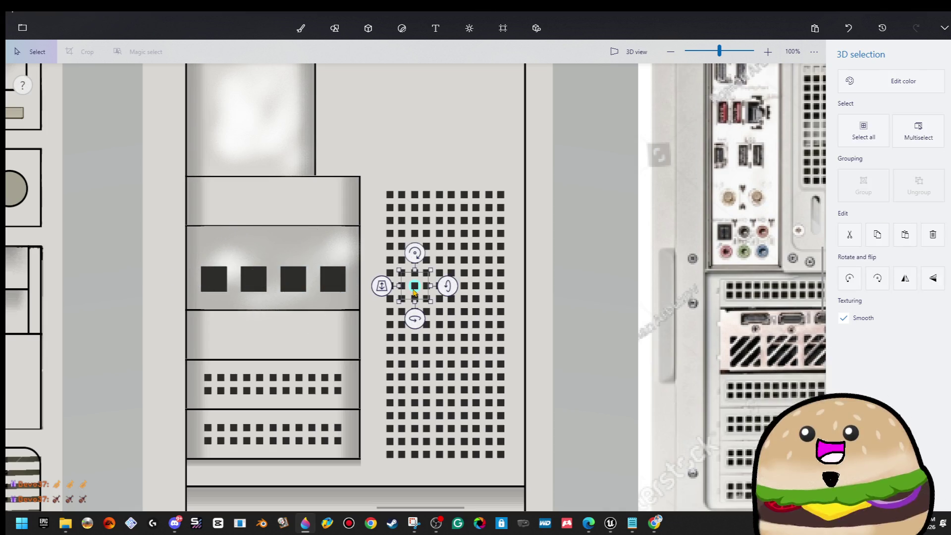
pyautogui.scroll(-2, 382, 287)
pyautogui.click(405, 162)
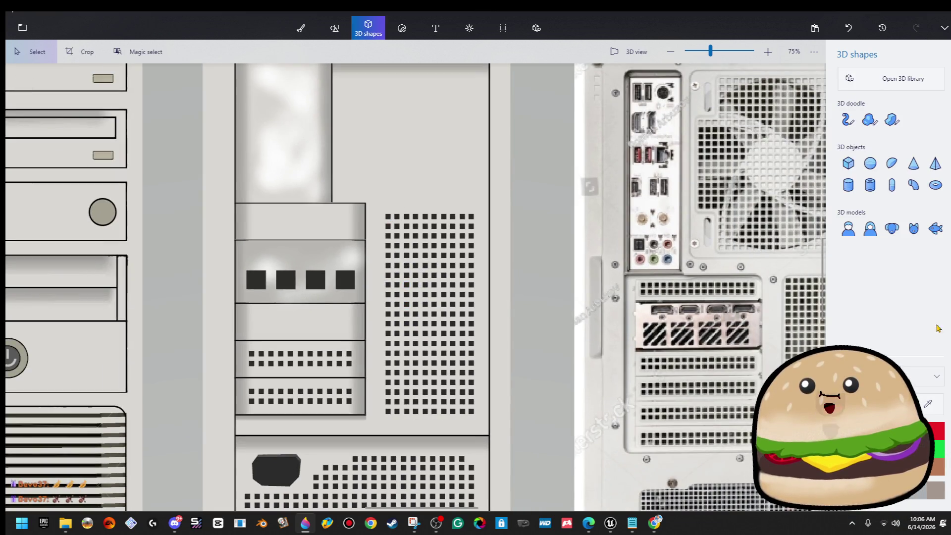
pyautogui.click(850, 161)
pyautogui.scroll(10, 317, 263)
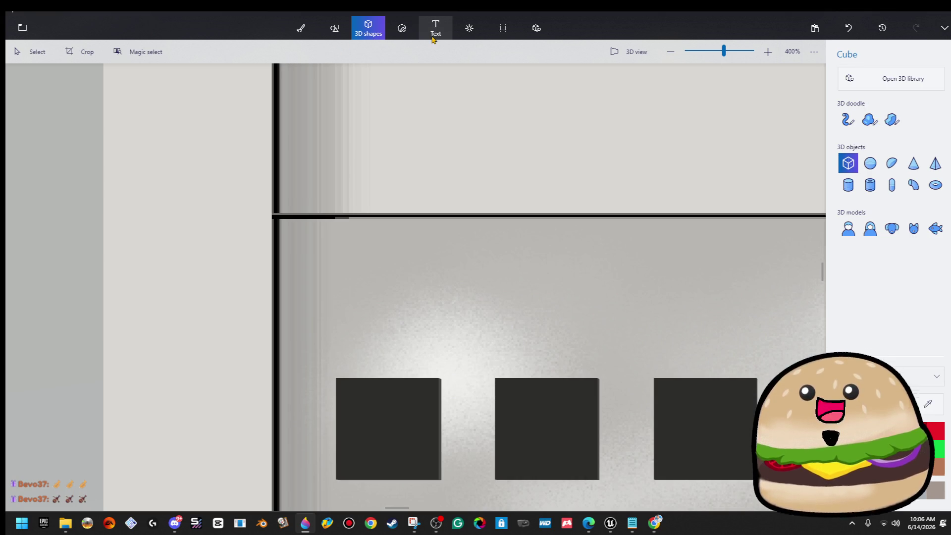
# - Draw a sharp-edge doodle tab above the first square and colour it black
pyautogui.click(892, 120)
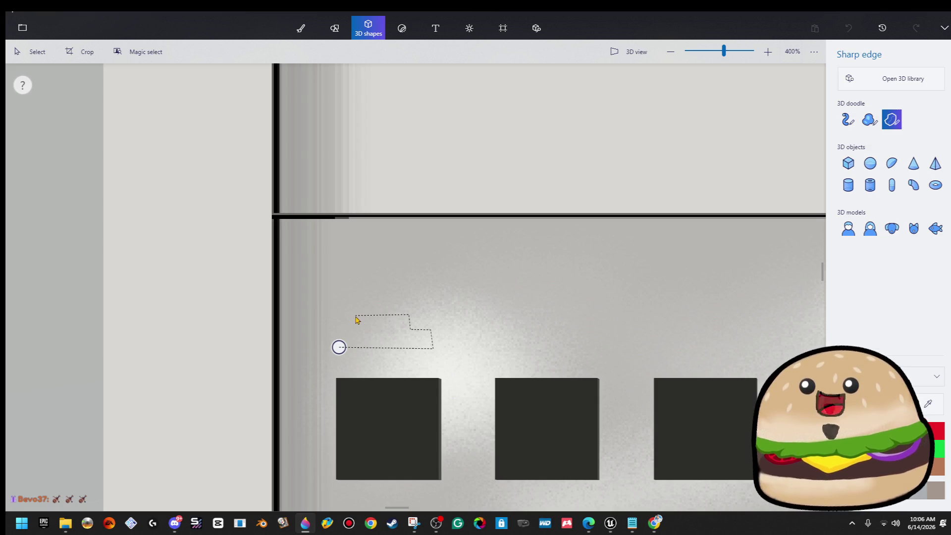
pyautogui.click(339, 347)
pyautogui.click(850, 90)
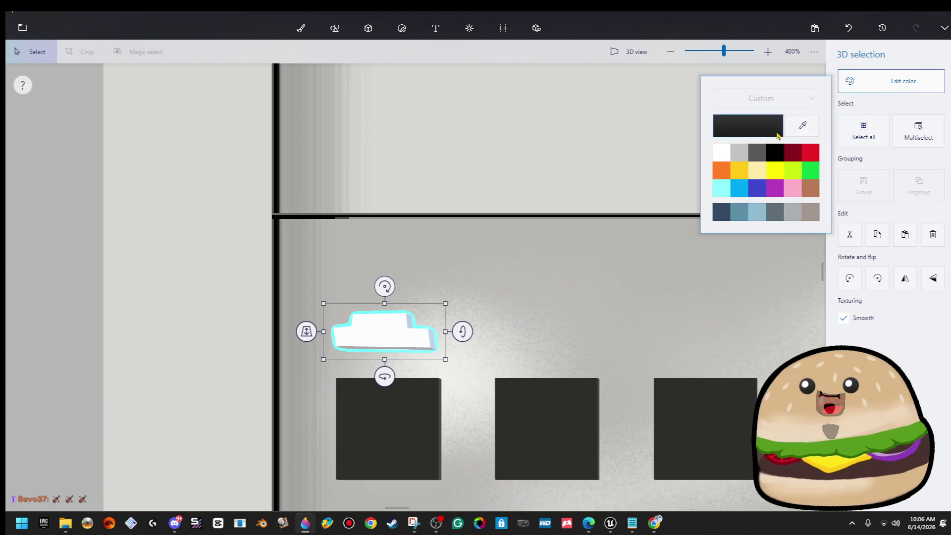
pyautogui.click(777, 158)
pyautogui.scroll(-3, 606, 251)
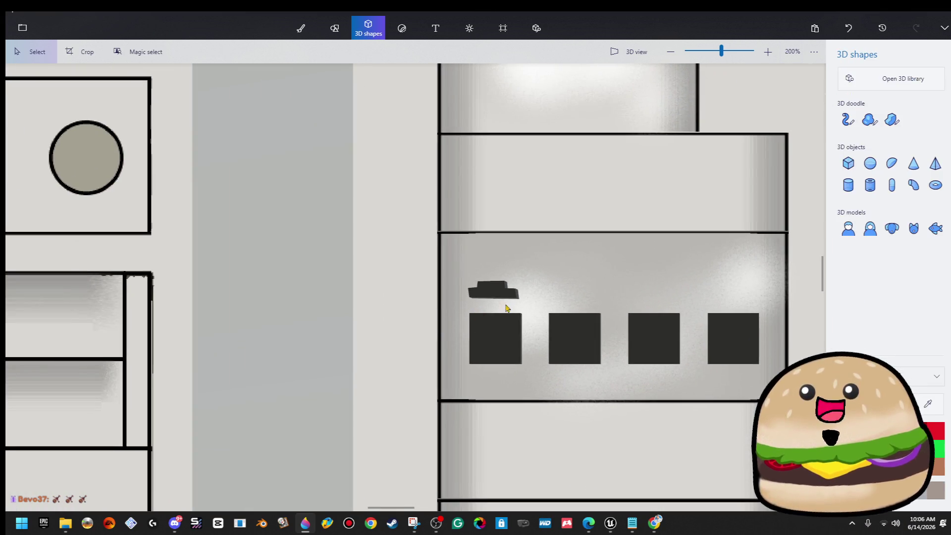
# - Copy the black tab to place a second one above the next square
pyautogui.press('ctrl')
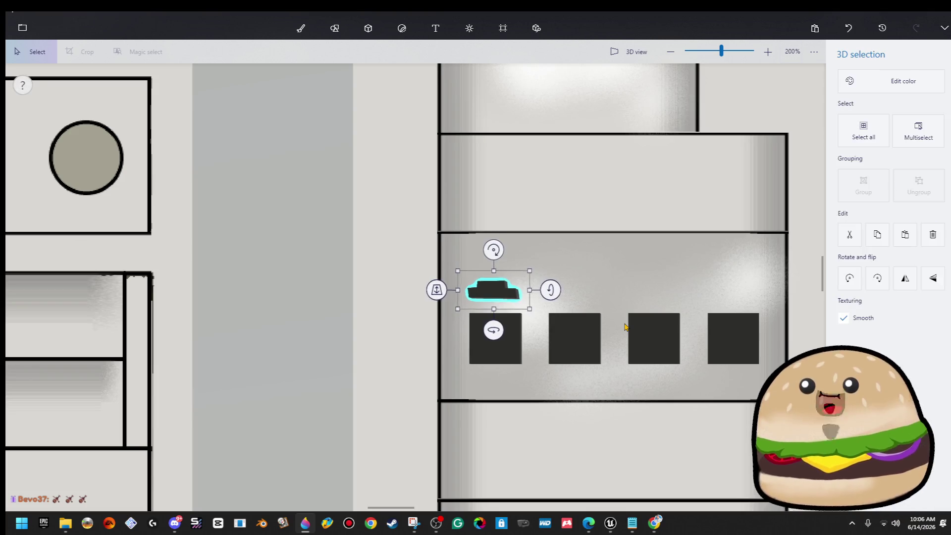
pyautogui.hotkey('ctrl', 'c')
pyautogui.hotkey('ctrl', 'v')
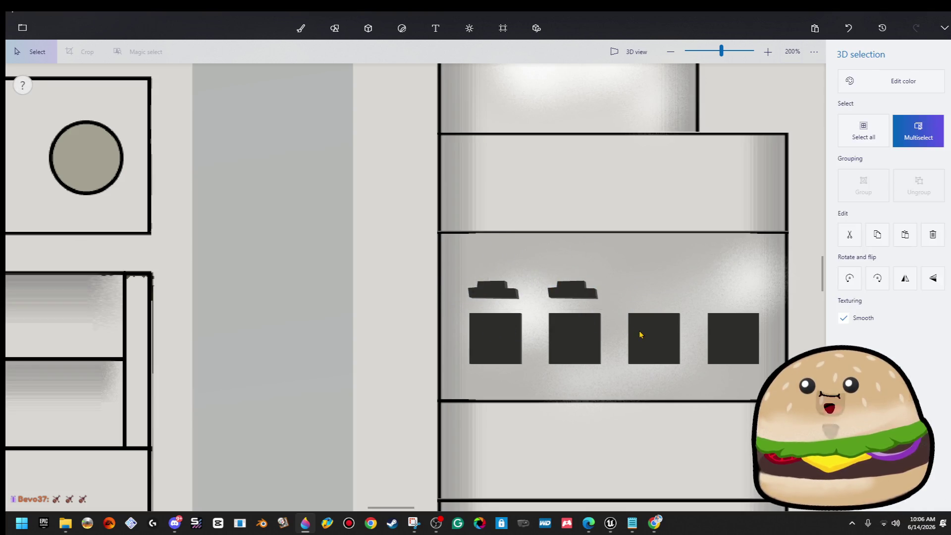
pyautogui.click(657, 341)
pyautogui.scroll(-1, 654, 329)
pyautogui.click(673, 255)
# - Duplicate the pair of tabs above the remaining two squares
pyautogui.moveTo(673, 255)
pyautogui.mouseDown()
pyautogui.moveTo(485, 261)
pyautogui.moveTo(336, 302)
pyautogui.mouseUp()
pyautogui.scroll(-1, 485, 261)
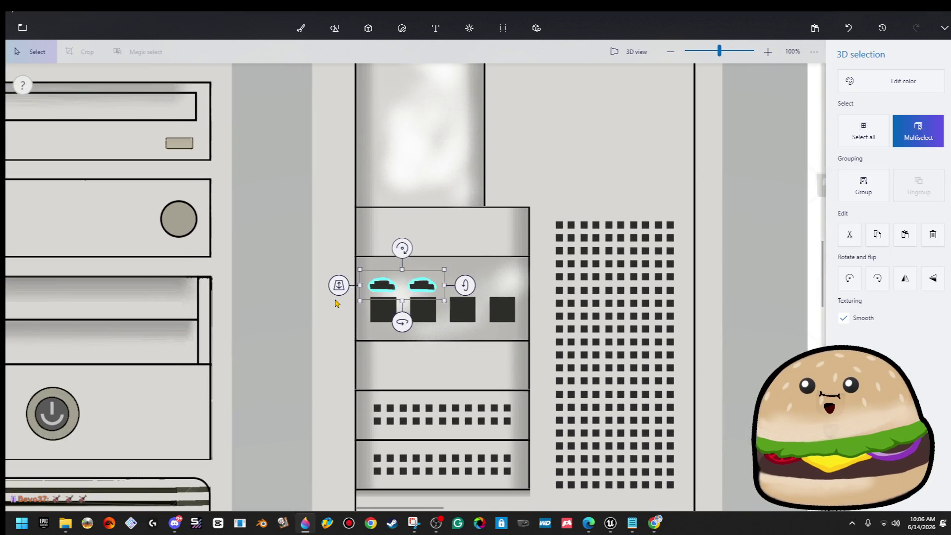
pyautogui.click(335, 303)
pyautogui.moveTo(340, 261)
pyautogui.mouseDown()
pyautogui.moveTo(458, 278)
pyautogui.moveTo(463, 293)
pyautogui.mouseUp()
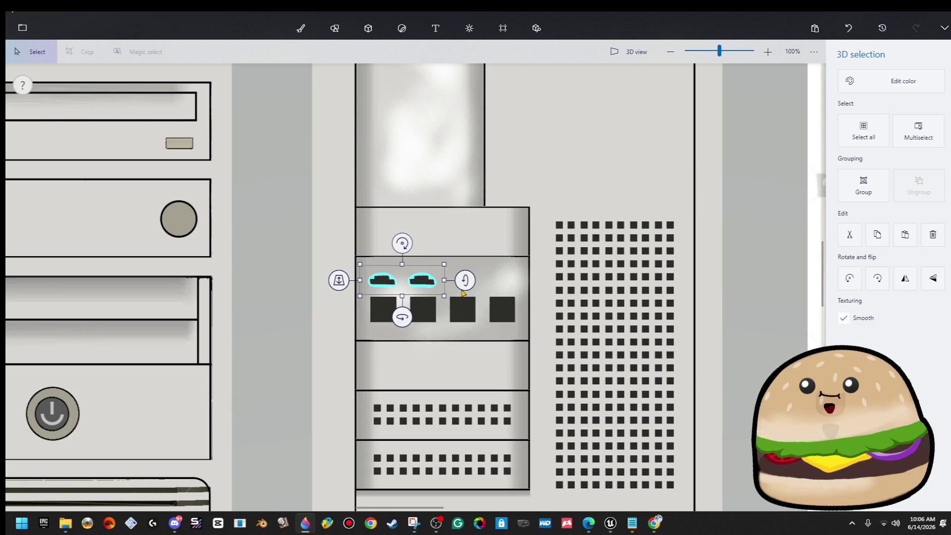
pyautogui.hotkey('ctrl', 'v')
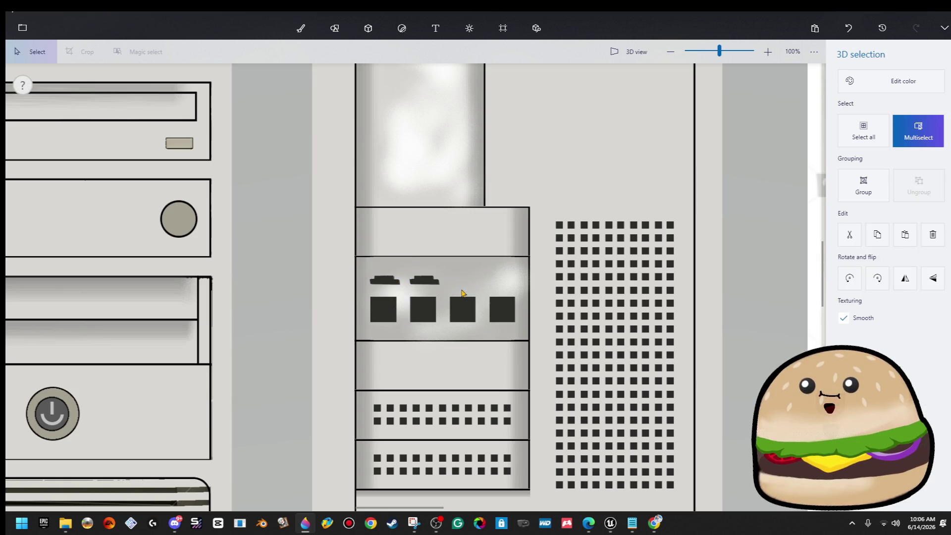
pyautogui.click(584, 174)
pyautogui.scroll(-5, 658, 208)
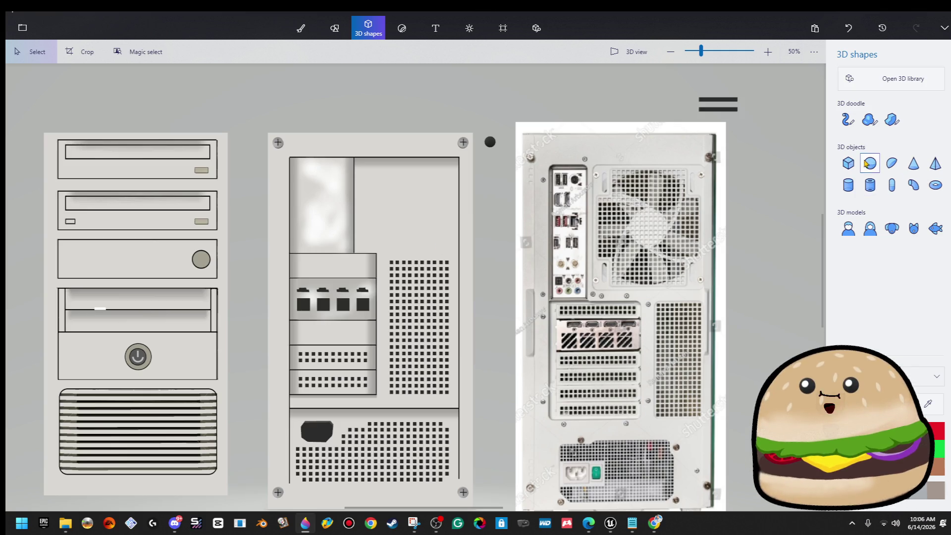
# - Draw a small white cube in the top-left corner of the tall left panel
pyautogui.click(848, 163)
pyautogui.scroll(5, 281, 159)
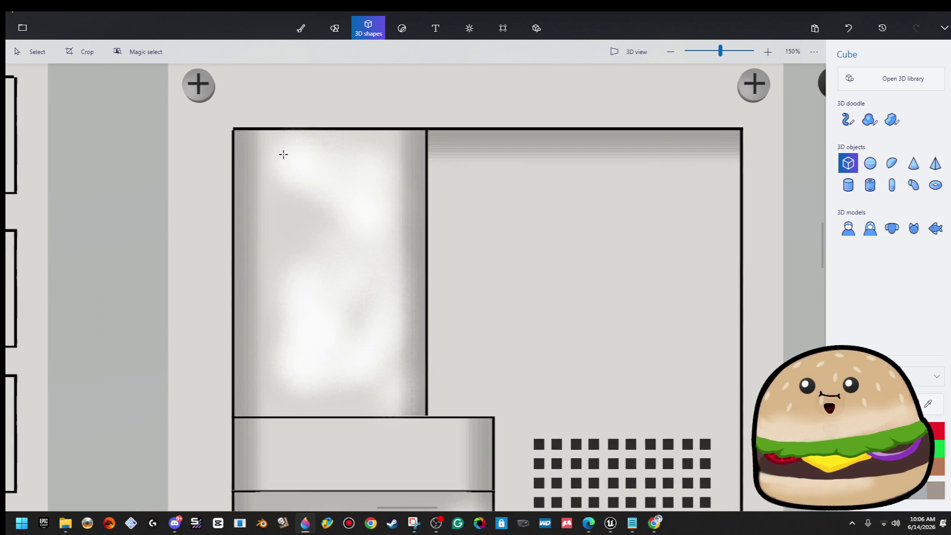
pyautogui.scroll(-3, 429, 218)
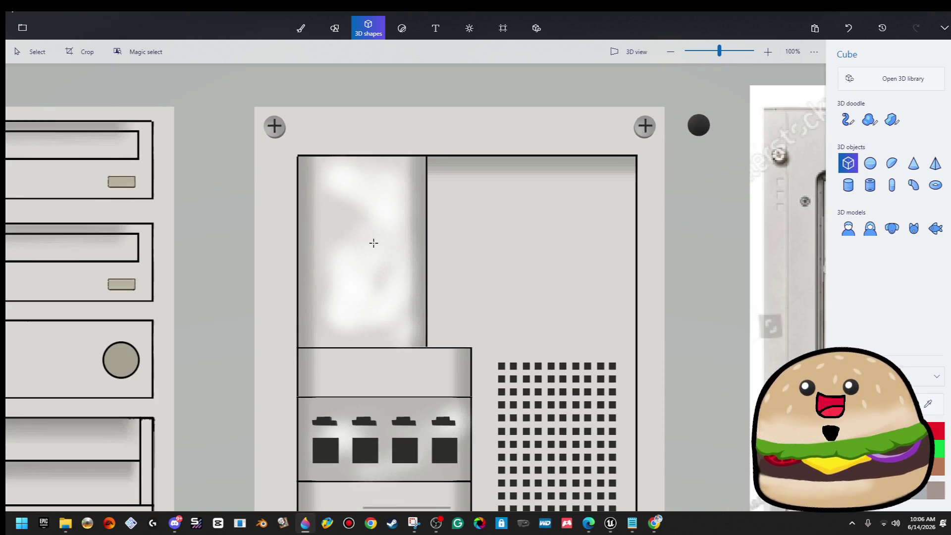
pyautogui.scroll(3, 327, 165)
pyautogui.moveTo(333, 206); pyautogui.dragTo(345, 218)
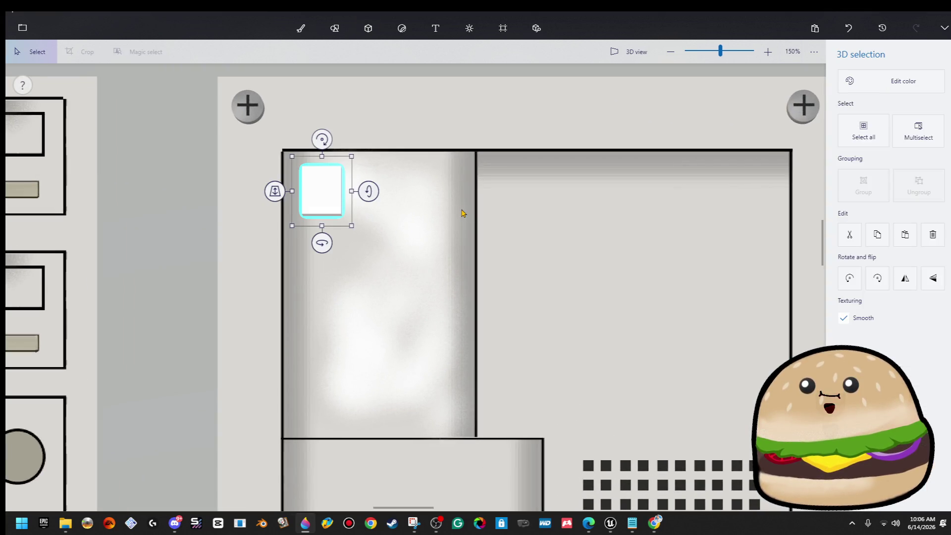
pyautogui.click(419, 141)
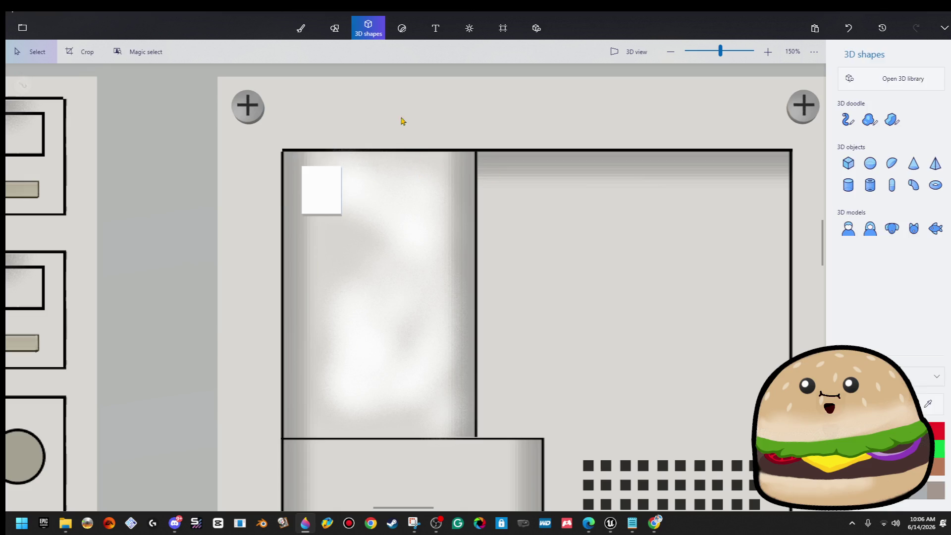
pyautogui.click(335, 28)
pyautogui.scroll(10, 307, 202)
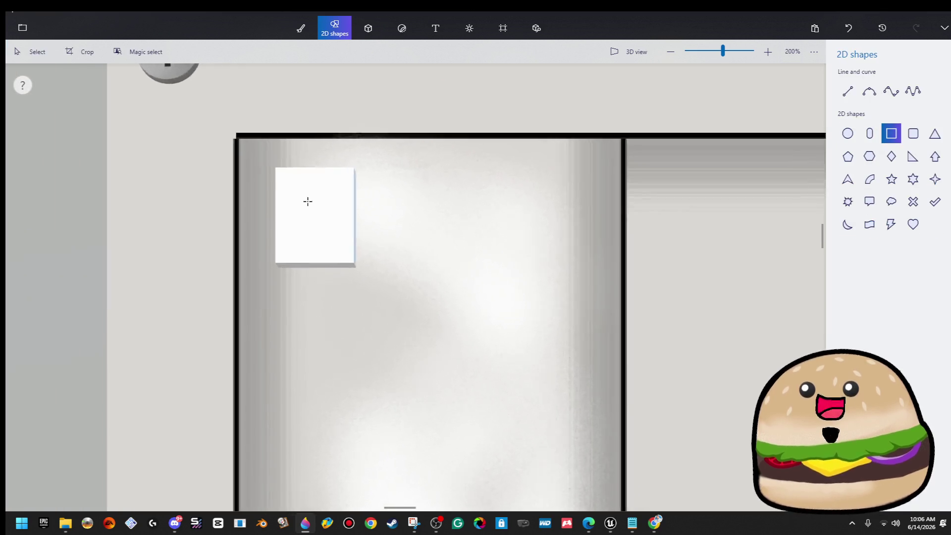
# - Draw a dark-bordered rectangle over the white block and a narrow inner rectangle on its right
pyautogui.moveTo(224, 355)
pyautogui.mouseDown()
pyautogui.moveTo(382, 108)
pyautogui.moveTo(422, 115)
pyautogui.mouseUp()
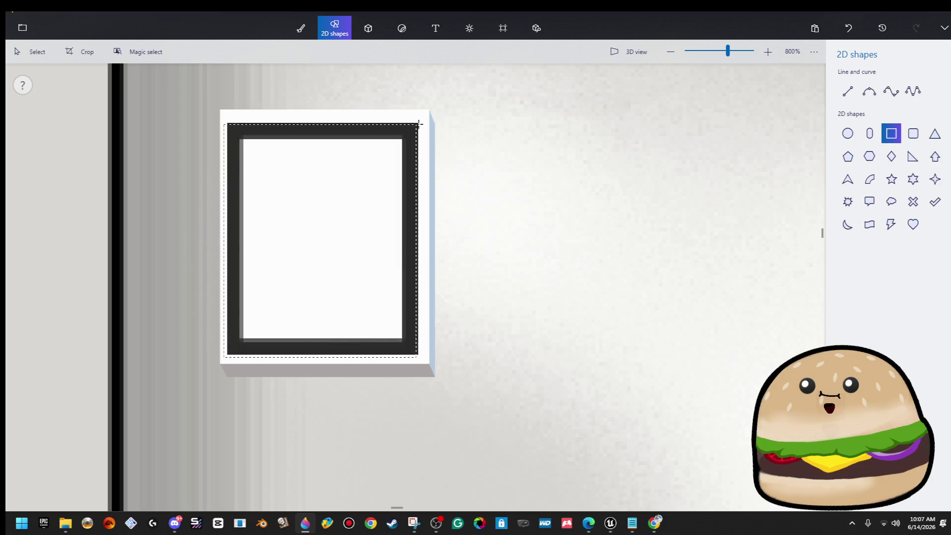
pyautogui.click(749, 207)
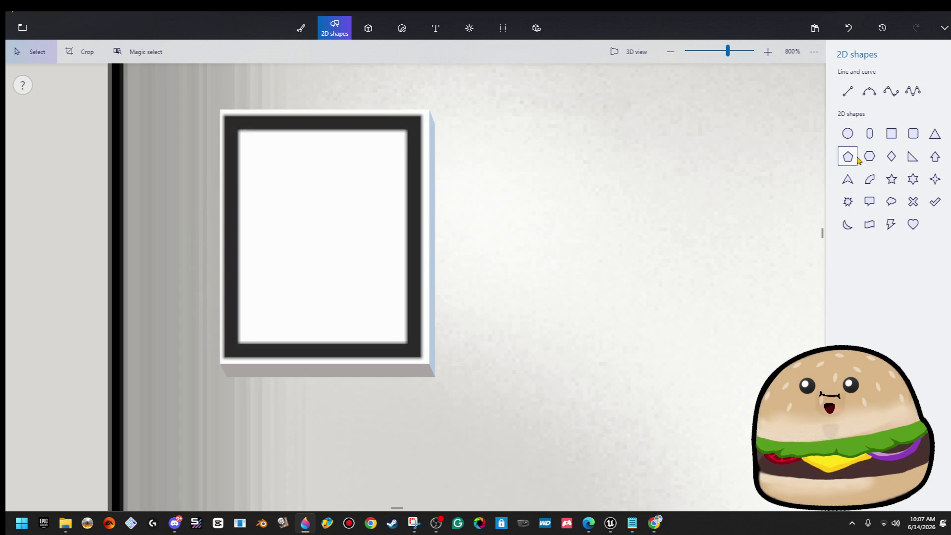
pyautogui.click(889, 133)
pyautogui.moveTo(397, 337); pyautogui.dragTo(312, 139)
pyautogui.click(665, 177)
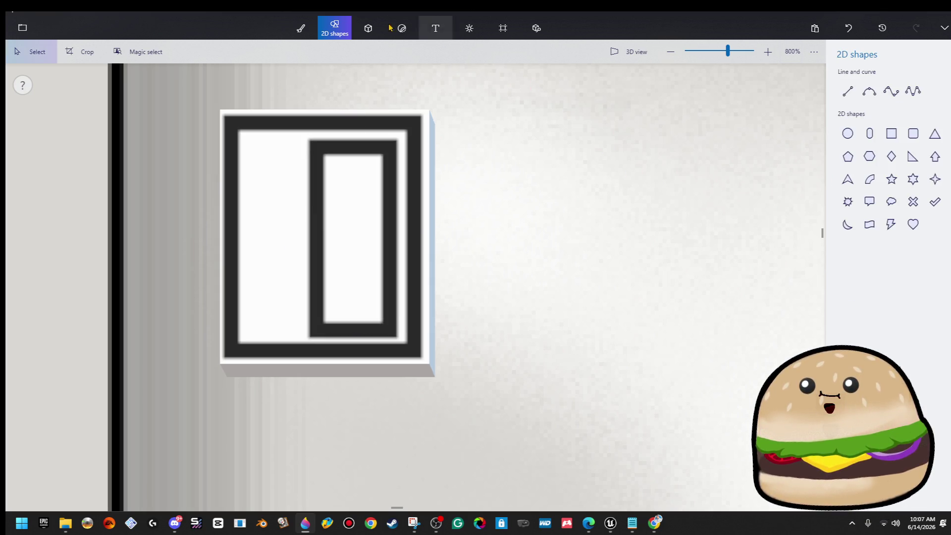
# - Fill the inner pane dark grey, the left part light grey and the white border grey
pyautogui.scroll(-5, 438, 180)
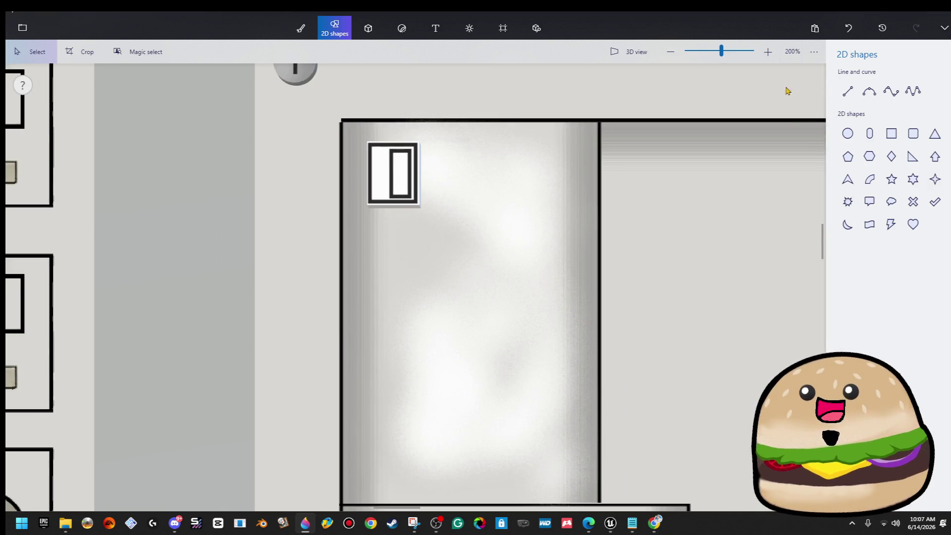
pyautogui.click(300, 26)
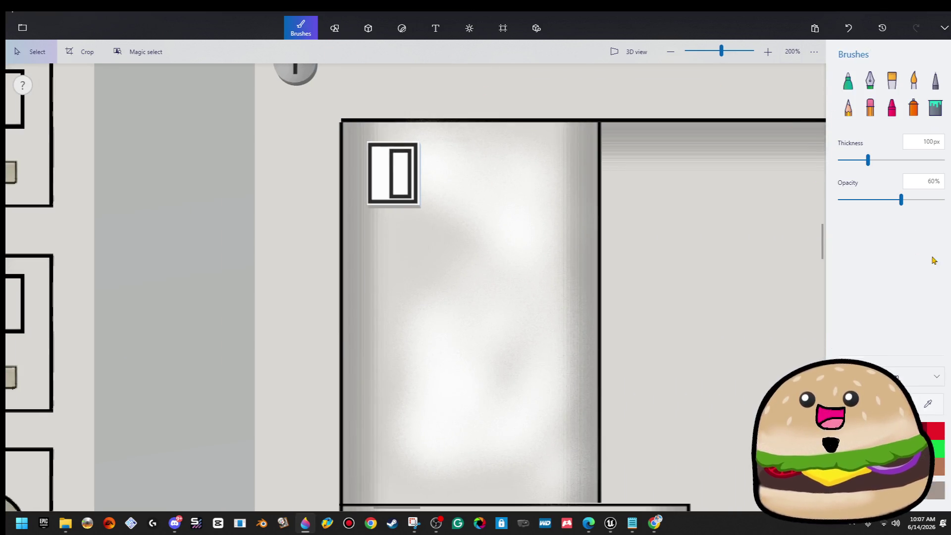
pyautogui.click(935, 107)
pyautogui.scroll(5, 382, 240)
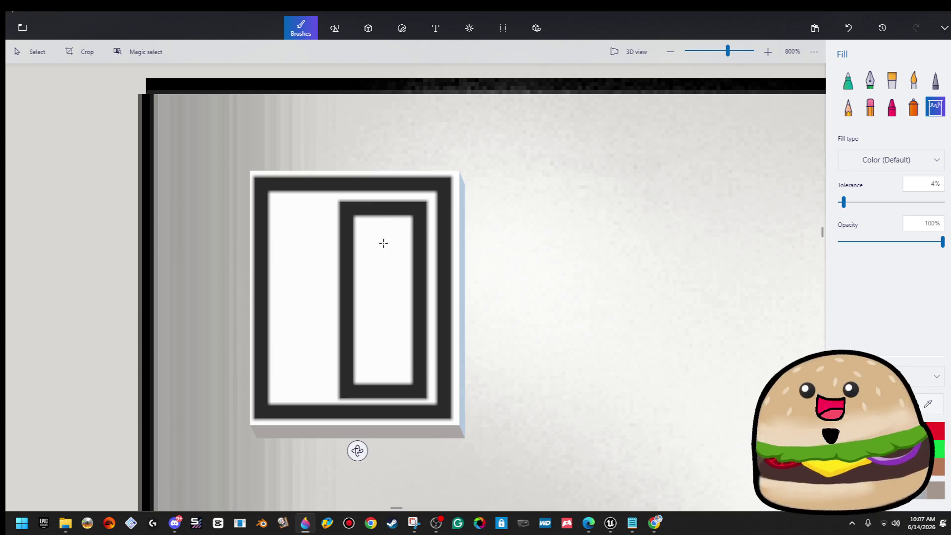
pyautogui.click(359, 299)
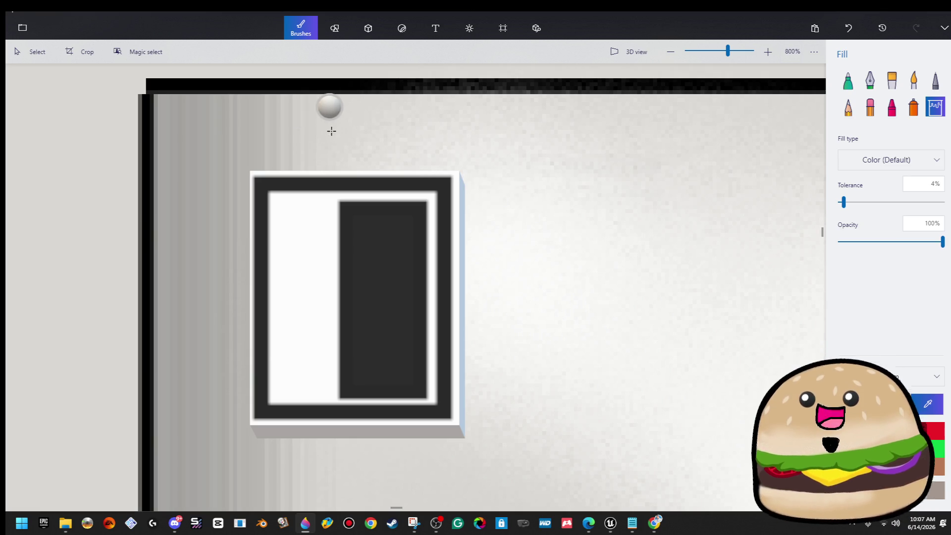
pyautogui.click(314, 244)
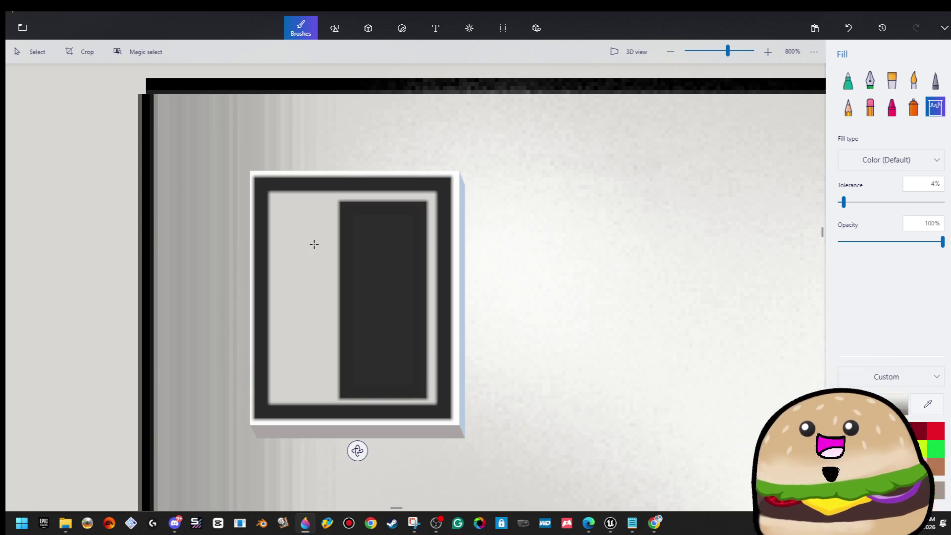
pyautogui.click(457, 228)
pyautogui.scroll(-10, 500, 233)
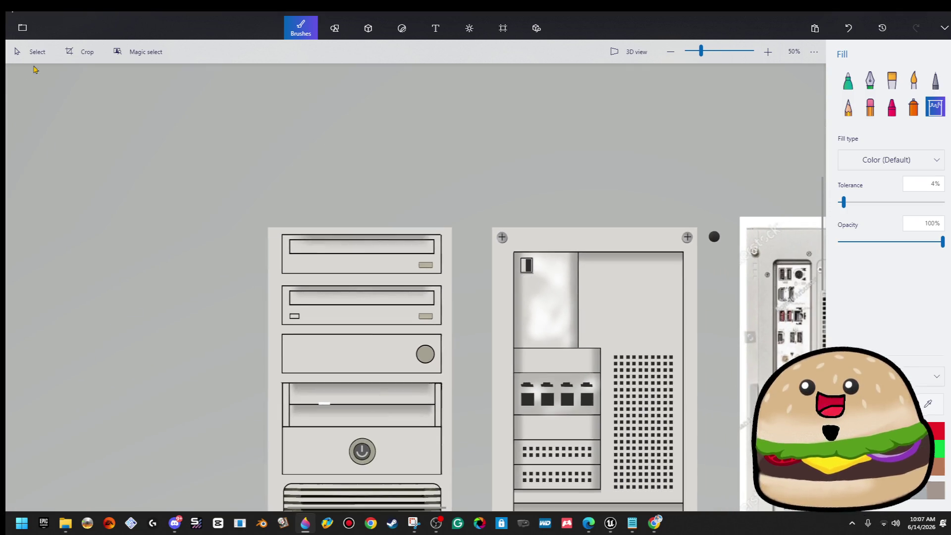
# - Select the finished window icon and copy it
pyautogui.click(31, 52)
pyautogui.scroll(5, 527, 268)
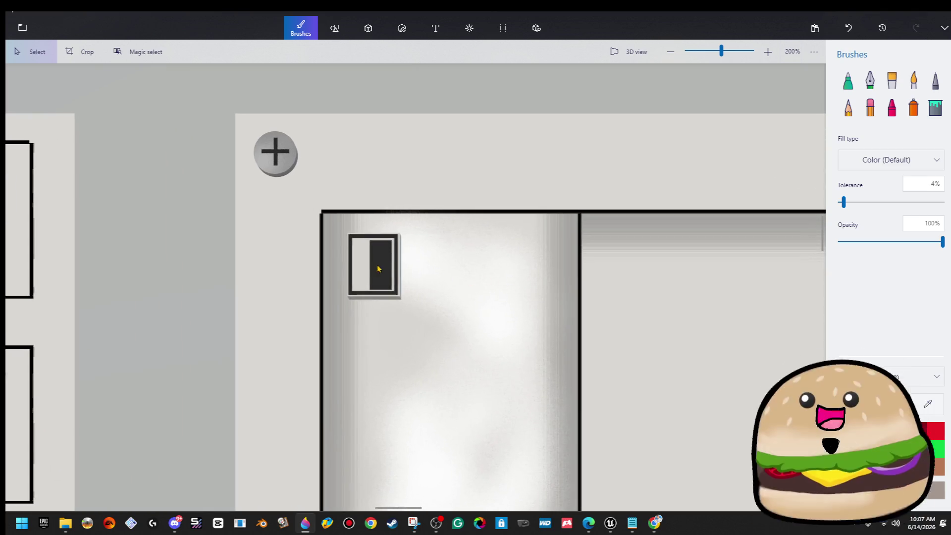
pyautogui.click(360, 267)
pyautogui.press('ctrl')
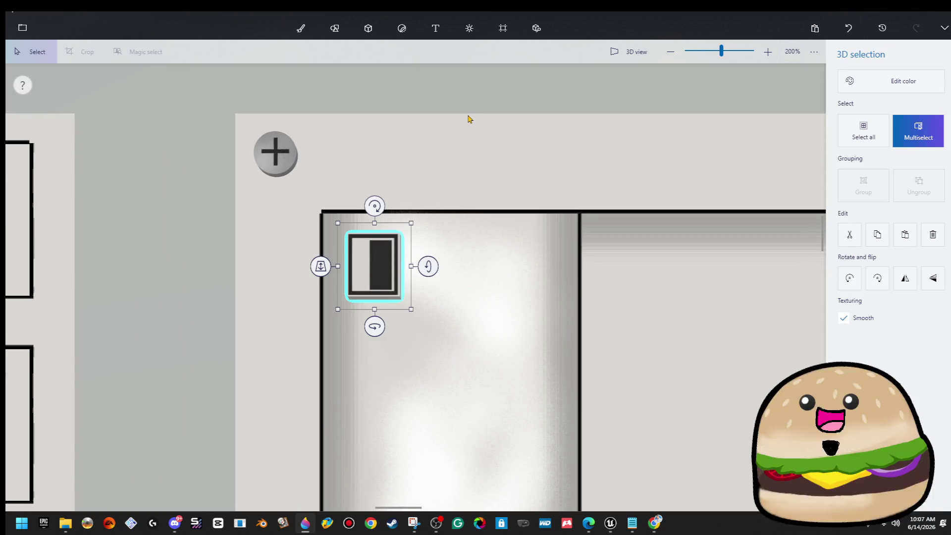
pyautogui.press('ctrl')
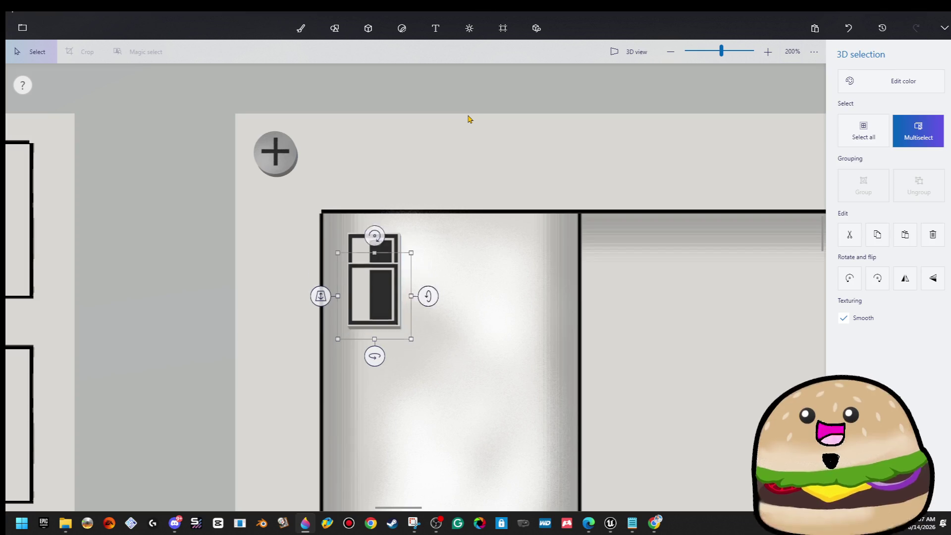
# - Paste a duplicate of the window icon and delete the extra lower copy
pyautogui.hotkey('ctrl', 'c')
pyautogui.hotkey('ctrl', 'v')
pyautogui.press('b')
pyautogui.click(382, 270)
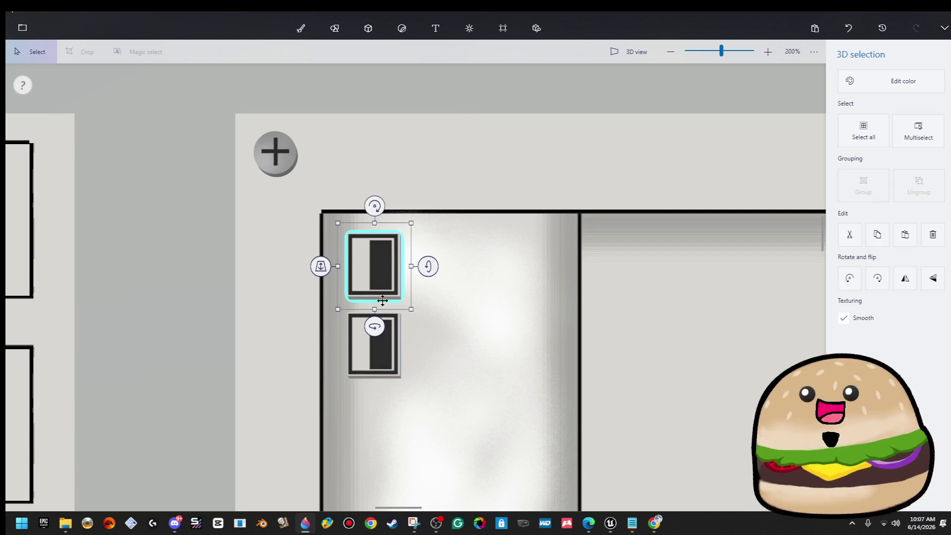
pyautogui.click(382, 356)
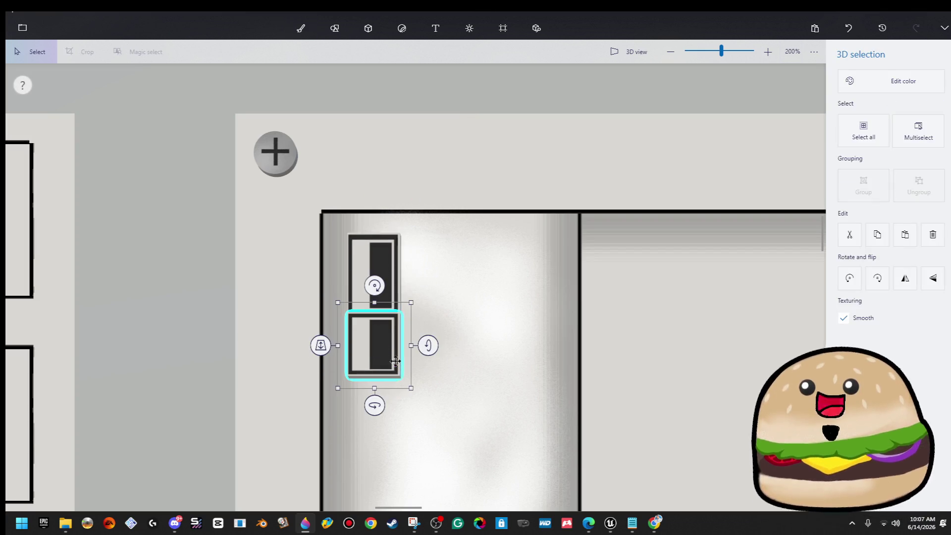
pyautogui.press('Delete')
# - Select the small port piece in the I/O block and copy it
pyautogui.scroll(-5, 405, 337)
pyautogui.scroll(-2, 462, 353)
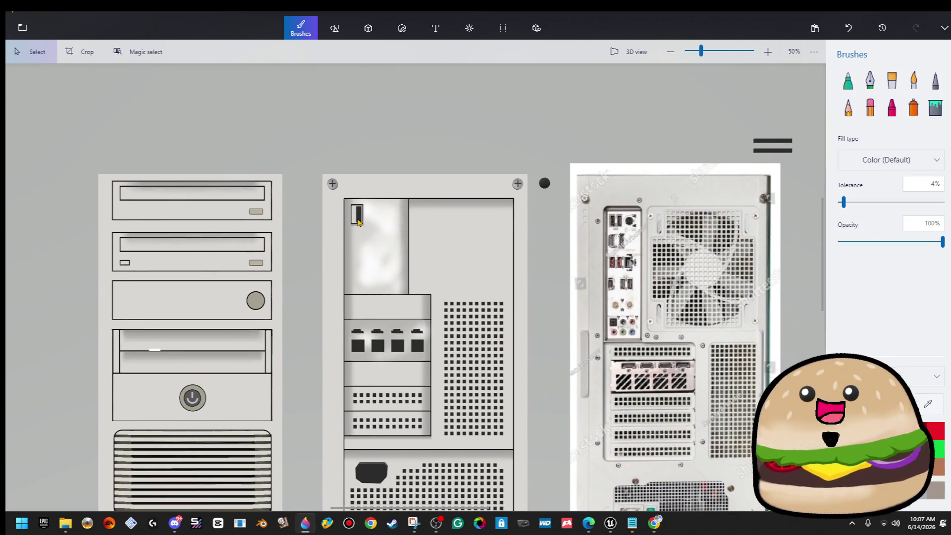
pyautogui.click(358, 218)
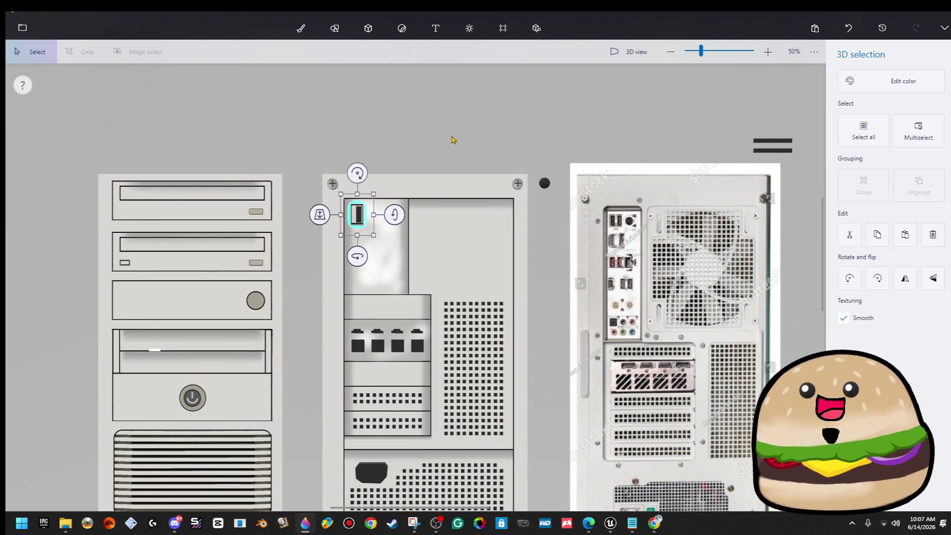
pyautogui.press('Escape')
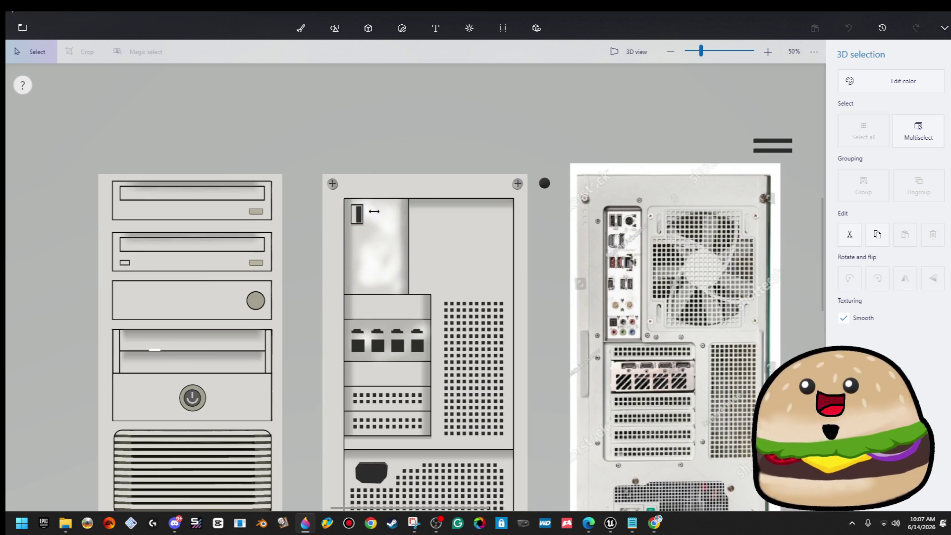
pyautogui.click(372, 212)
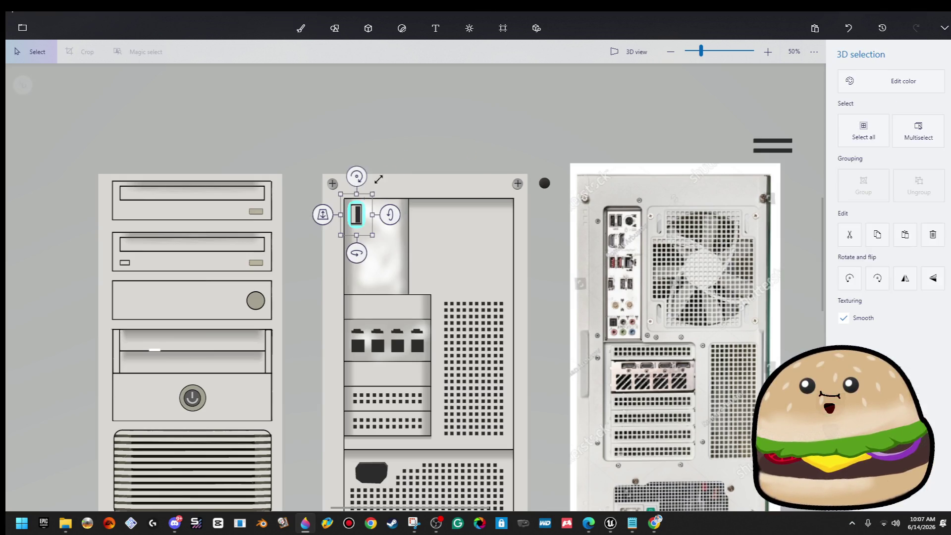
pyautogui.press('ctrl')
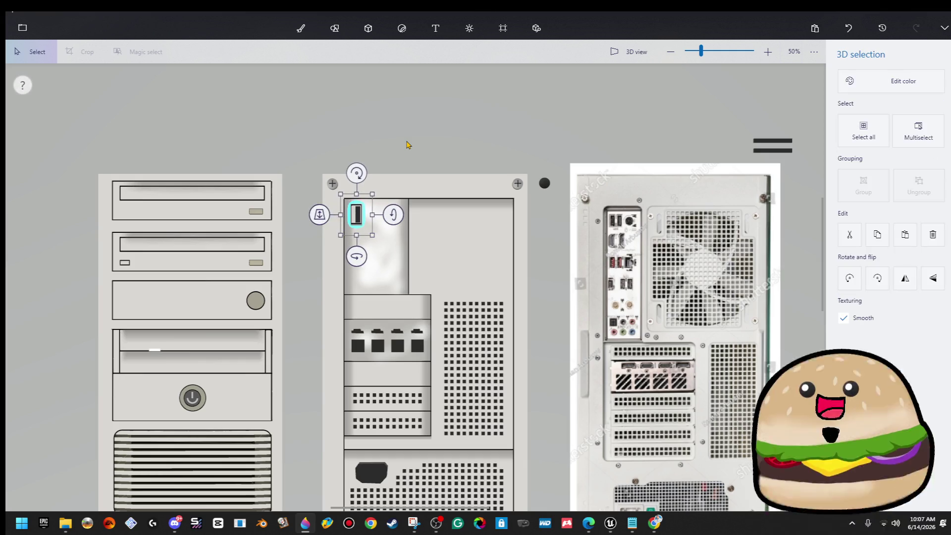
pyautogui.click(409, 145)
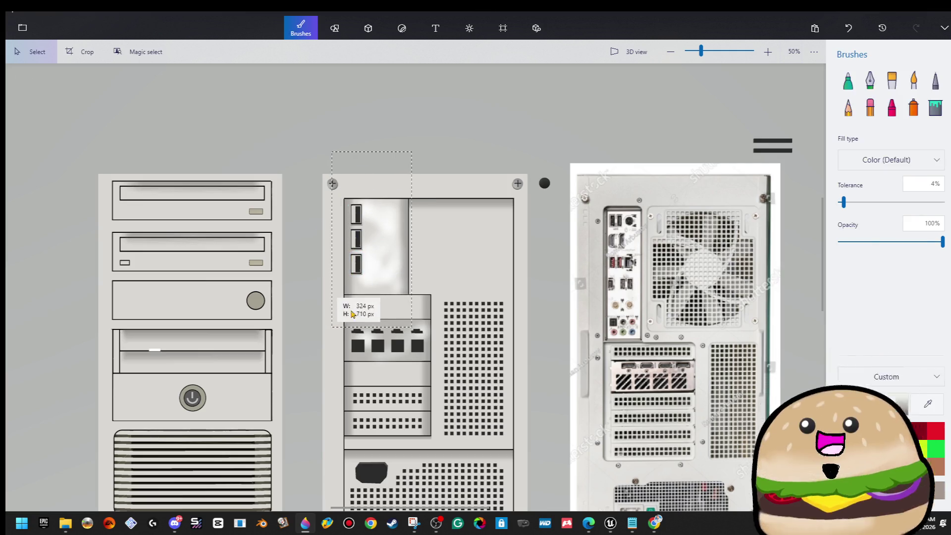
# - Duplicate the column of three ports to form a second column
pyautogui.moveTo(351, 314); pyautogui.dragTo(381, 300)
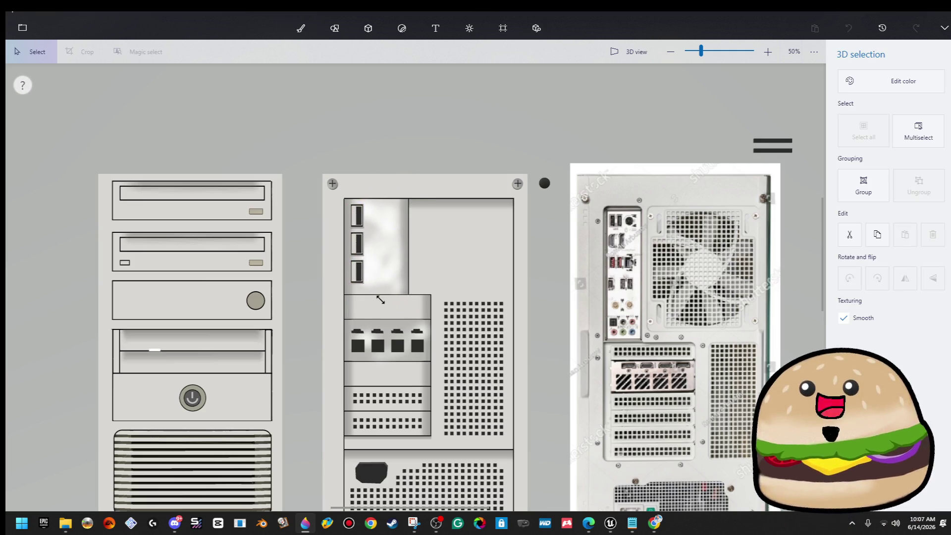
pyautogui.click(409, 147)
pyautogui.moveTo(337, 300); pyautogui.dragTo(372, 270)
pyautogui.hotkey('ctrl', 'c')
pyautogui.hotkey('ctrl', 'v')
pyautogui.click(420, 152)
pyautogui.click(416, 134)
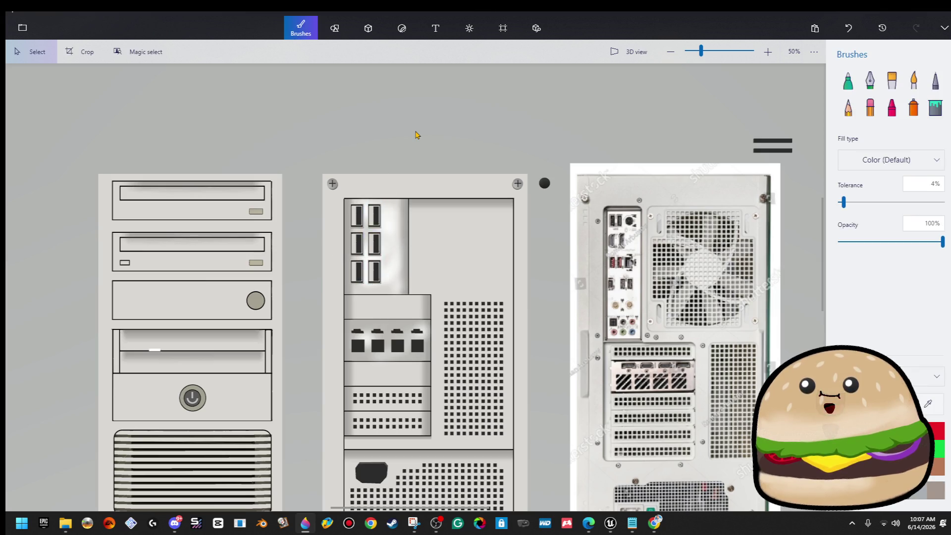
# - Paste a third port column further right and delete its top ports
pyautogui.hotkey('ctrl', 'v')
pyautogui.press('Right')
pyautogui.press('Right')
pyautogui.press('Right')
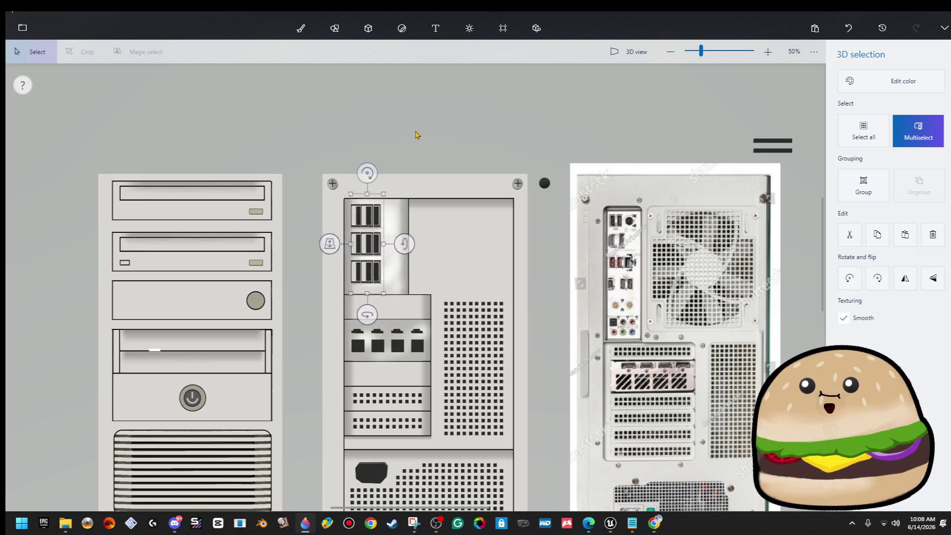
pyautogui.press('Right')
pyautogui.press('Right')
pyautogui.press('Right')
pyautogui.click(417, 139)
pyautogui.moveTo(419, 156)
pyautogui.mouseDown()
pyautogui.moveTo(385, 283)
pyautogui.moveTo(391, 263)
pyautogui.mouseUp()
pyautogui.press('Delete')
# - Copy a single port piece from its edit menu, then select the lower vent grid
pyautogui.scroll(-3, 452, 269)
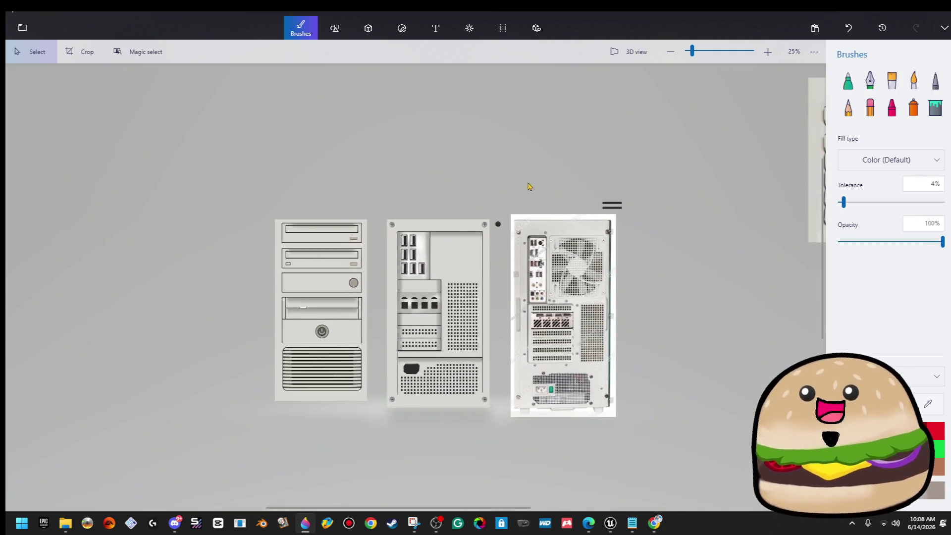
pyautogui.scroll(3, 503, 239)
pyautogui.hotkey('ctrl', 'a')
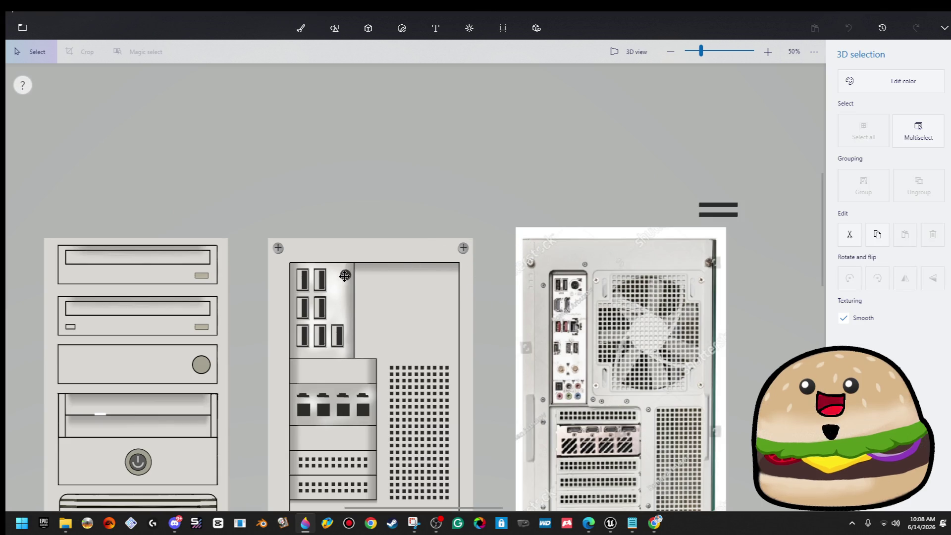
pyautogui.click(337, 277)
pyautogui.rightClick(339, 276)
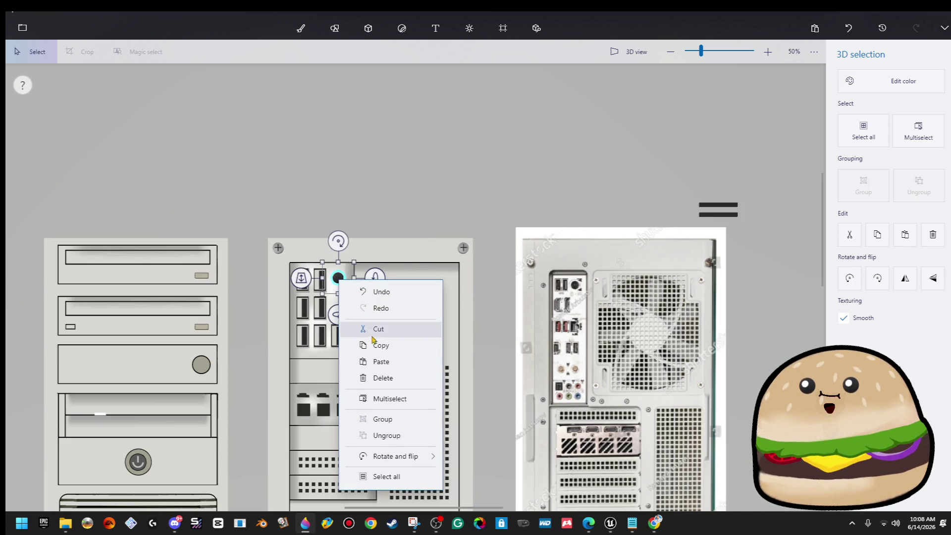
pyautogui.click(347, 343)
pyautogui.press('b')
pyautogui.scroll(-3, 407, 144)
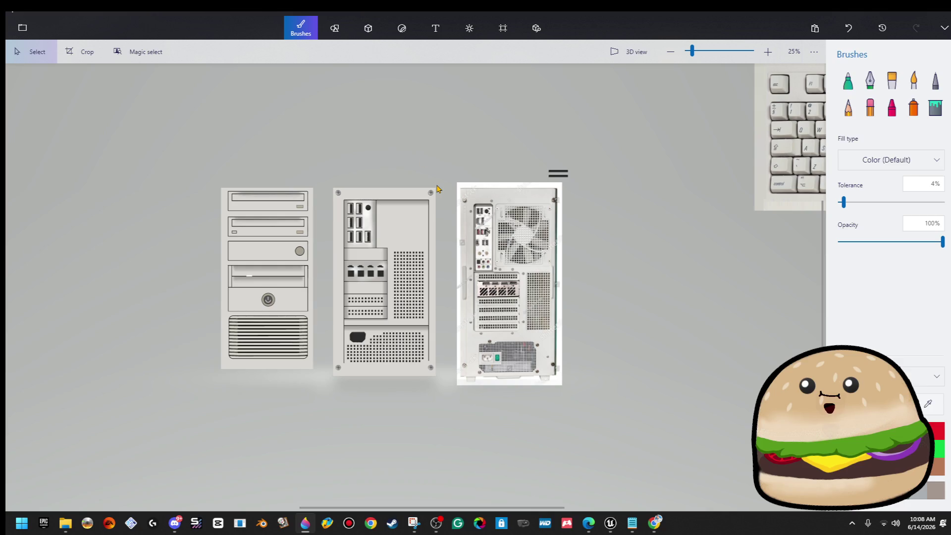
pyautogui.scroll(3, 427, 225)
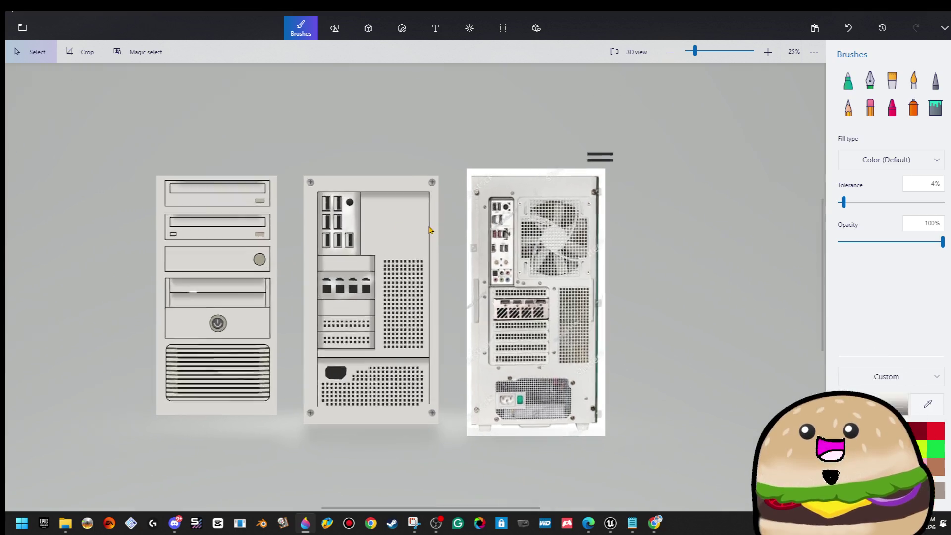
pyautogui.scroll(2, 648, 241)
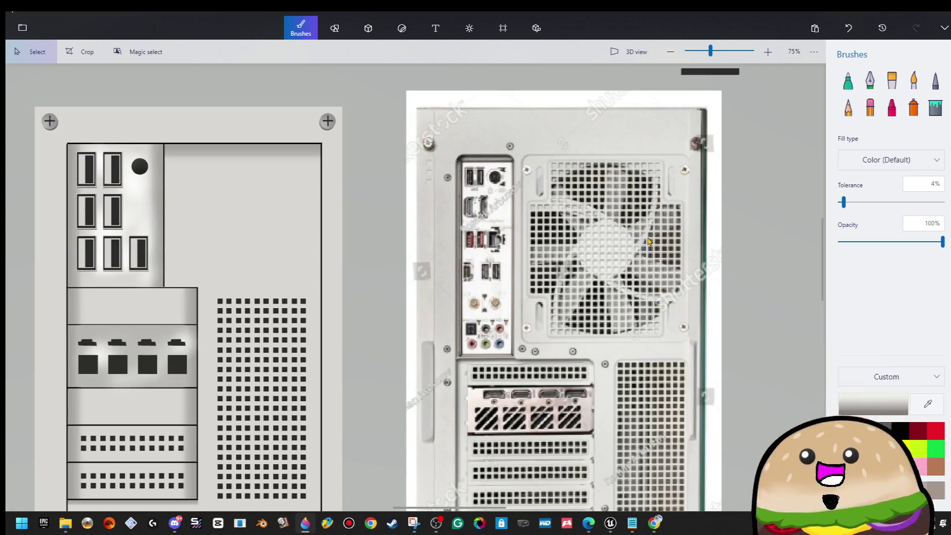
pyautogui.scroll(-2, 649, 240)
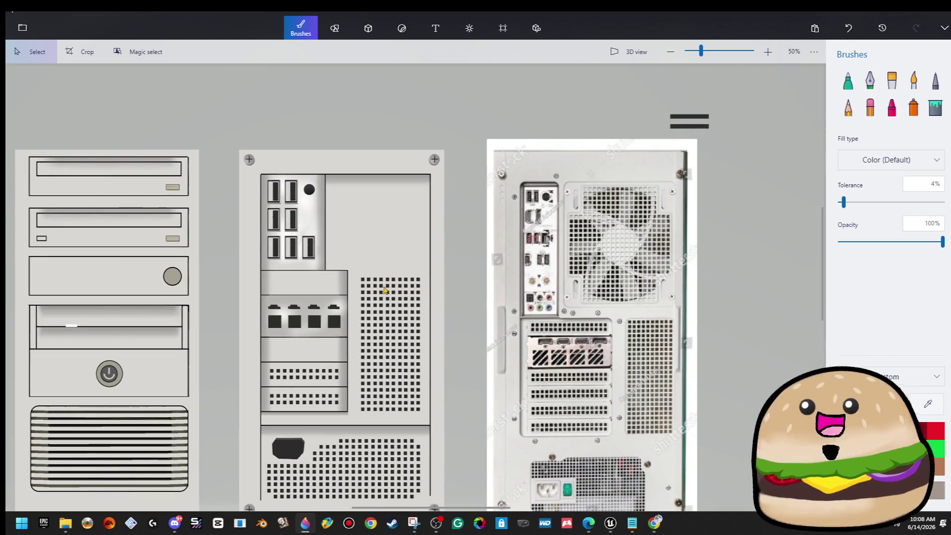
pyautogui.moveTo(357, 276)
pyautogui.mouseDown()
pyautogui.moveTo(429, 342)
pyautogui.moveTo(429, 369)
pyautogui.mouseUp()
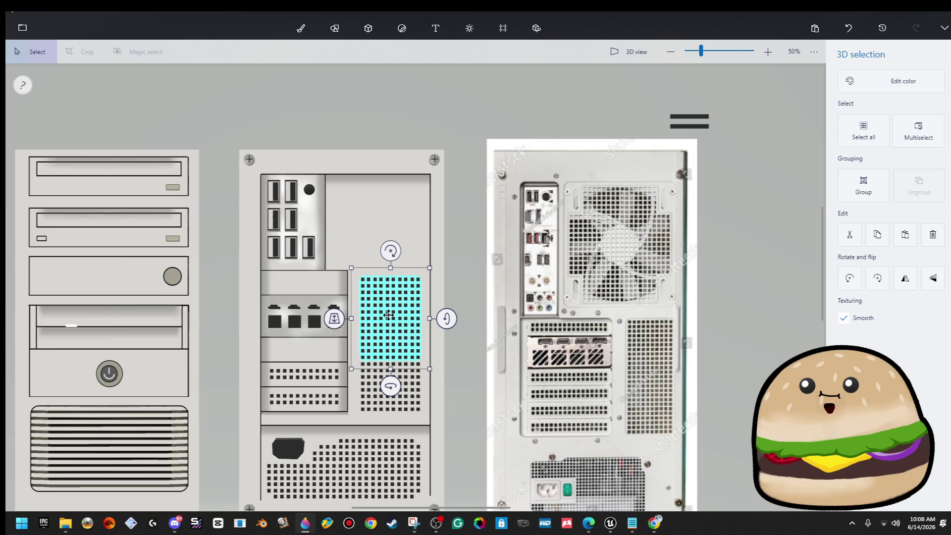
# - Copy the vent grid and move the pasted copy into the upper-right compartment
pyautogui.rightClick(390, 319)
pyautogui.click(446, 171)
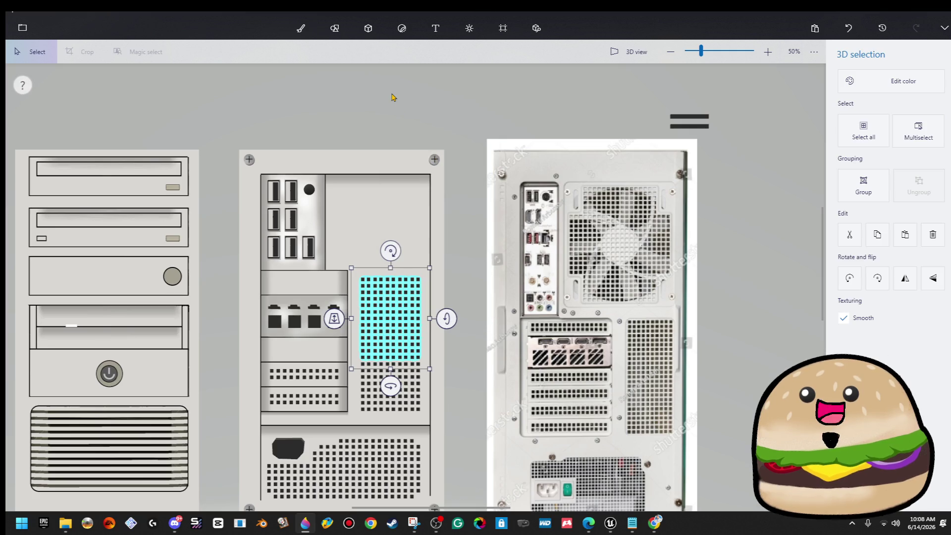
pyautogui.click(393, 97)
pyautogui.hotkey('ctrl', 'v')
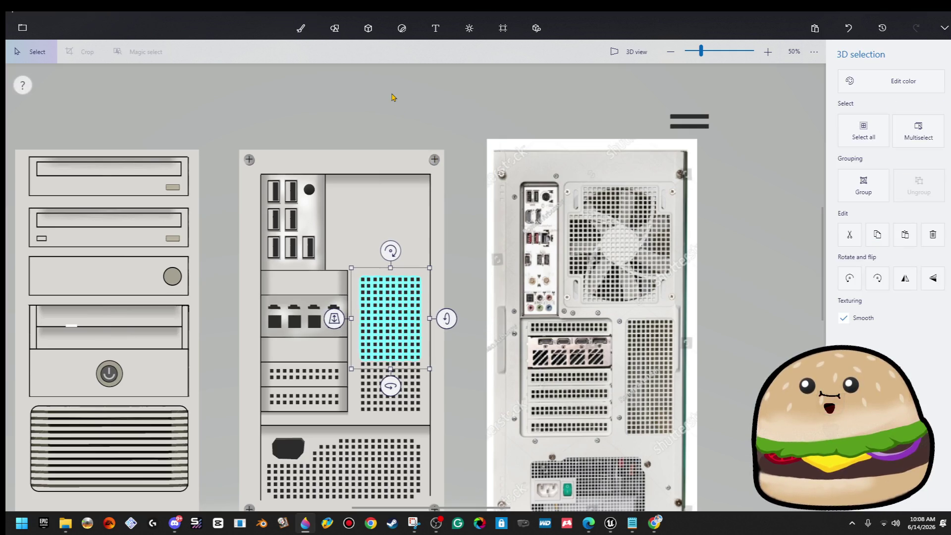
pyautogui.moveTo(379, 304); pyautogui.dragTo(380, 212)
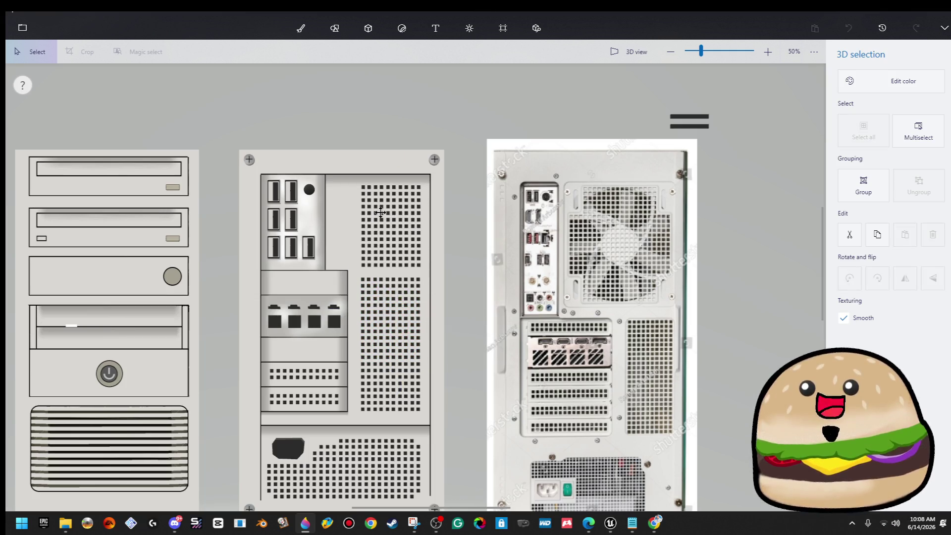
pyautogui.click(442, 258)
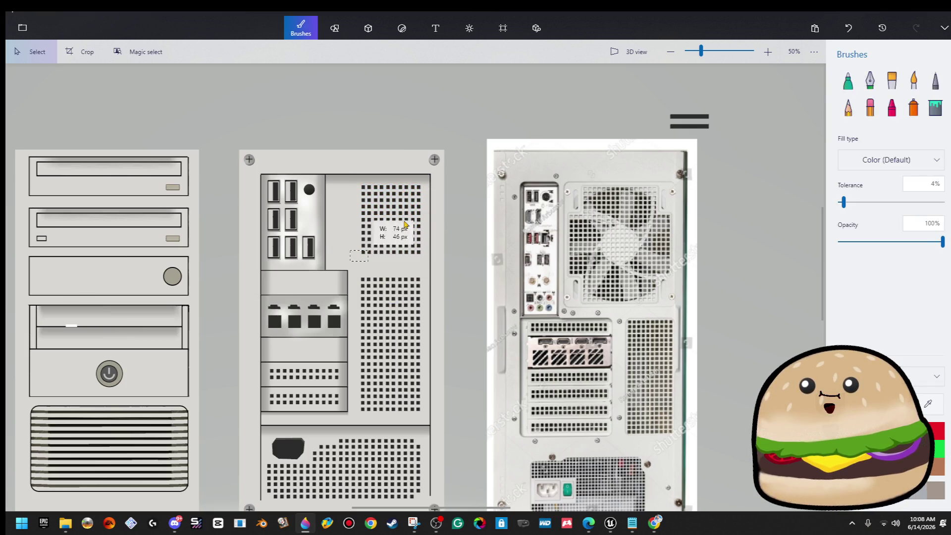
pyautogui.hotkey('ctrl', 'z')
# - Enlarge the vent copy to fill the compartment and shift it up slightly
pyautogui.moveTo(352, 269)
pyautogui.mouseDown()
pyautogui.moveTo(325, 276)
pyautogui.moveTo(325, 296)
pyautogui.mouseUp()
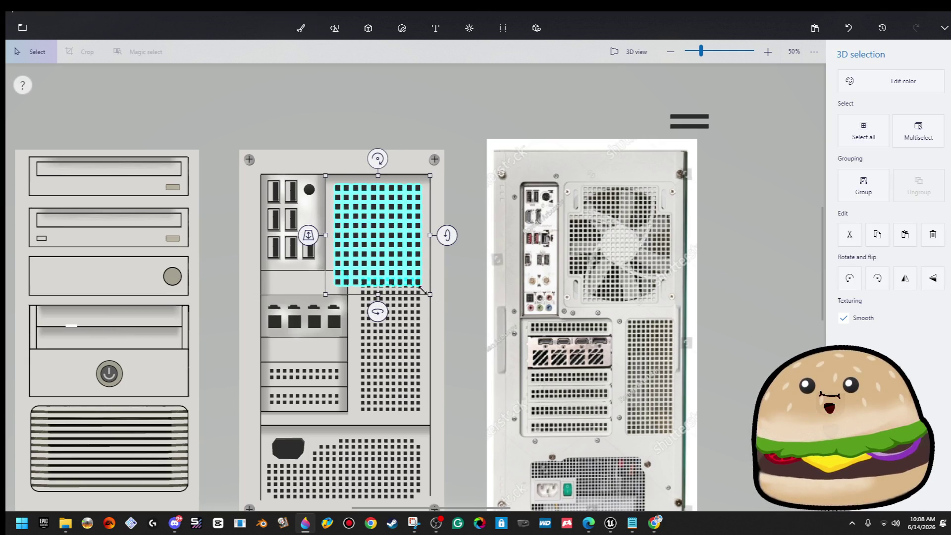
pyautogui.moveTo(410, 263)
pyautogui.mouseDown()
pyautogui.moveTo(414, 229)
pyautogui.moveTo(412, 237)
pyautogui.mouseUp()
pyautogui.click(325, 133)
pyautogui.moveTo(325, 136)
pyautogui.mouseDown()
pyautogui.moveTo(375, 183)
pyautogui.moveTo(429, 193)
pyautogui.mouseUp()
pyautogui.click(458, 216)
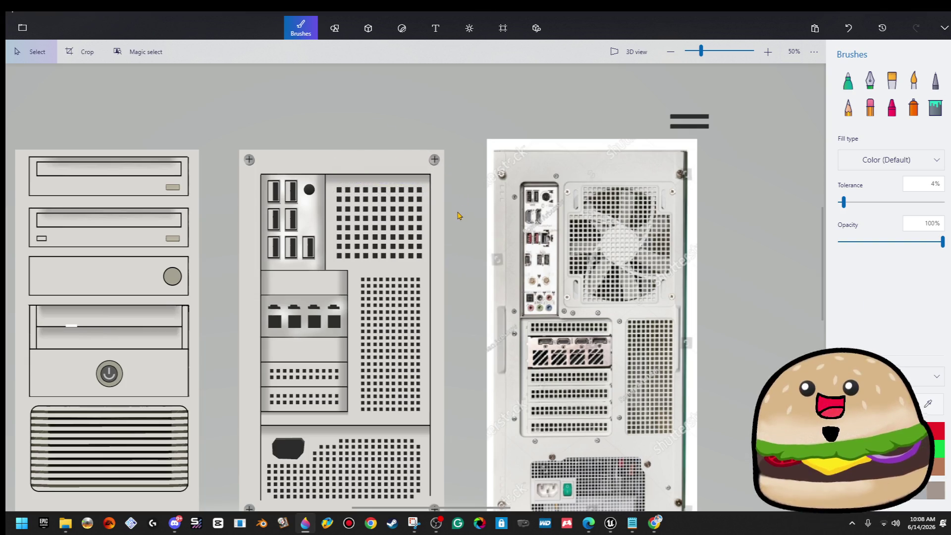
pyautogui.scroll(6, 458, 215)
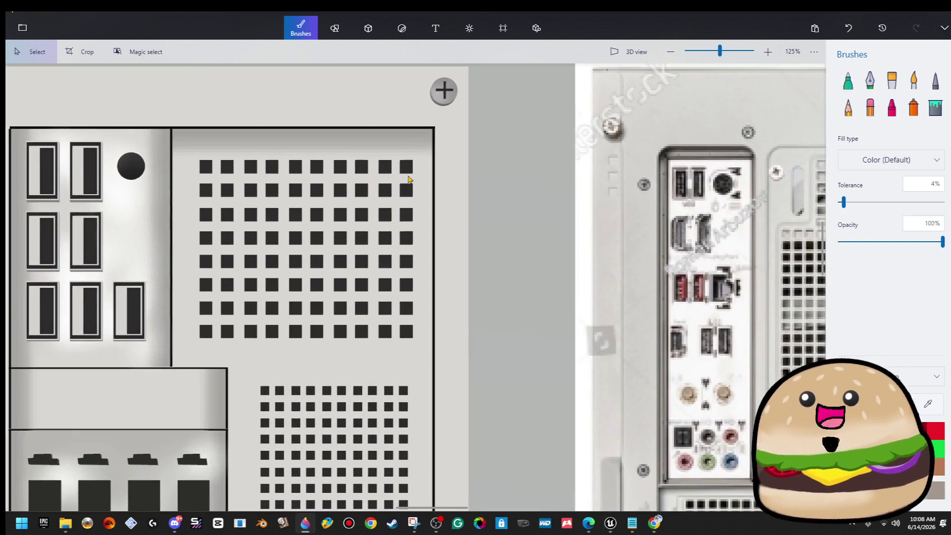
# - Delete the squares at the right-hand top and bottom corners of the enlarged vent grid
pyautogui.click(402, 181)
pyautogui.press('Delete')
pyautogui.click(405, 190)
pyautogui.press('Delete')
pyautogui.click(385, 194)
pyautogui.press('Delete')
pyautogui.click(385, 308)
pyautogui.press('Delete')
pyautogui.click(410, 330)
pyautogui.press('Delete')
pyautogui.click(386, 335)
pyautogui.press('Delete')
# - Delete the squares at the left-hand bottom and top corners, leaving a notched grid
pyautogui.click(206, 310)
pyautogui.press('Delete')
pyautogui.click(227, 308)
pyautogui.press('Delete')
pyautogui.click(227, 330)
pyautogui.press('Delete')
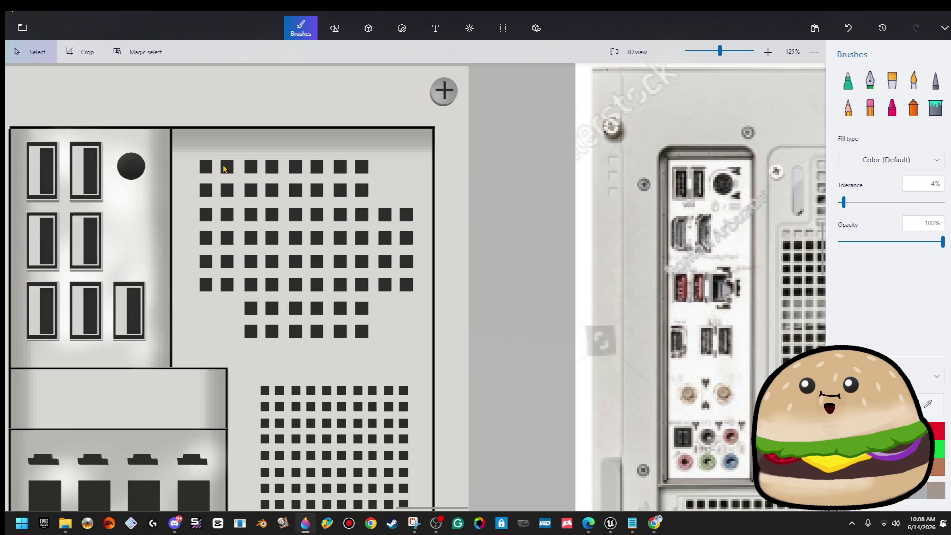
pyautogui.click(224, 169)
pyautogui.press('Delete')
pyautogui.click(227, 191)
pyautogui.press('Delete')
pyautogui.click(206, 191)
pyautogui.press('Delete')
pyautogui.click(210, 173)
pyautogui.press('Delete')
pyautogui.scroll(-3, 386, 133)
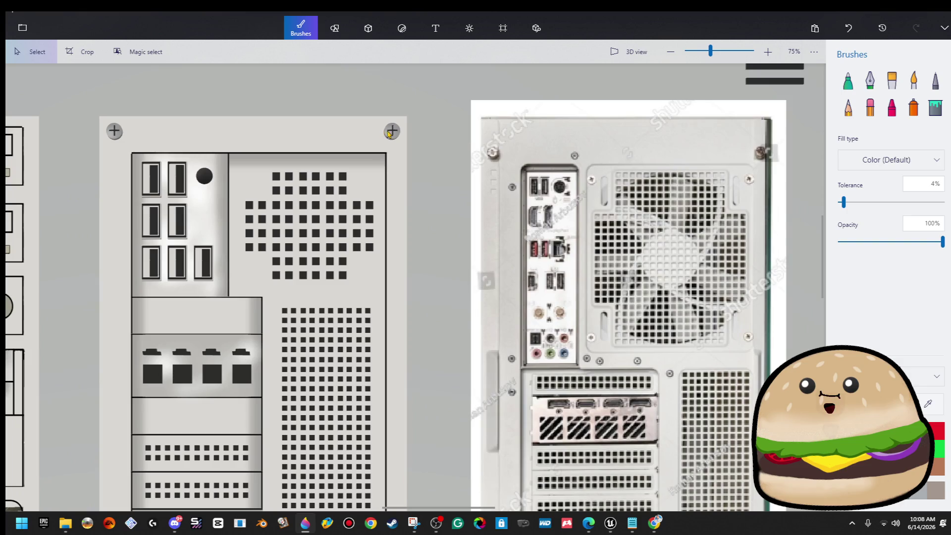
pyautogui.click(389, 133)
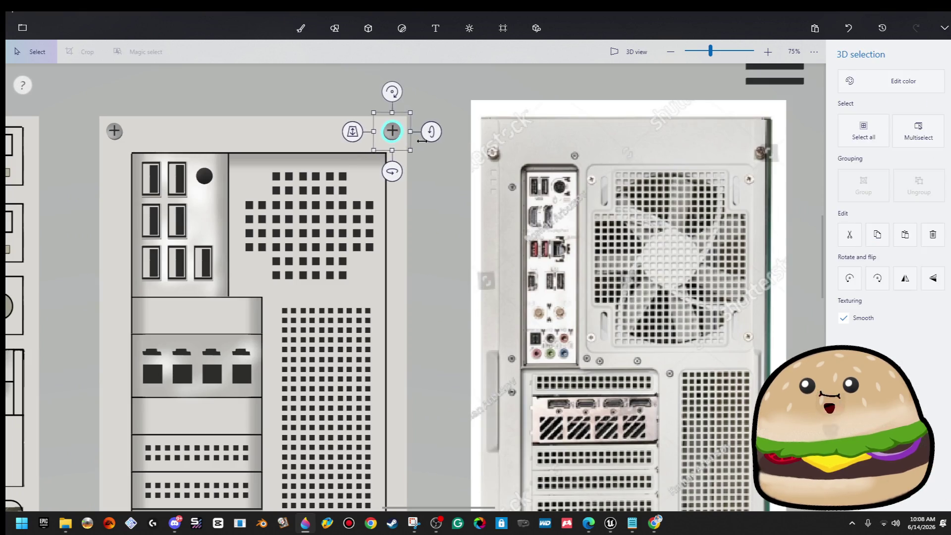
pyautogui.scroll(5, 422, 140)
# - Place screw copies at the four corners of the upper vent grid
pyautogui.moveTo(382, 136); pyautogui.dragTo(332, 224)
pyautogui.click(443, 208)
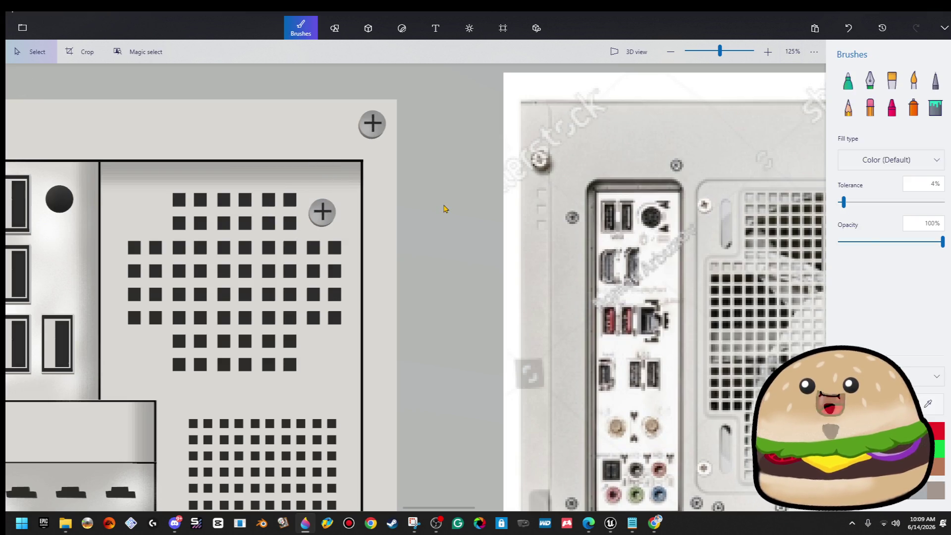
pyautogui.hotkey('ctrl', 'v')
pyautogui.moveTo(371, 124); pyautogui.dragTo(149, 225)
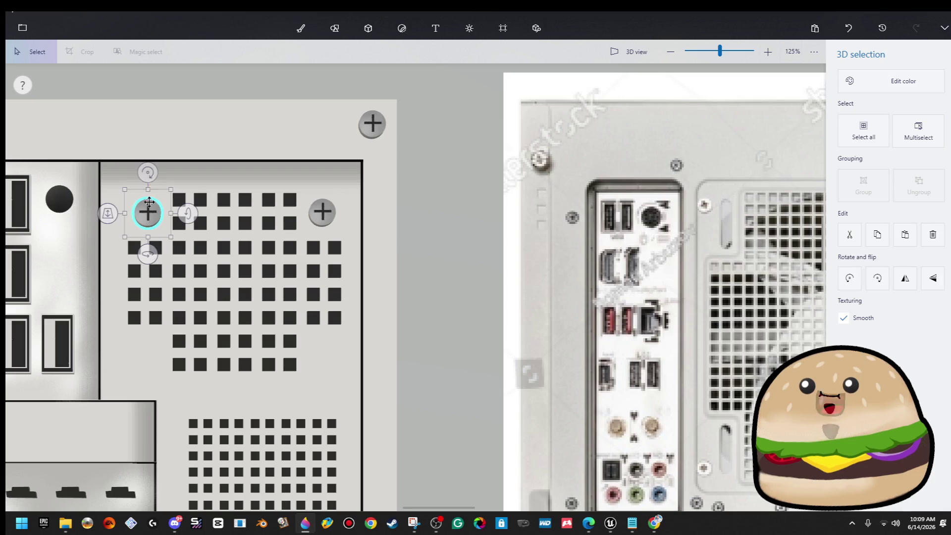
pyautogui.click(231, 107)
pyautogui.hotkey('ctrl', 'v')
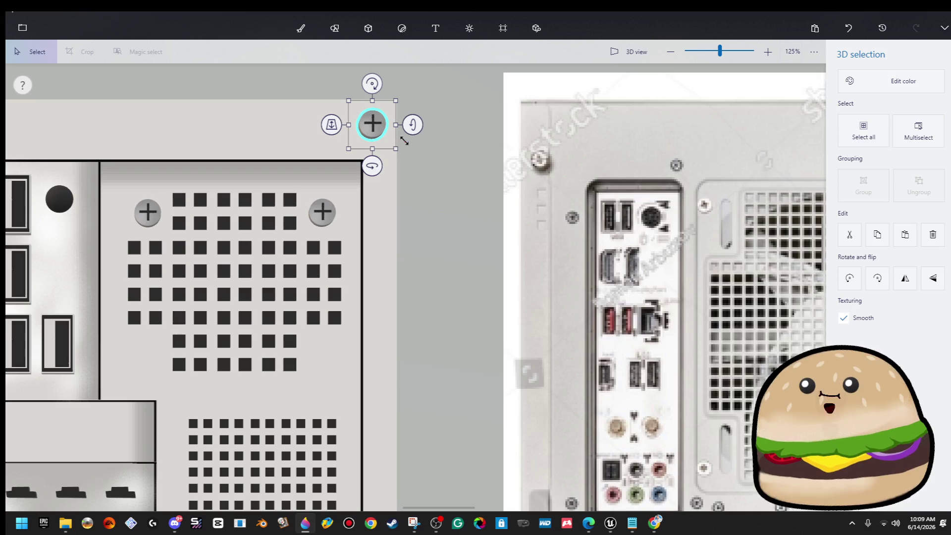
pyautogui.moveTo(384, 132); pyautogui.dragTo(345, 363)
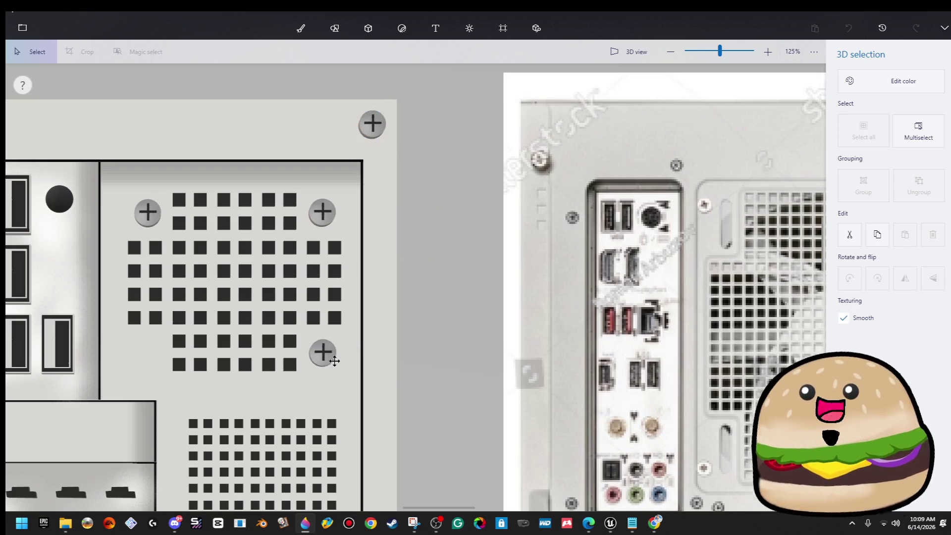
pyautogui.click(379, 332)
pyautogui.hotkey('ctrl', 'v')
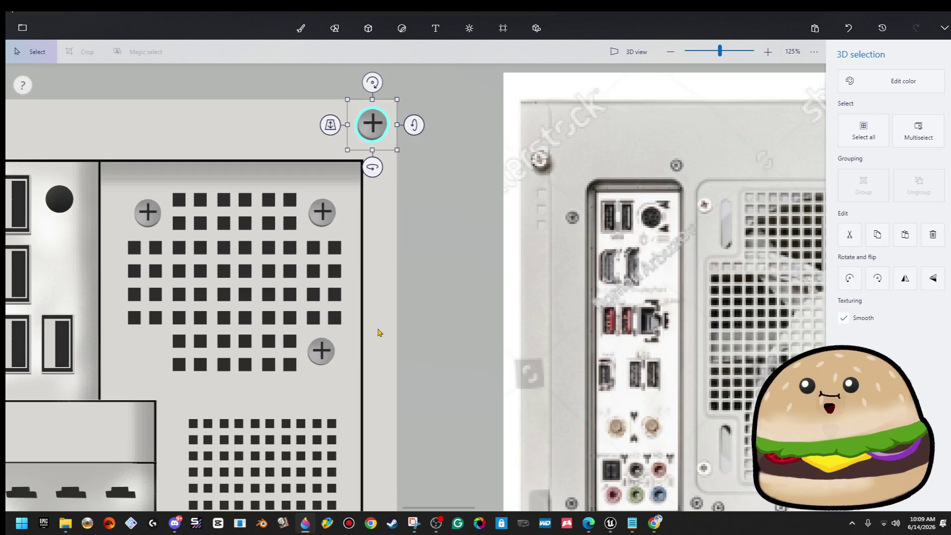
pyautogui.moveTo(383, 132); pyautogui.dragTo(166, 360)
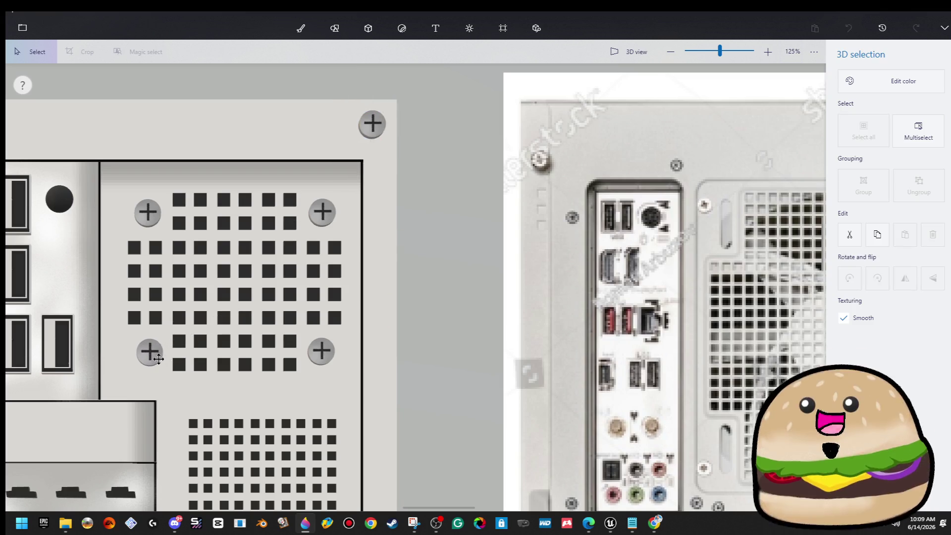
# - Draw a rounded-rectangle 2D outline around the upper vent grid and its four screws
pyautogui.click(280, 286)
pyautogui.keyDown('ctrl'); pyautogui.scroll(-3, 299, 301); pyautogui.keyUp('ctrl')
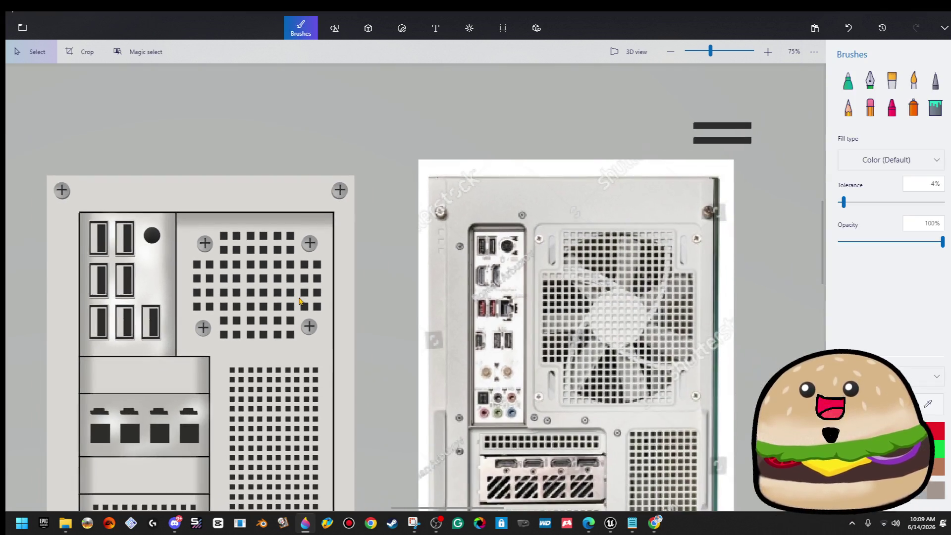
pyautogui.click(367, 30)
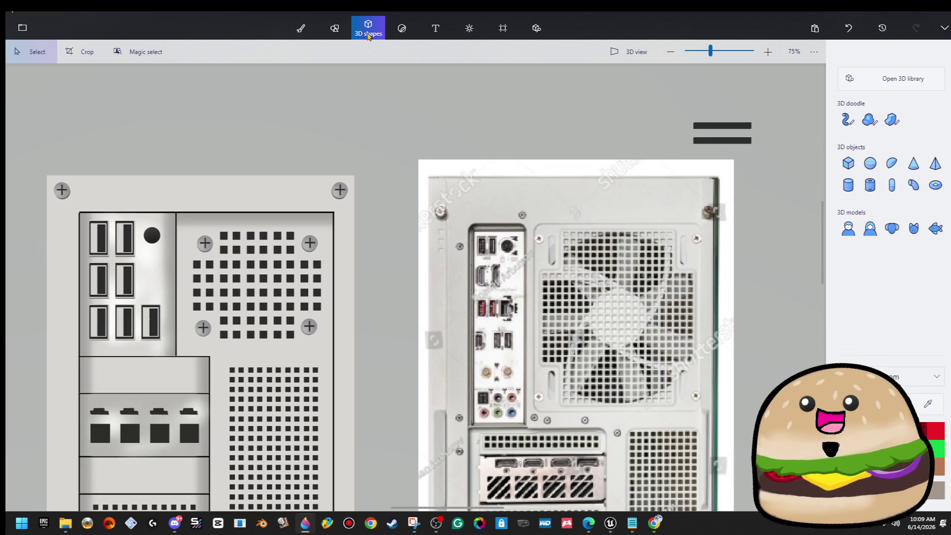
pyautogui.click(335, 27)
pyautogui.click(913, 134)
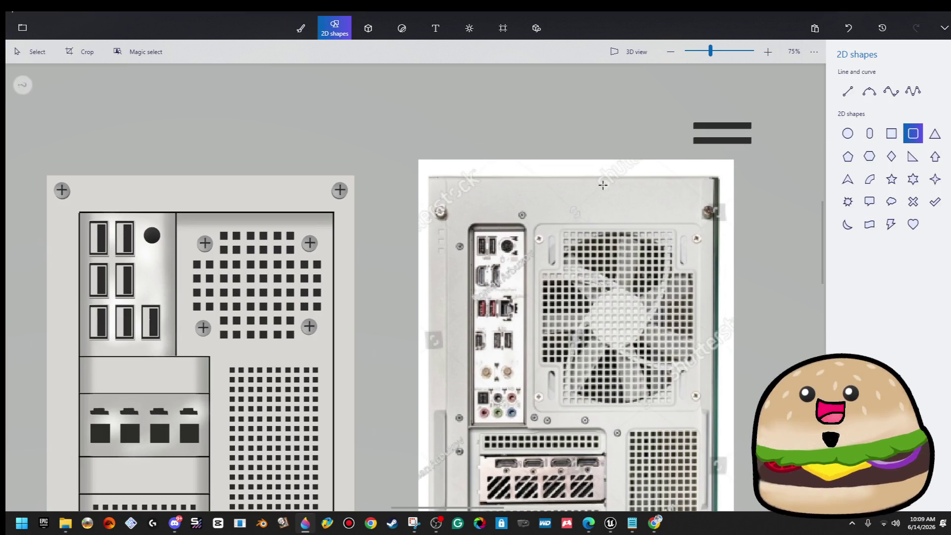
pyautogui.scroll(3, 109, 247)
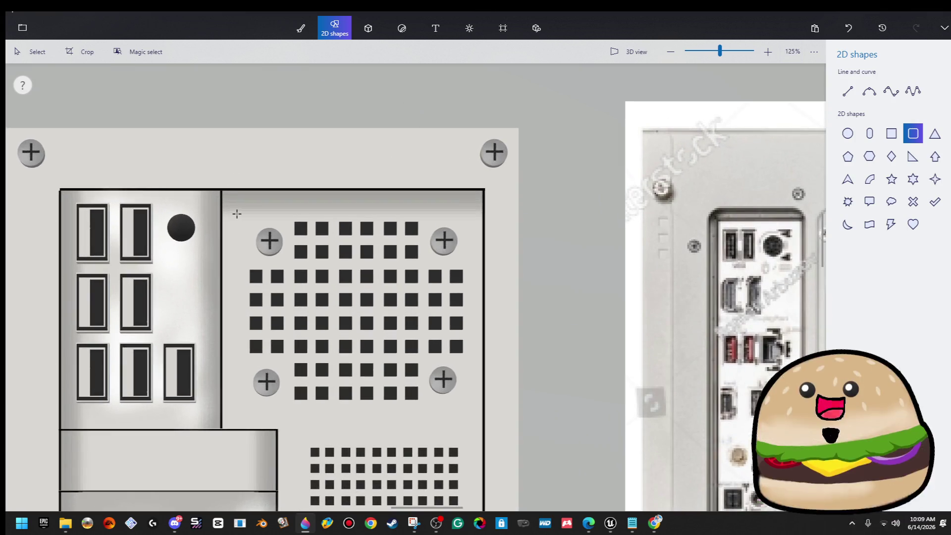
pyautogui.moveTo(237, 211)
pyautogui.mouseDown()
pyautogui.moveTo(483, 413)
pyautogui.moveTo(476, 411)
pyautogui.mouseUp()
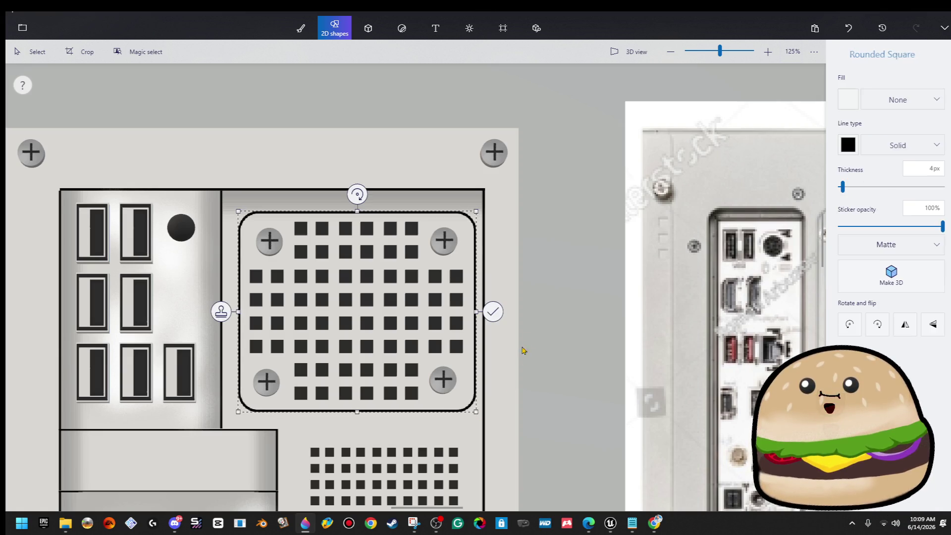
pyautogui.scroll(-10, 551, 329)
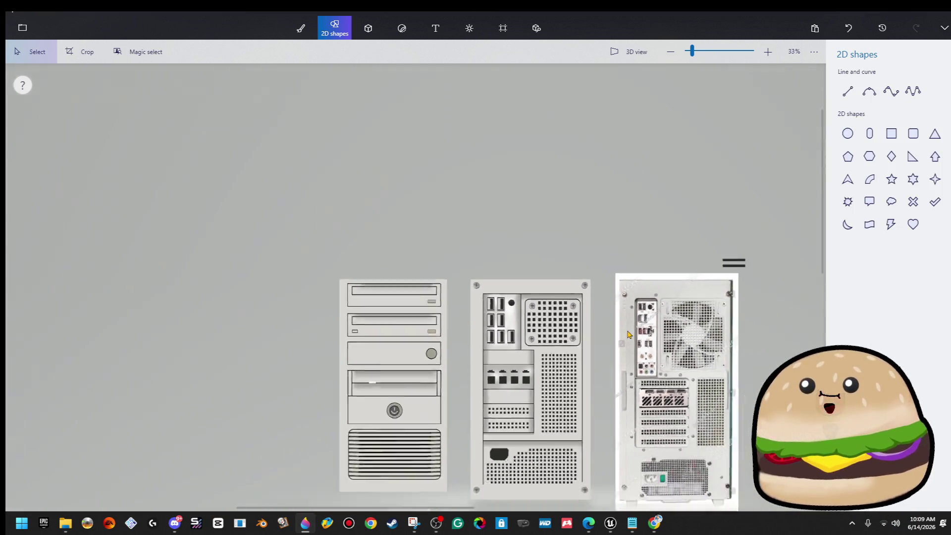
pyautogui.scroll(5, 590, 330)
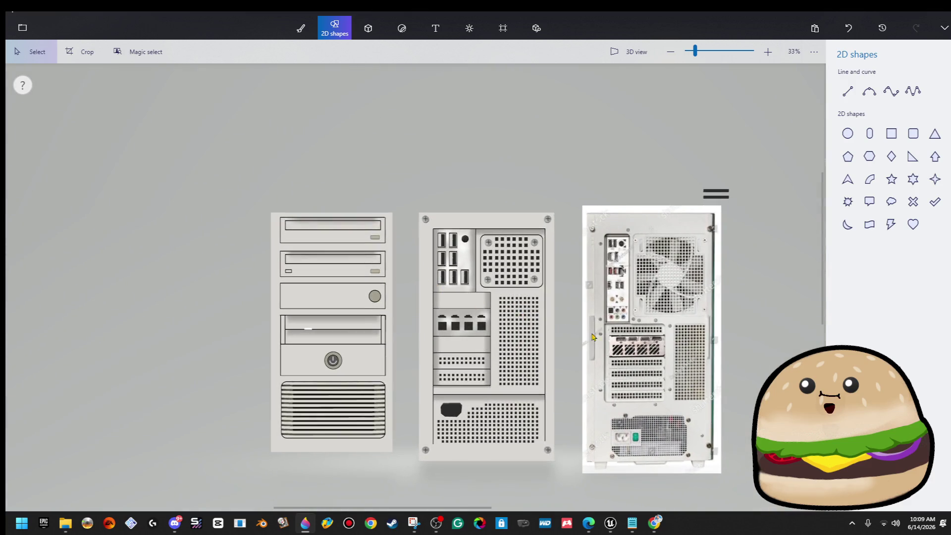
pyautogui.click(627, 353)
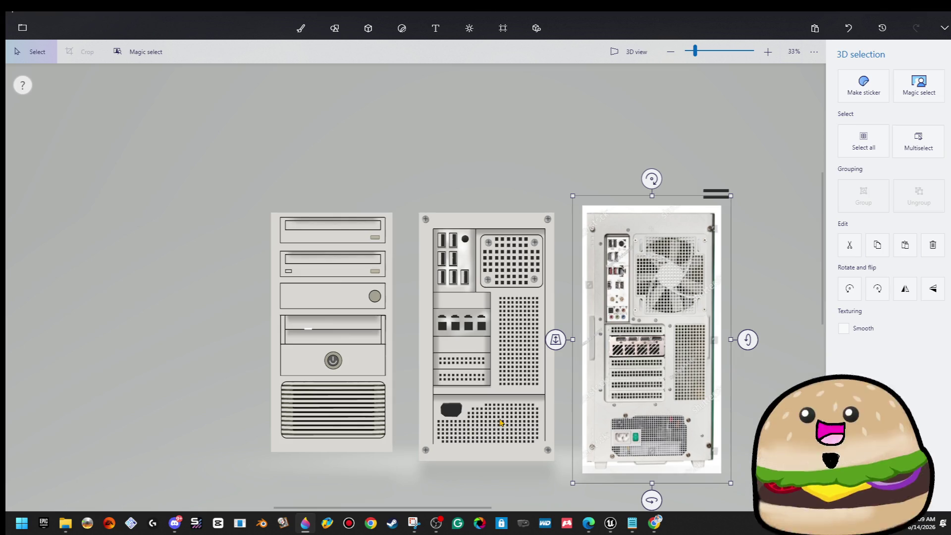
pyautogui.scroll(2, 519, 429)
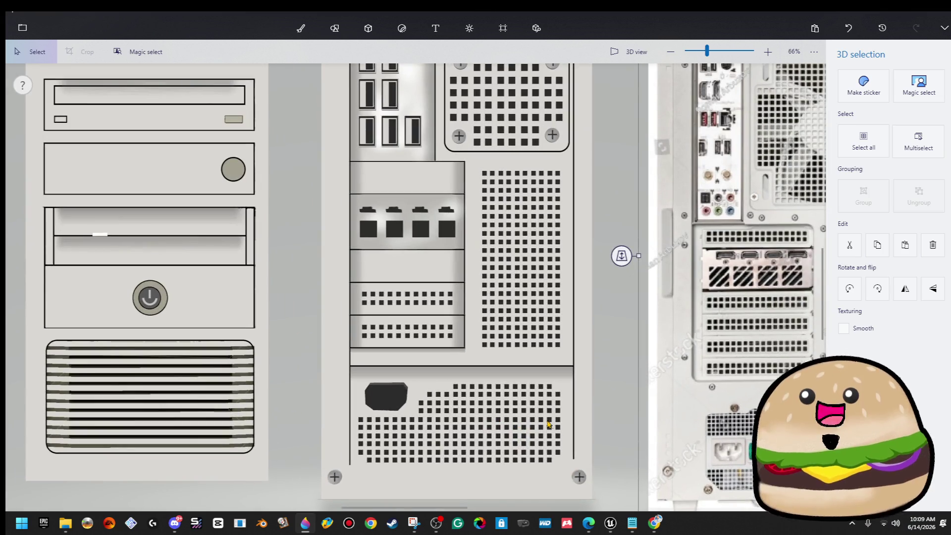
# - Draw a small upright rounded rectangle beside the dark power socket on the lower panel
pyautogui.scroll(1, 559, 421)
pyautogui.scroll(3, 560, 421)
pyautogui.moveTo(317, 365)
pyautogui.mouseDown()
pyautogui.moveTo(399, 434)
pyautogui.moveTo(387, 436)
pyautogui.mouseUp()
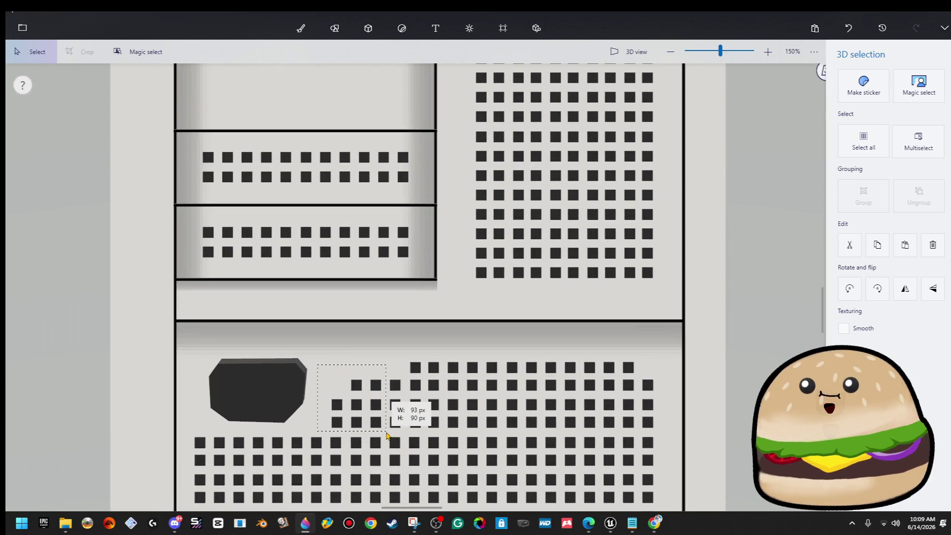
pyautogui.click(335, 28)
pyautogui.scroll(-1, 510, 288)
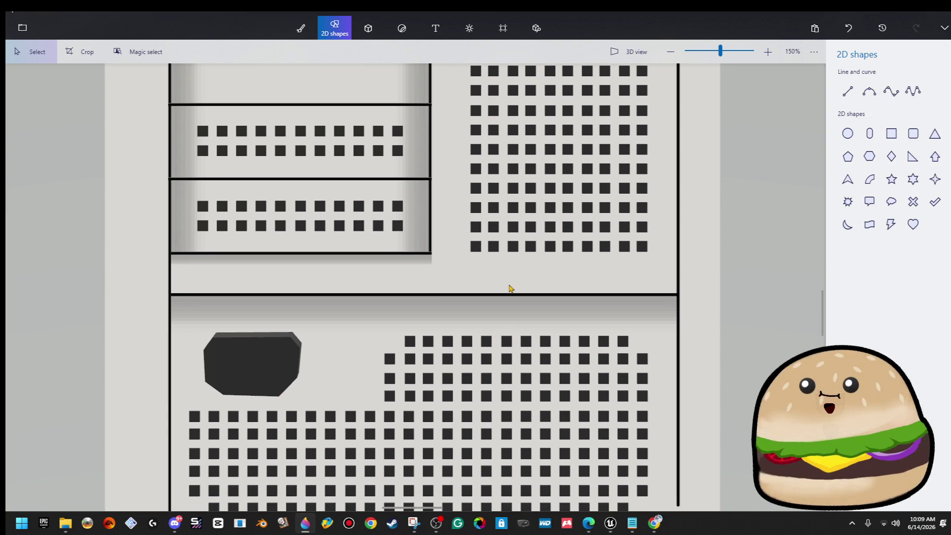
pyautogui.click(891, 133)
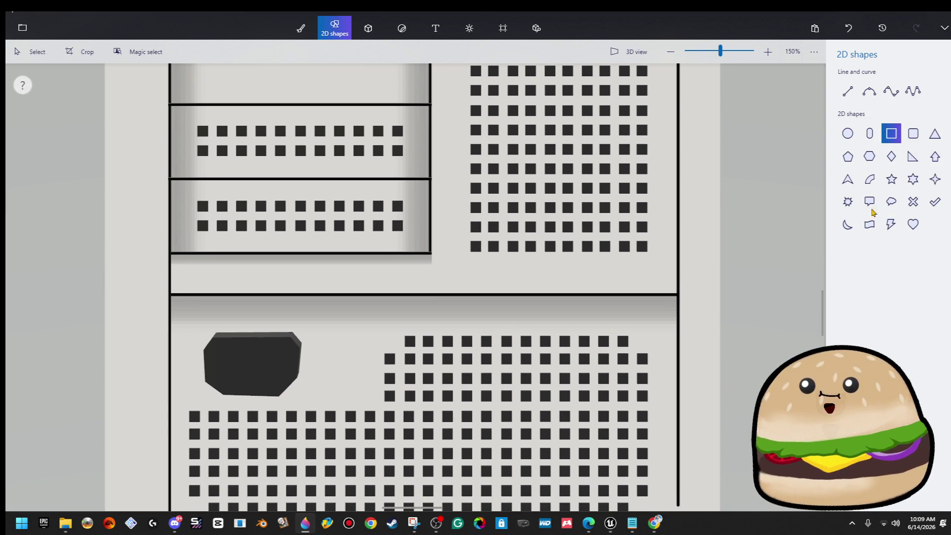
pyautogui.click(915, 133)
pyautogui.moveTo(319, 333); pyautogui.dragTo(365, 397)
pyautogui.click(541, 321)
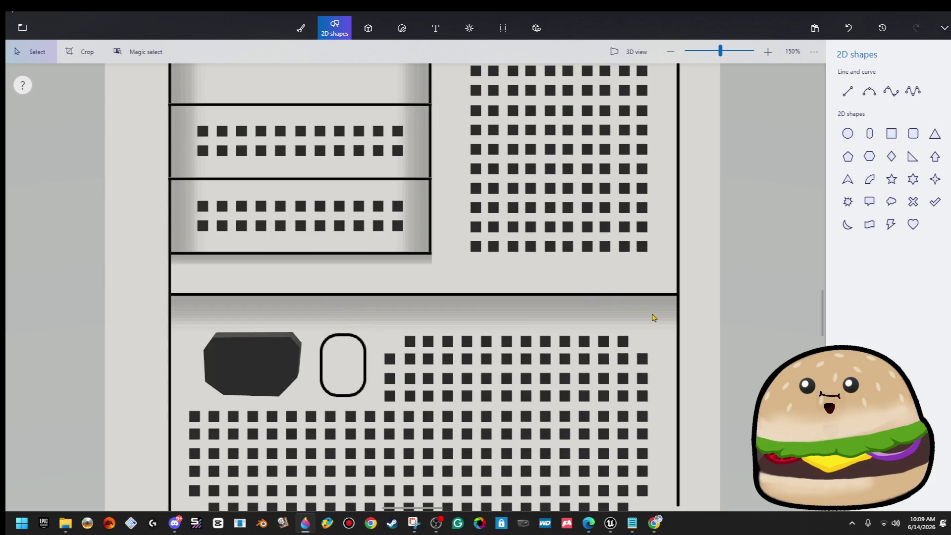
pyautogui.click(297, 30)
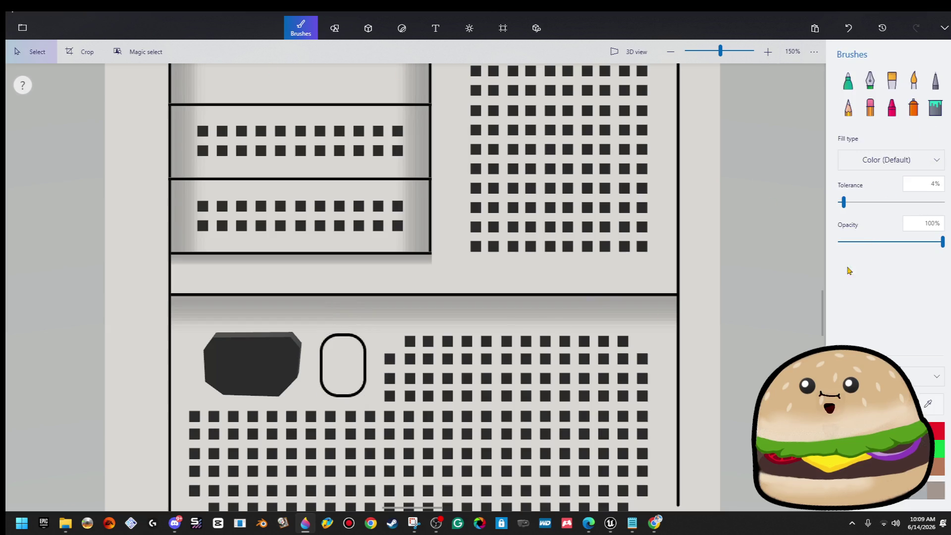
pyautogui.scroll(-5, 132, 198)
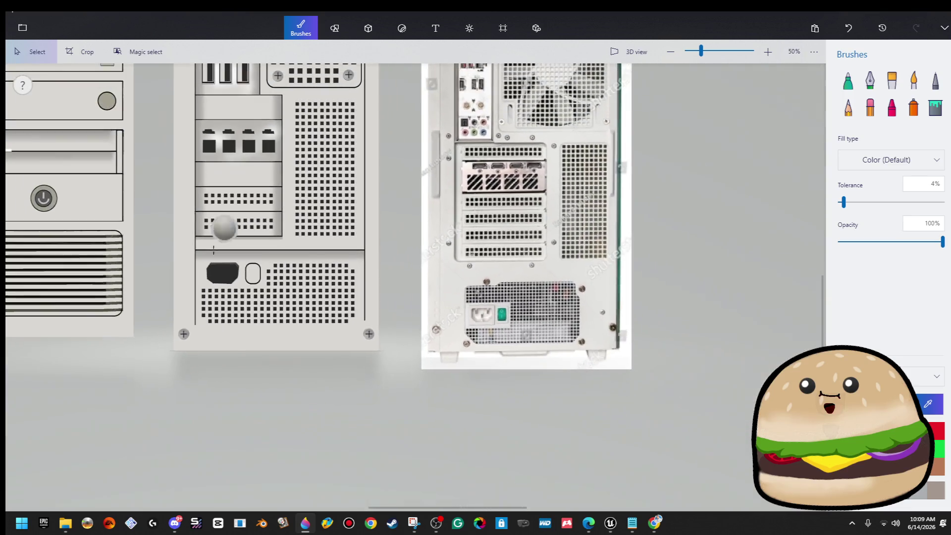
pyautogui.scroll(7, 255, 275)
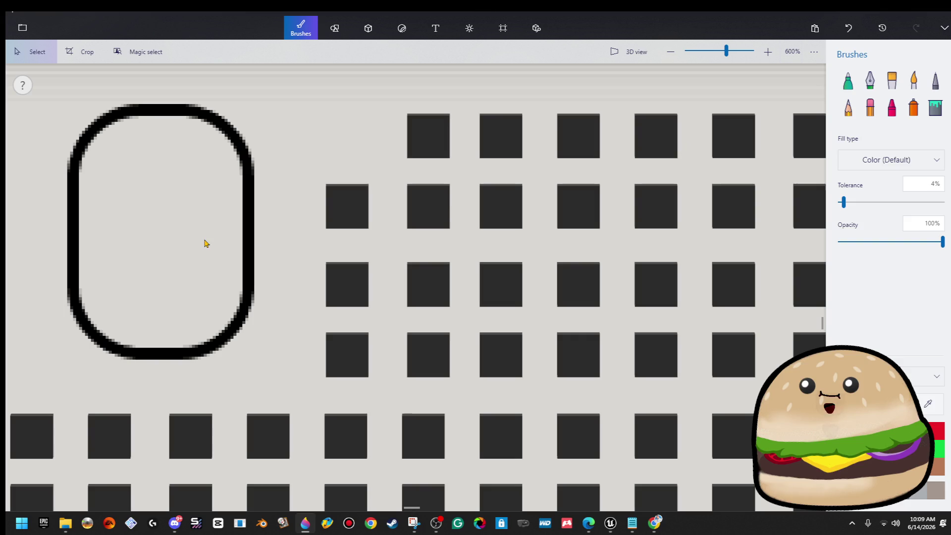
pyautogui.click(936, 108)
# - Fill the small rounded rectangle beside the socket with grey
pyautogui.click(202, 200)
pyautogui.hscroll(-8, 201, 199)
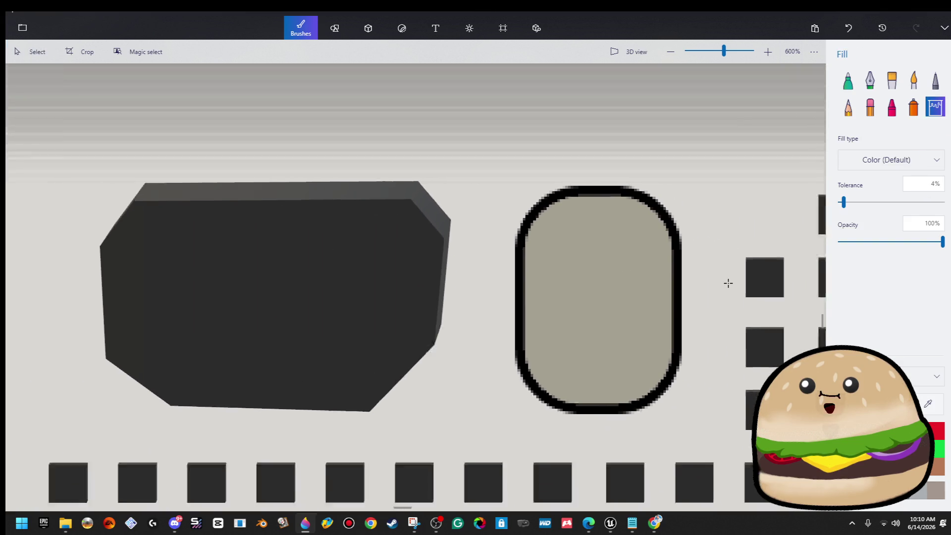
pyautogui.scroll(-5, 728, 283)
pyautogui.hscroll(8, 730, 297)
pyautogui.hscroll(5, 510, 196)
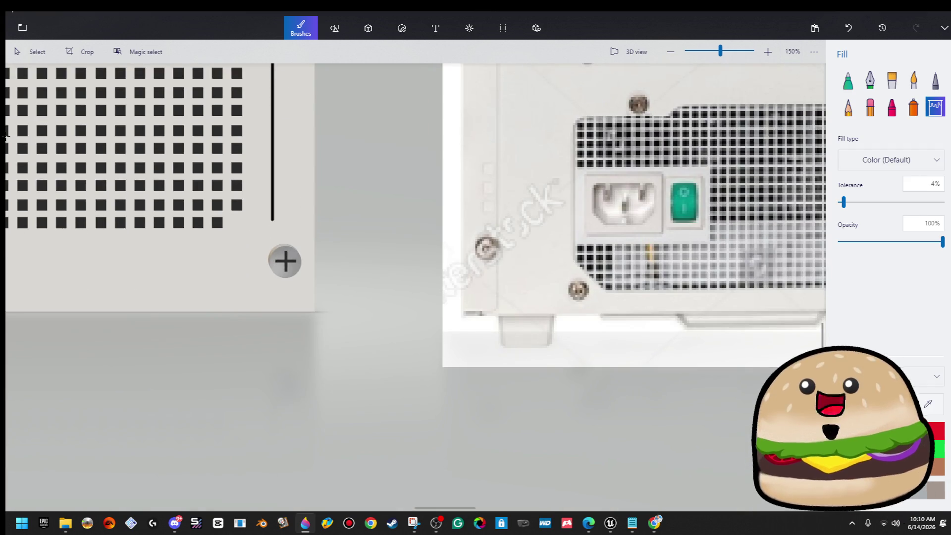
pyautogui.scroll(3, 511, 196)
pyautogui.scroll(5, 510, 196)
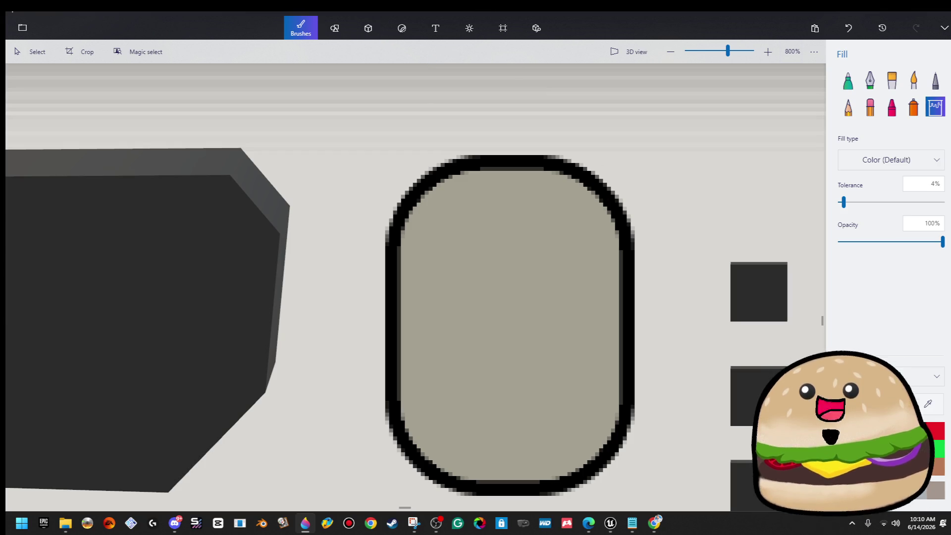
# - Spray a darker horizontal shading band across the middle of the grey switch
pyautogui.click(913, 109)
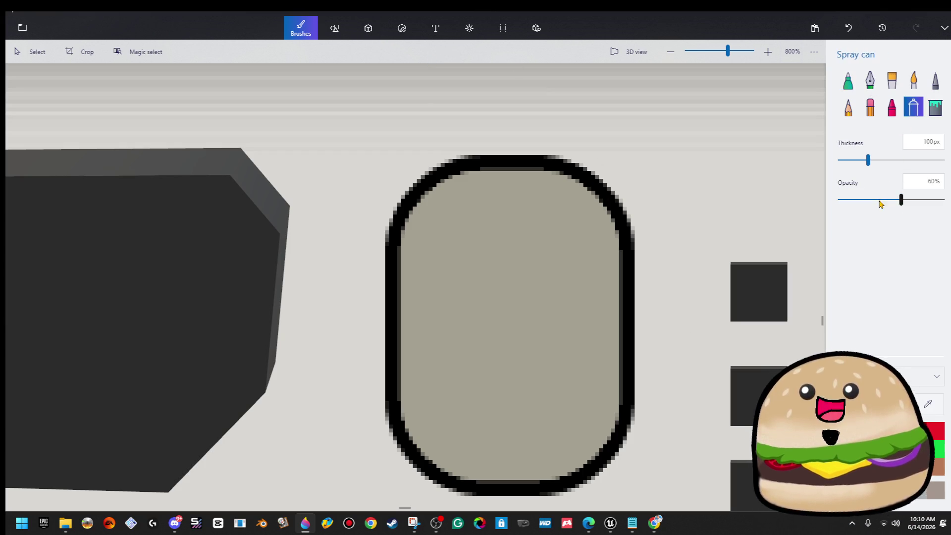
pyautogui.moveTo(569, 329)
pyautogui.mouseDown()
pyautogui.moveTo(562, 319)
pyautogui.moveTo(406, 327)
pyautogui.moveTo(639, 322)
pyautogui.mouseUp()
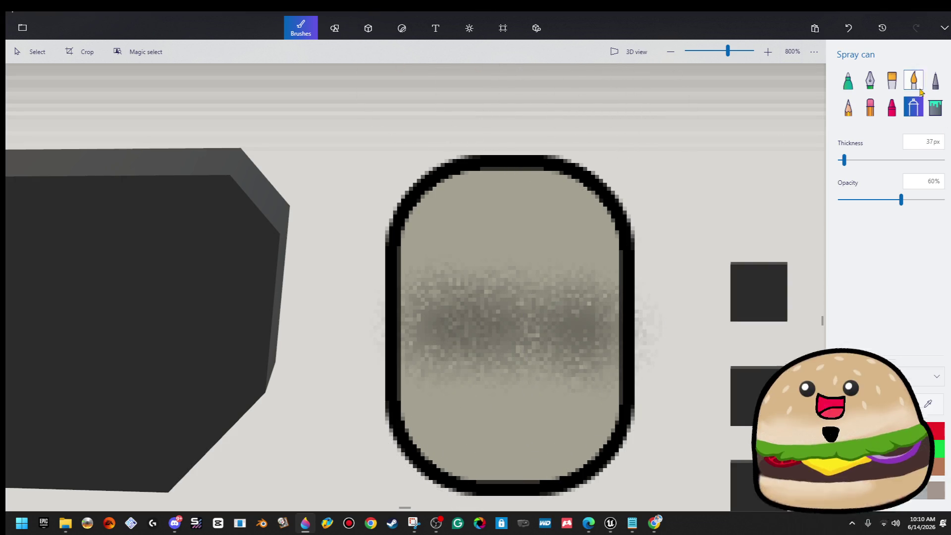
pyautogui.click(335, 28)
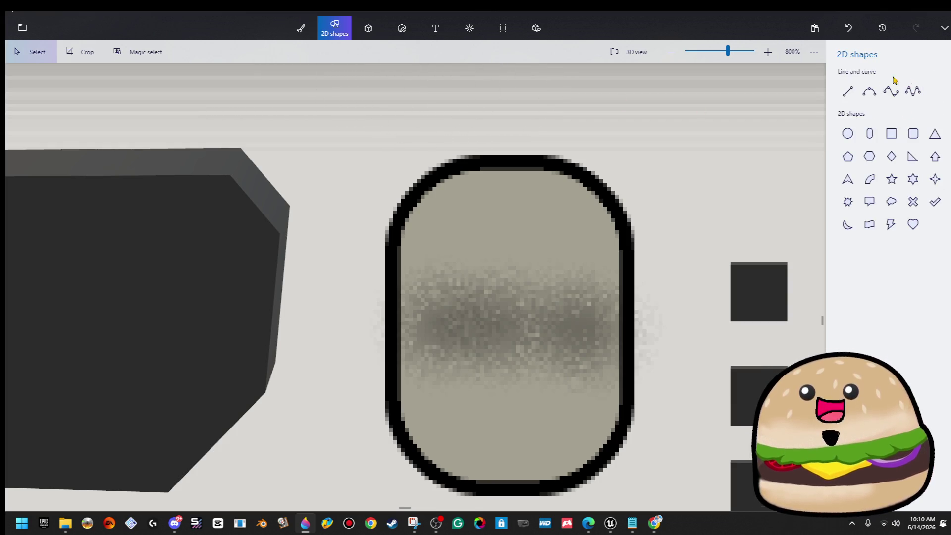
# - Draw a circle with a solid light-grey outline in the upper part of the switch
pyautogui.click(848, 133)
pyautogui.moveTo(449, 207); pyautogui.dragTo(544, 263)
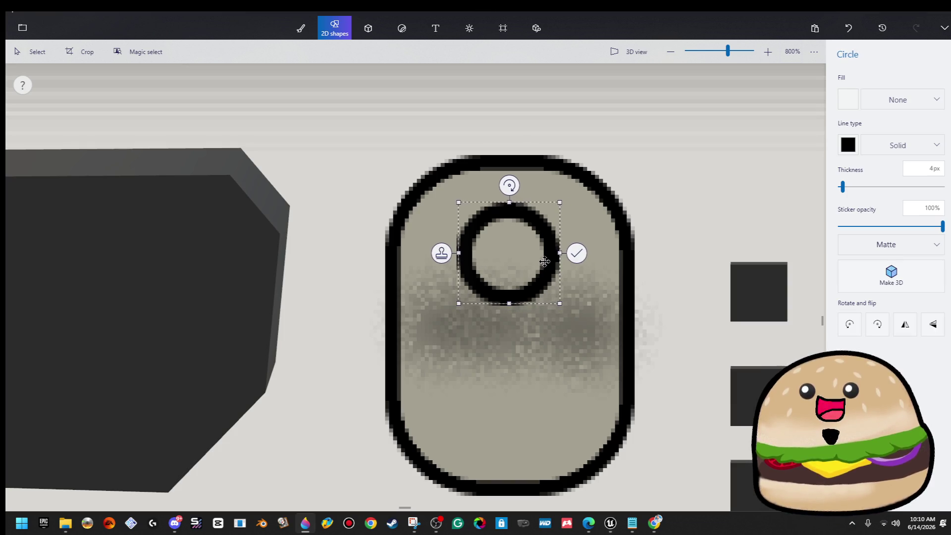
pyautogui.click(892, 146)
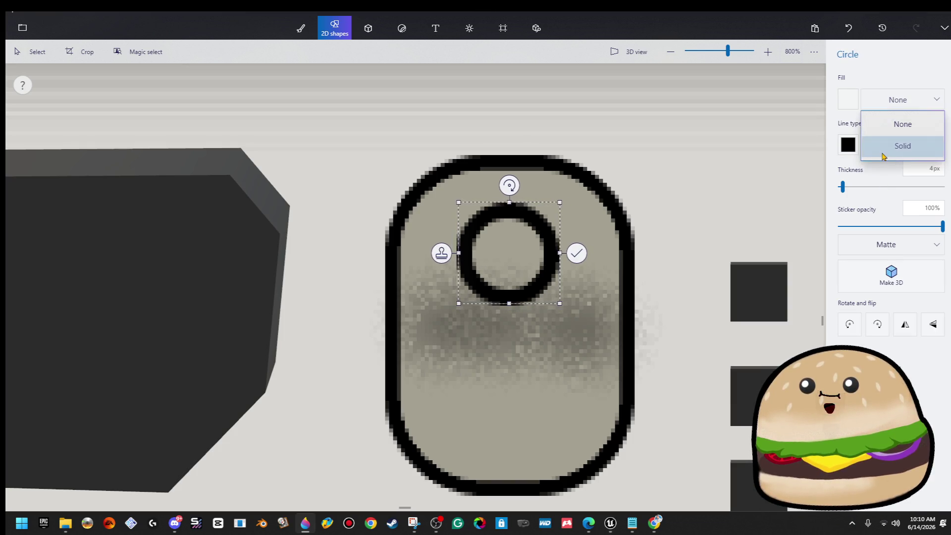
pyautogui.click(903, 145)
pyautogui.click(847, 145)
pyautogui.click(802, 237)
pyautogui.click(688, 262)
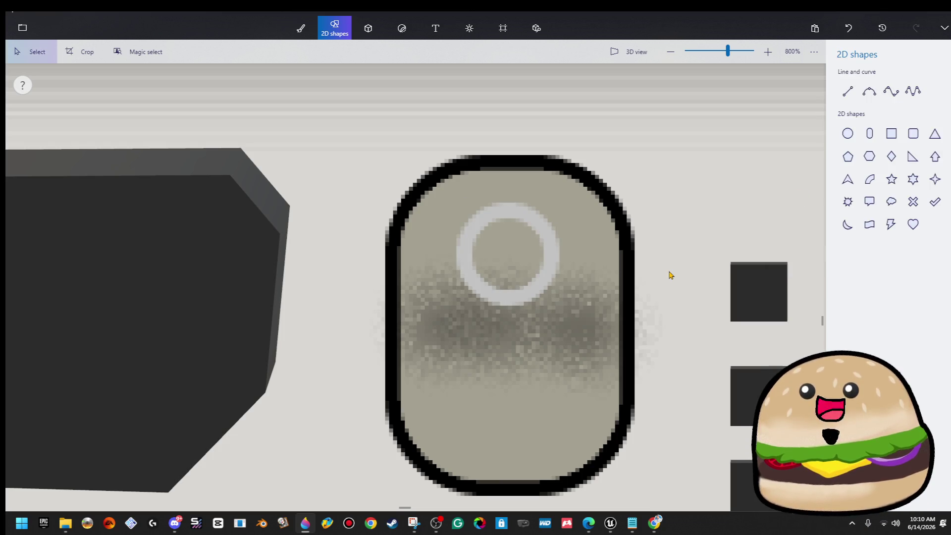
pyautogui.scroll(-3, 669, 278)
# - Draw a light-grey vertical line below the circle to complete the power symbol
pyautogui.click(847, 91)
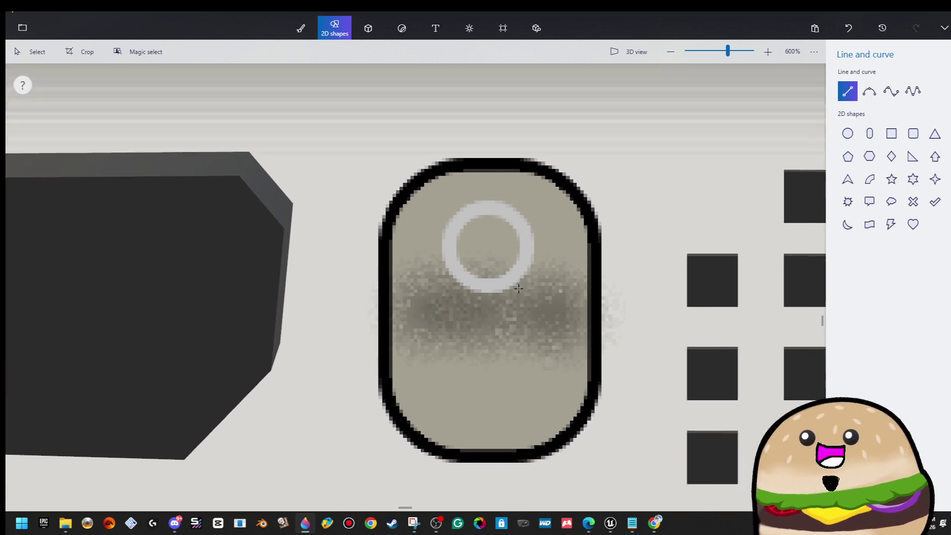
pyautogui.scroll(3, 500, 352)
pyautogui.moveTo(489, 359); pyautogui.dragTo(489, 439)
pyautogui.click(657, 311)
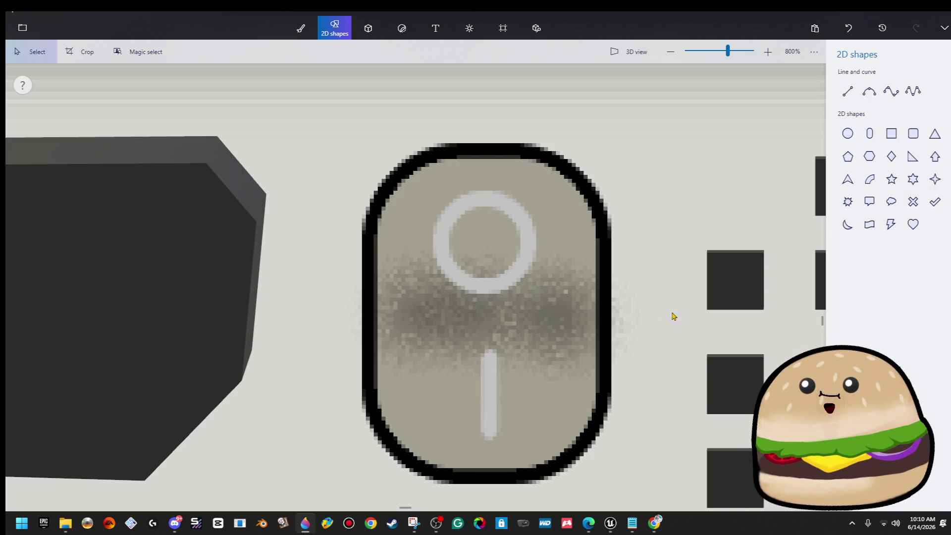
pyautogui.scroll(-10, 674, 316)
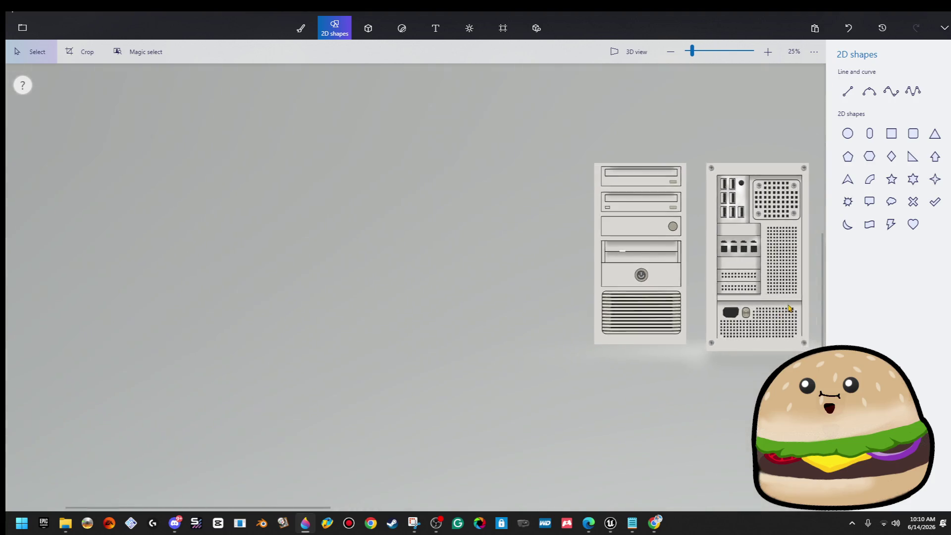
# - Save as an editable Paint 3D project named 'pc new', then switch to the browser's LunaPic results
pyautogui.scroll(-2, 788, 308)
pyautogui.scroll(3, 765, 314)
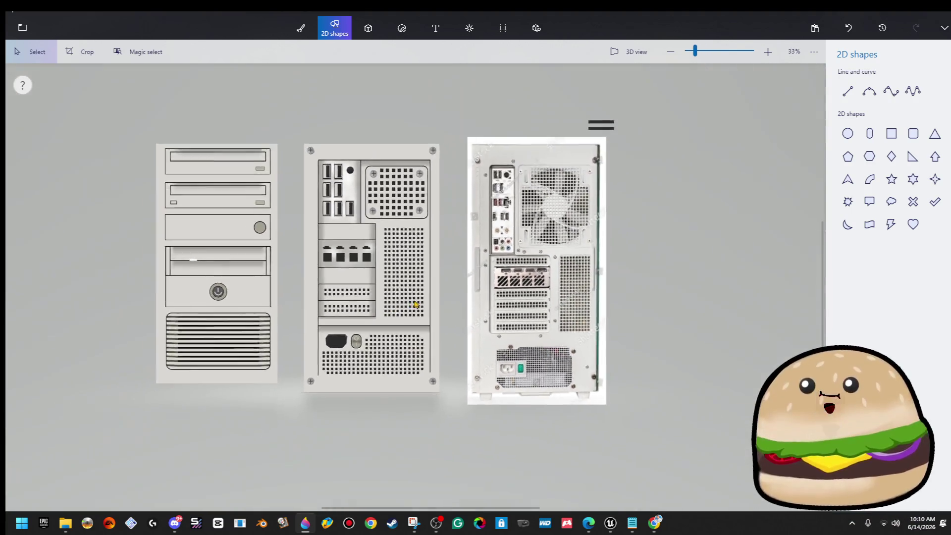
pyautogui.scroll(-3, 416, 304)
pyautogui.click(22, 28)
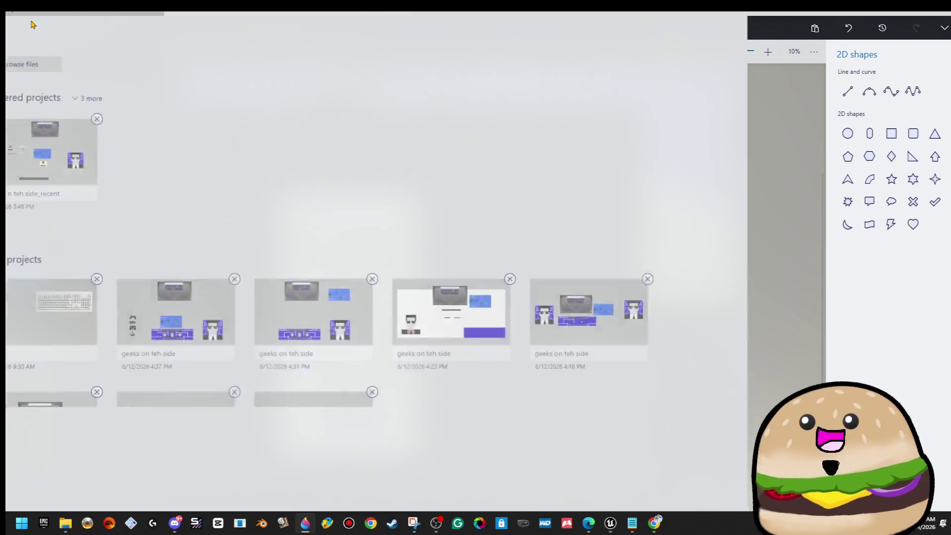
pyautogui.click(40, 152)
pyautogui.click(230, 207)
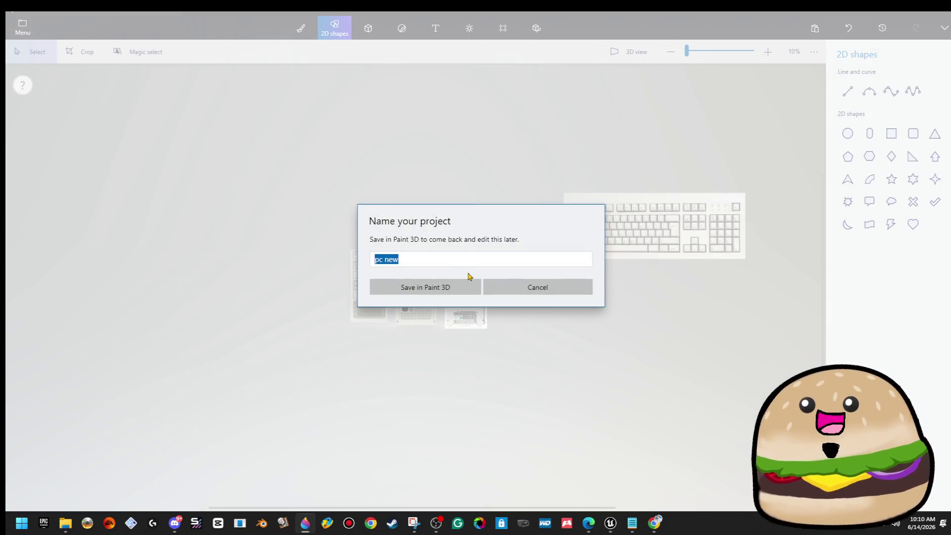
pyautogui.click(424, 297)
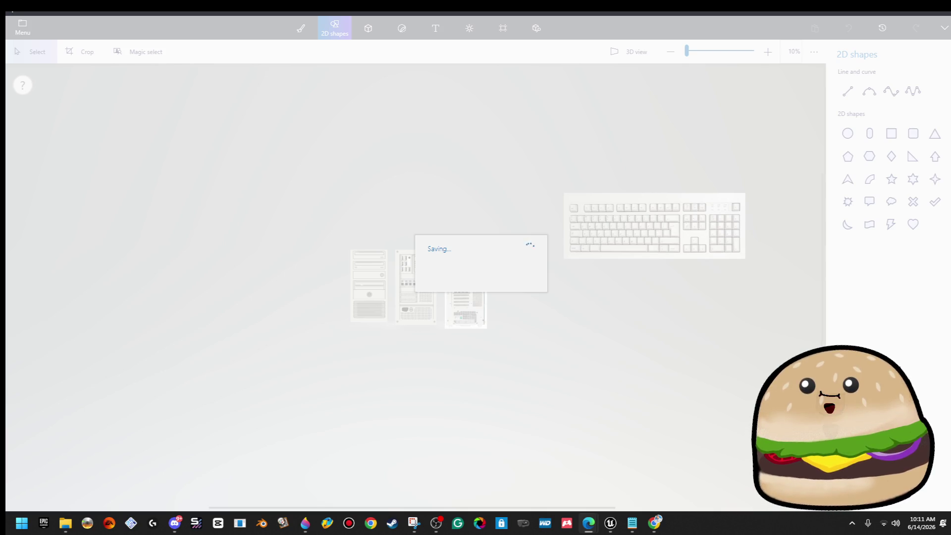
pyautogui.hotkey('alt', 'Tab')
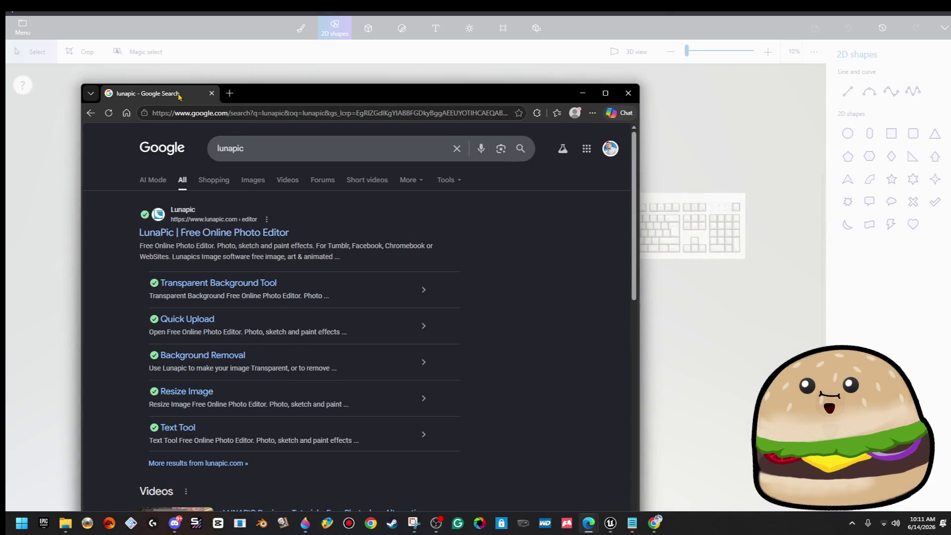
# - From LunaPic's upload dialog, create a Desktop folder named 'New PC Texture'
pyautogui.doubleClick(271, 95)
pyautogui.click(200, 153)
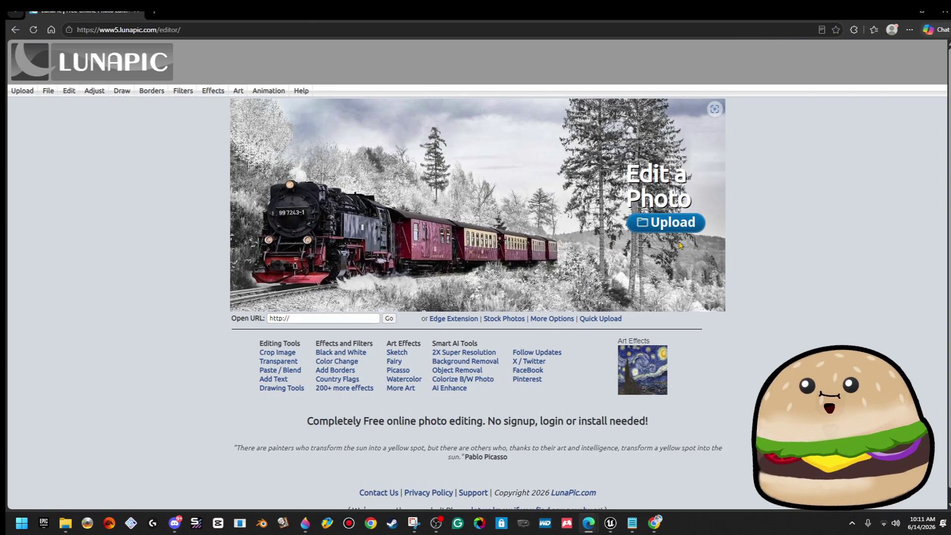
pyautogui.click(688, 231)
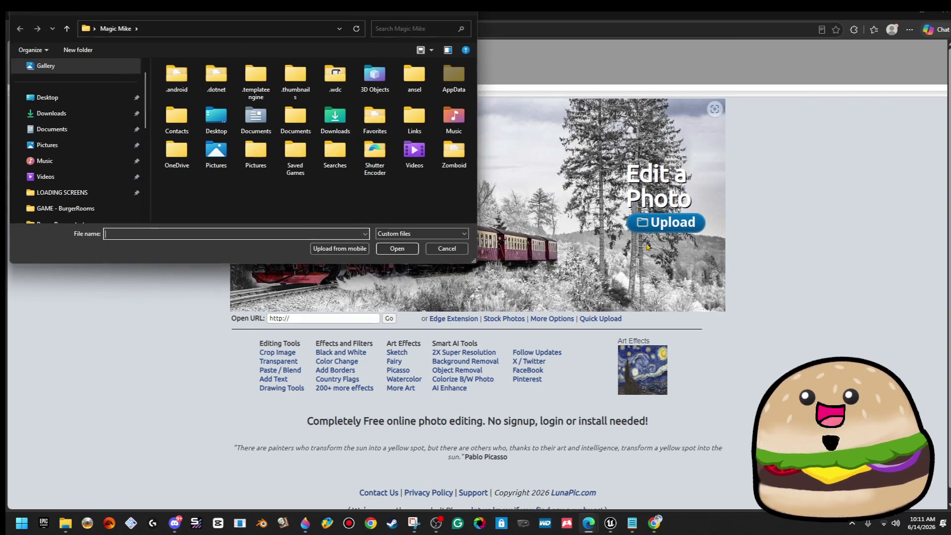
pyautogui.click(89, 105)
pyautogui.scroll(-10, 380, 129)
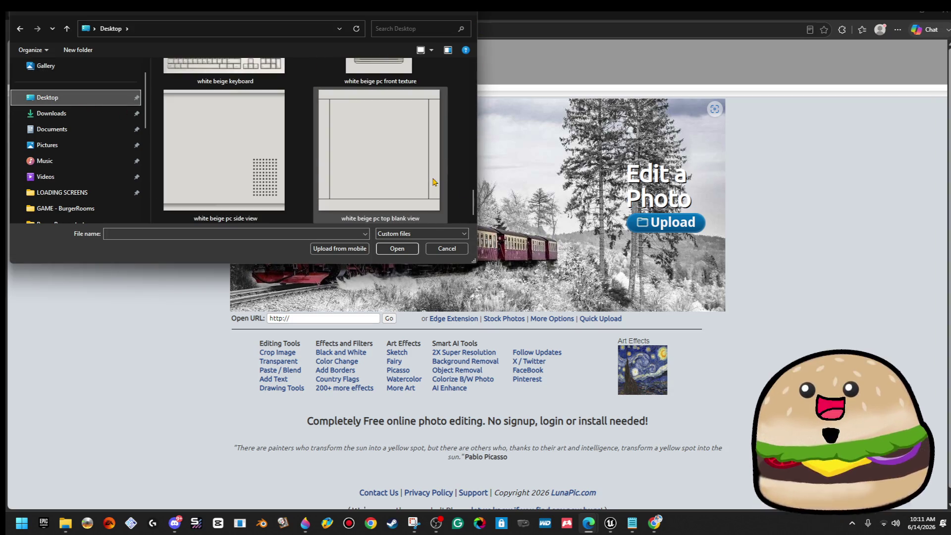
pyautogui.moveTo(474, 268); pyautogui.dragTo(834, 475)
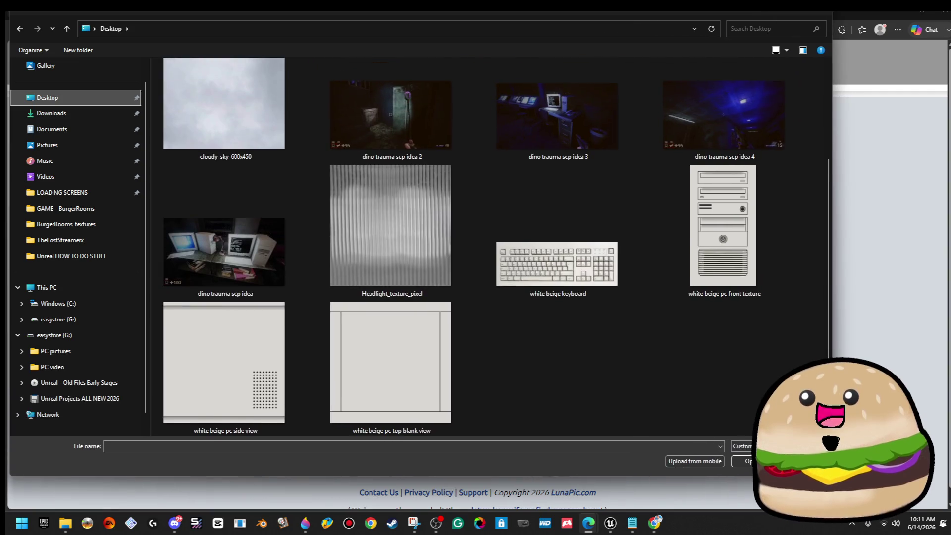
pyautogui.rightClick(561, 352)
pyautogui.moveTo(623, 466)
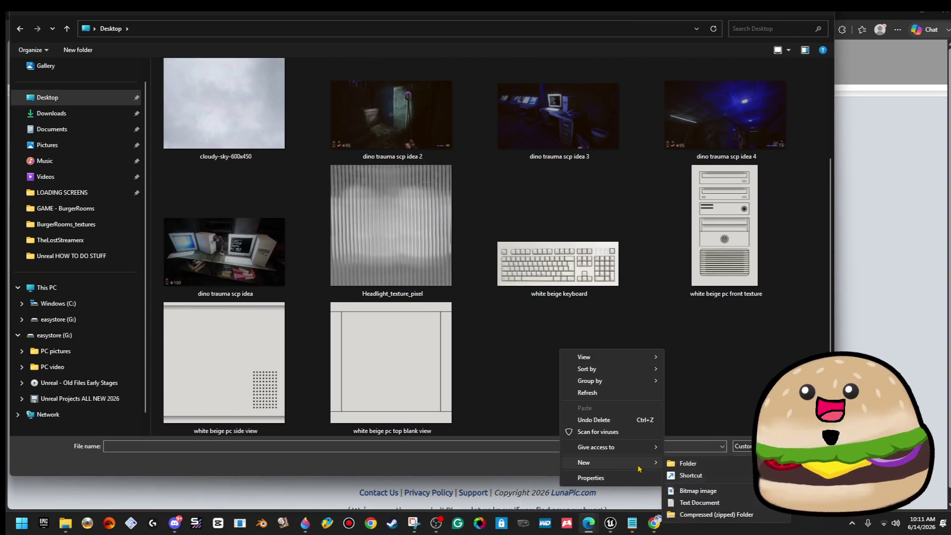
pyautogui.click(684, 462)
pyautogui.write('New P')
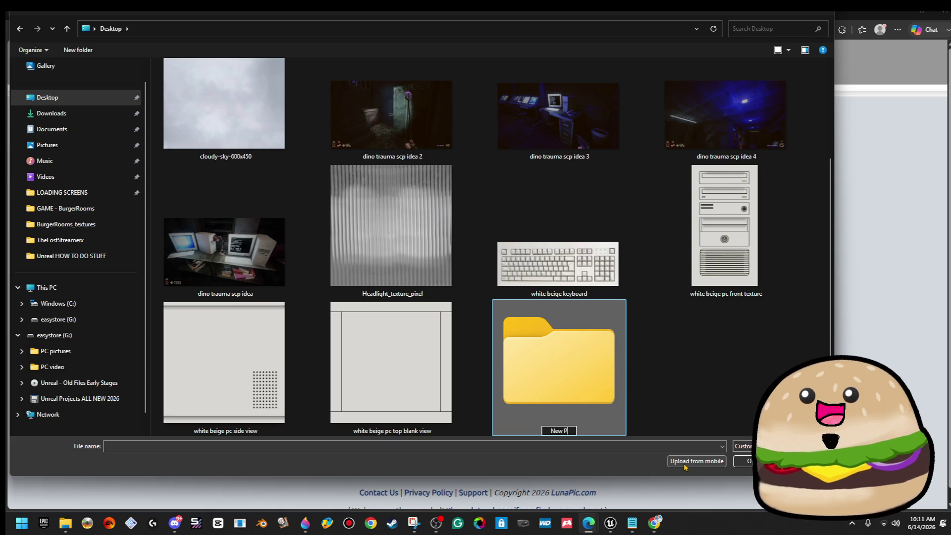
pyautogui.write('C Texture')
pyautogui.press('Return')
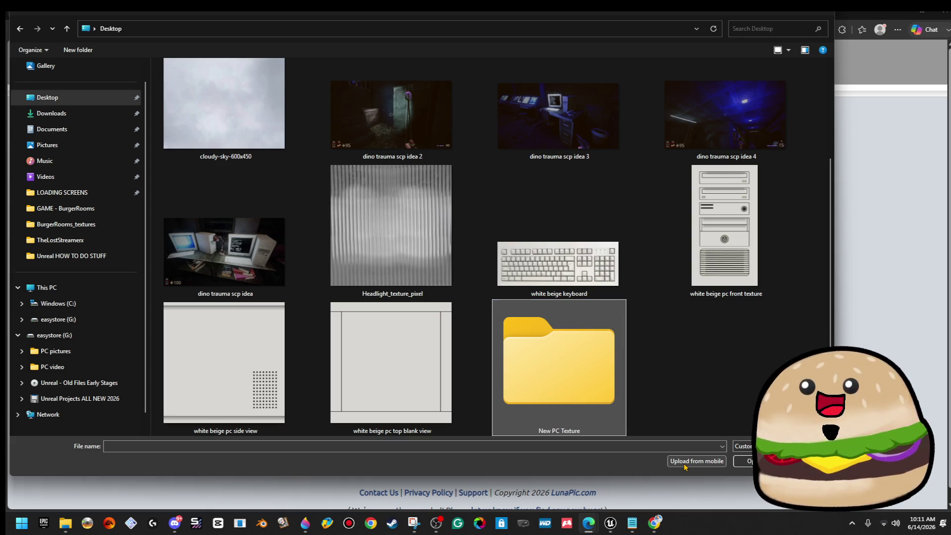
# - Move the keyboard, front, side and top-blank white beige images into New PC Texture, then cancel the dialog
pyautogui.click(558, 267)
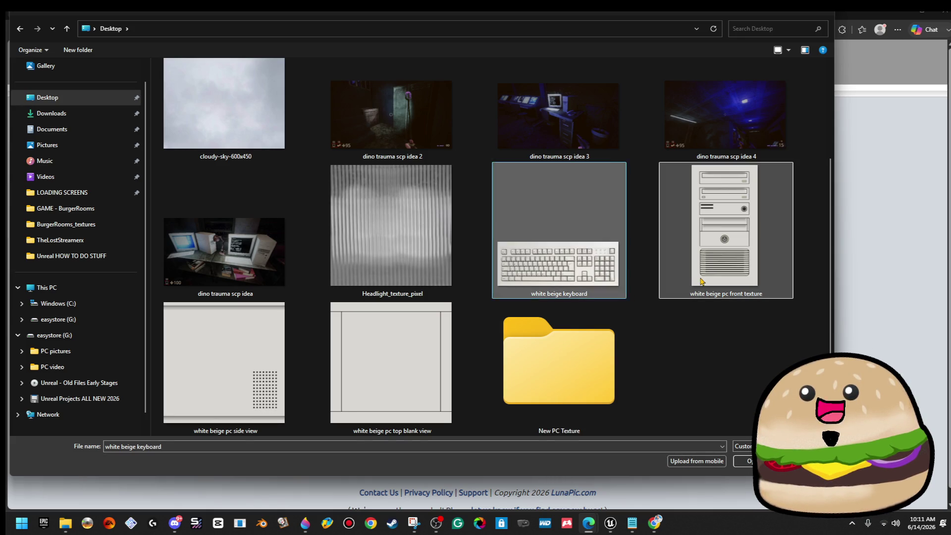
pyautogui.click(331, 394)
pyautogui.press('Left')
pyautogui.moveTo(375, 361); pyautogui.dragTo(545, 369)
pyautogui.moveTo(278, 367); pyautogui.dragTo(401, 377)
pyautogui.moveTo(550, 277); pyautogui.dragTo(236, 364)
pyautogui.moveTo(555, 377)
pyautogui.mouseDown()
pyautogui.moveTo(678, 396)
pyautogui.moveTo(751, 395)
pyautogui.mouseUp()
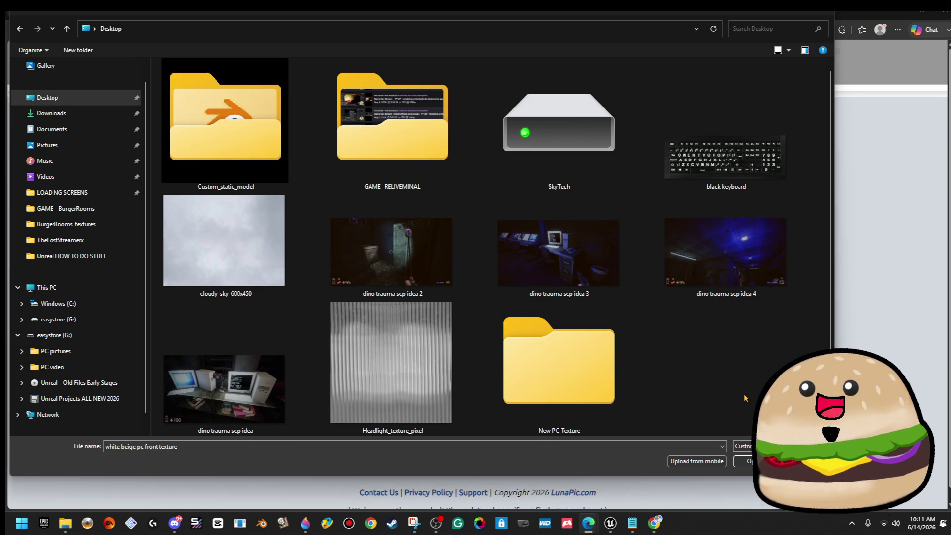
pyautogui.doubleClick(556, 380)
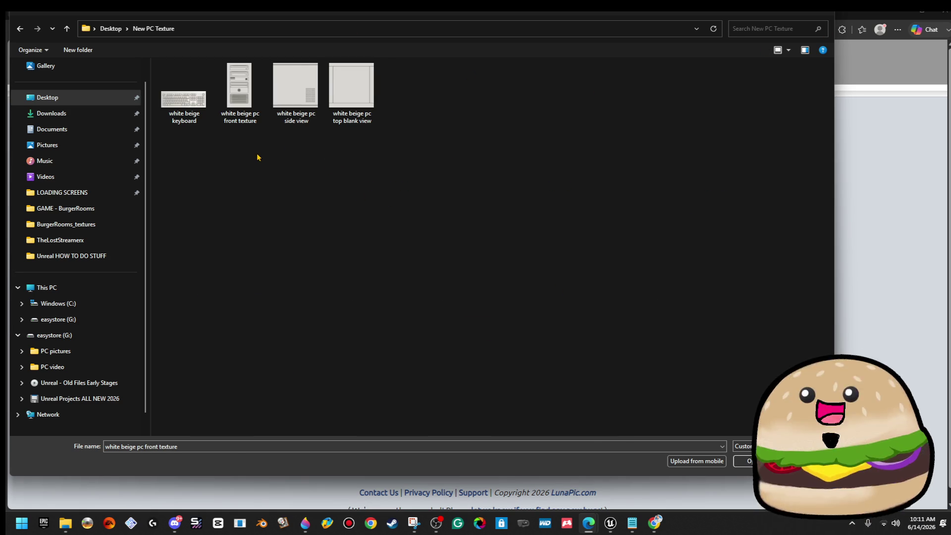
pyautogui.press('Escape')
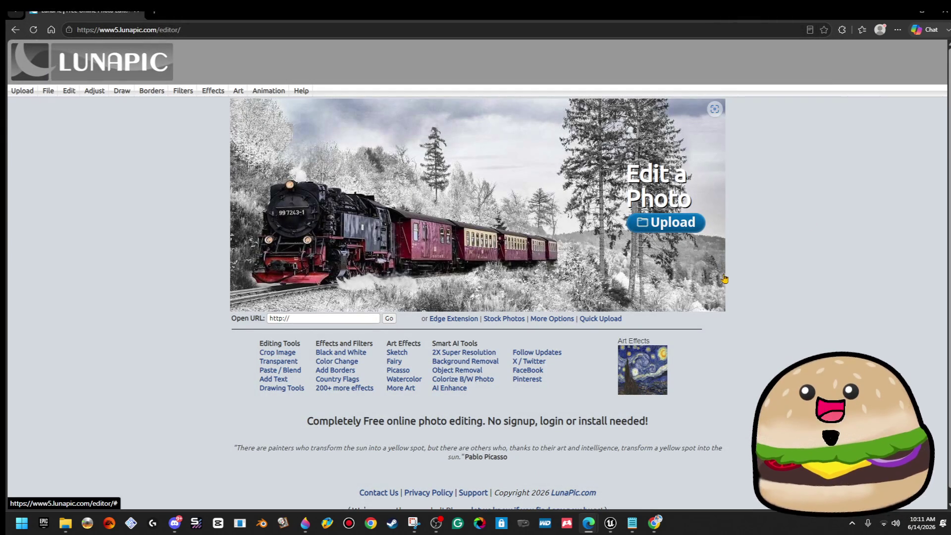
pyautogui.click(611, 525)
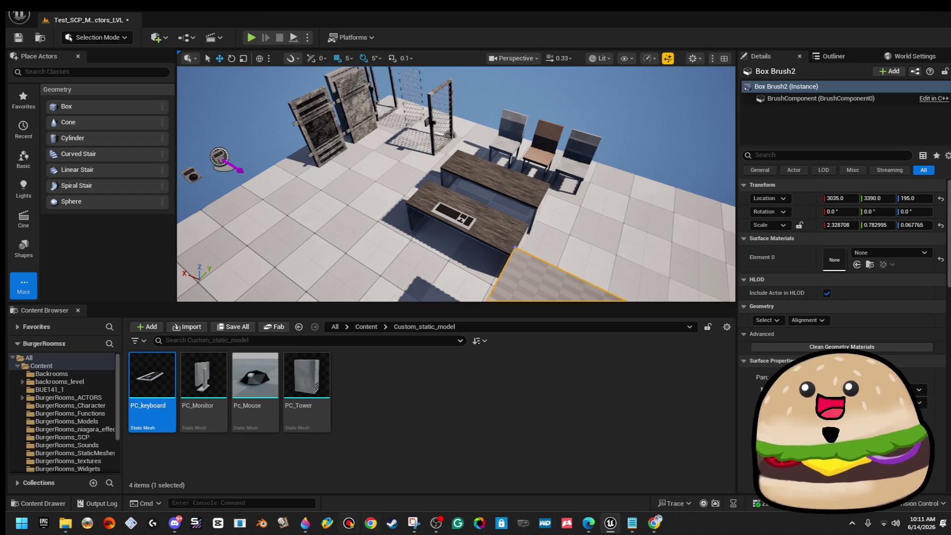
pyautogui.click(305, 523)
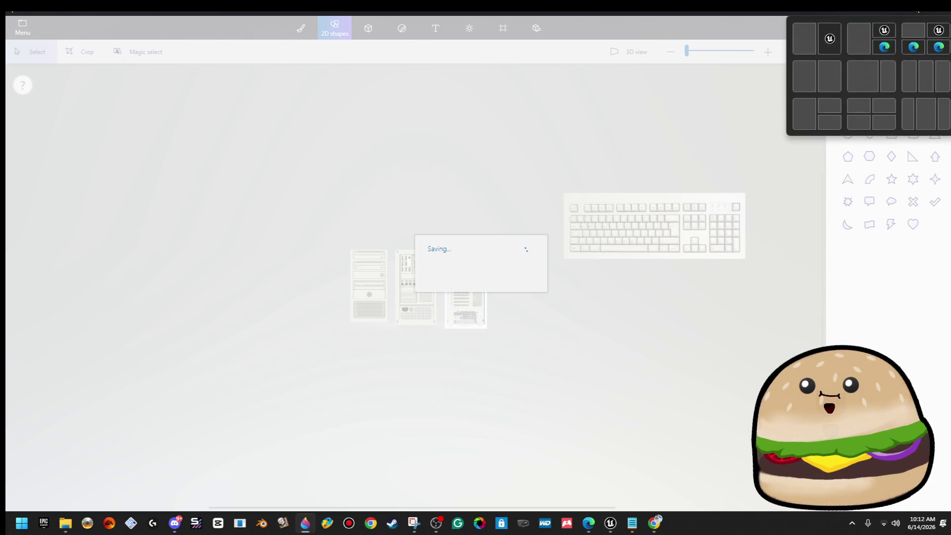
pyautogui.click(901, 19)
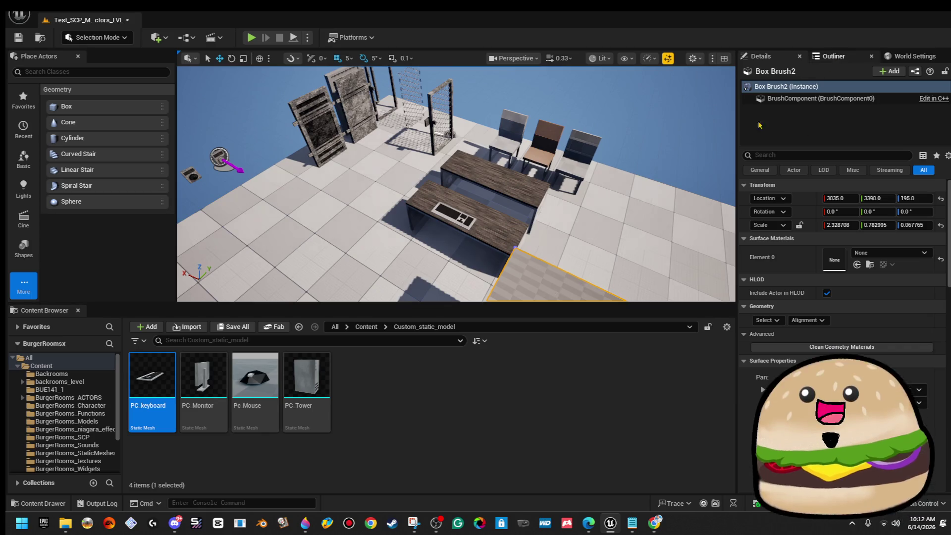
pyautogui.press('f')
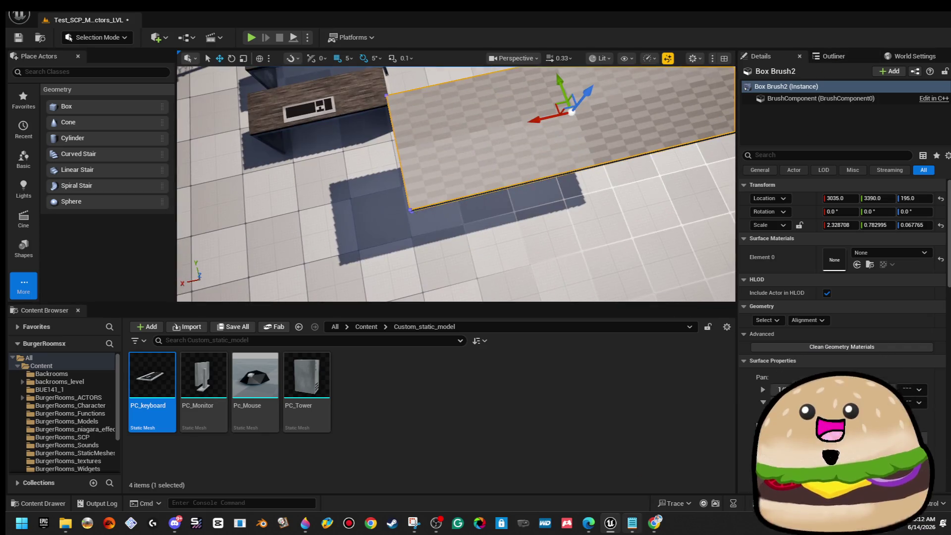
pyautogui.click(650, 523)
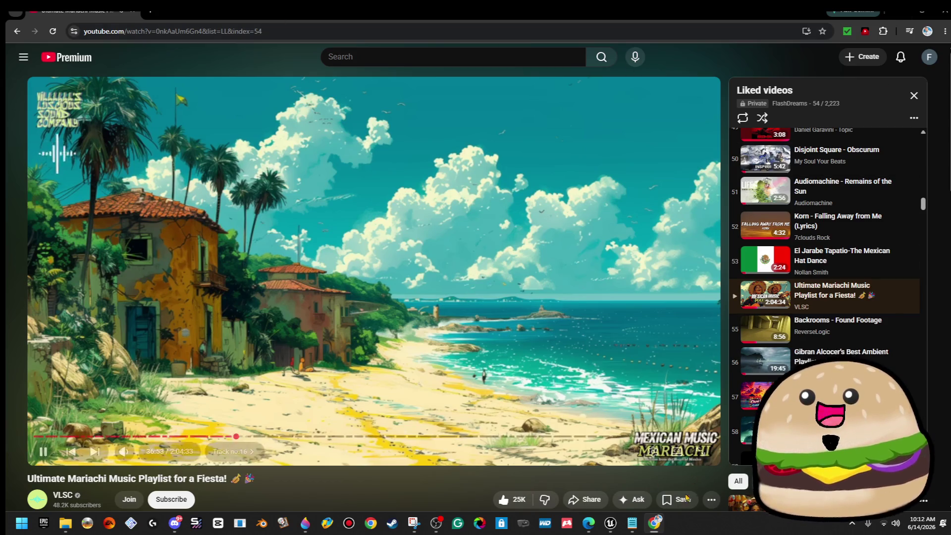
pyautogui.moveTo(588, 526)
pyautogui.click(704, 476)
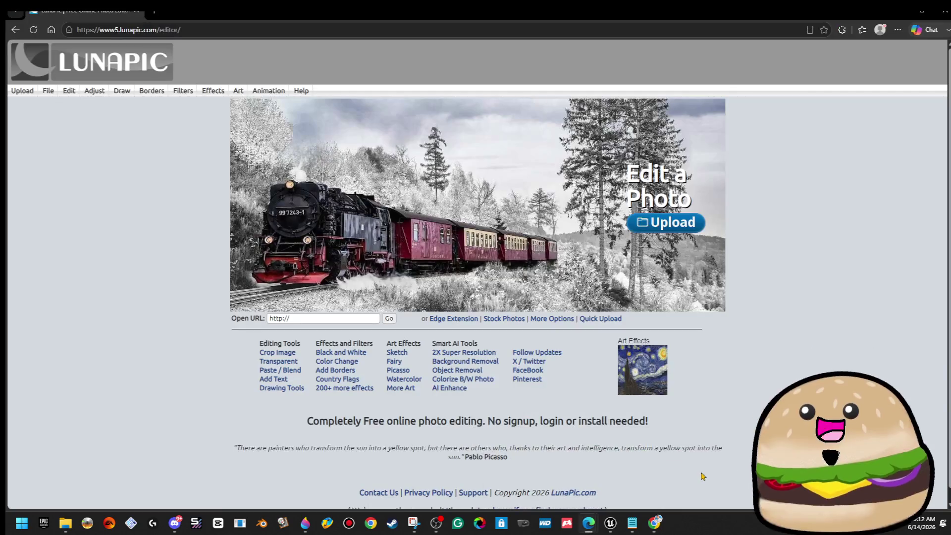
# - Upload the white beige keyboard image from Desktop > New PC Texture
pyautogui.click(665, 232)
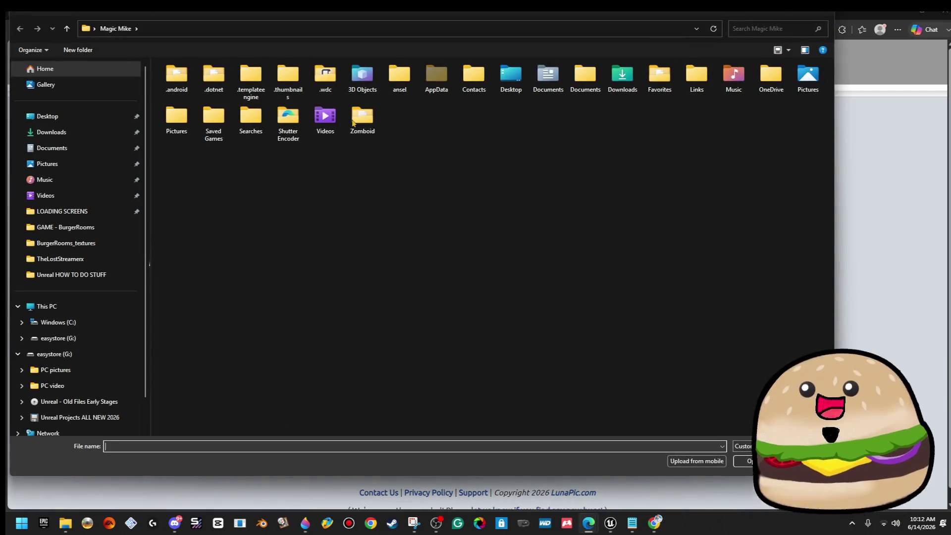
pyautogui.click(67, 117)
pyautogui.scroll(-2, 491, 142)
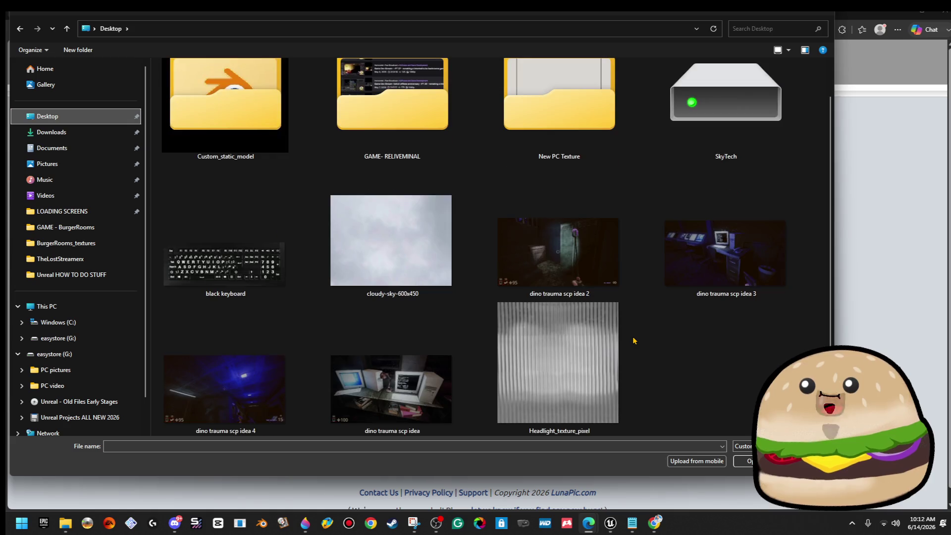
pyautogui.scroll(2, 492, 142)
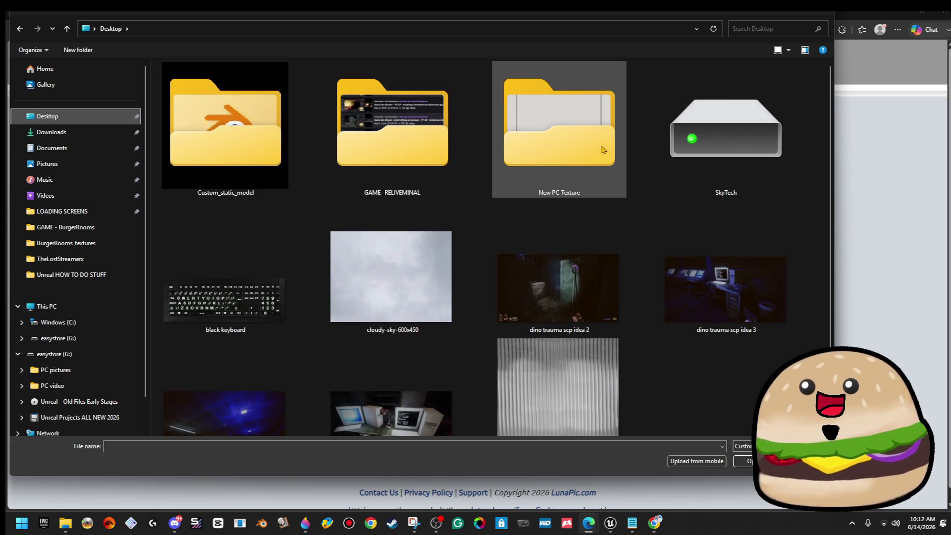
pyautogui.rightClick(585, 128)
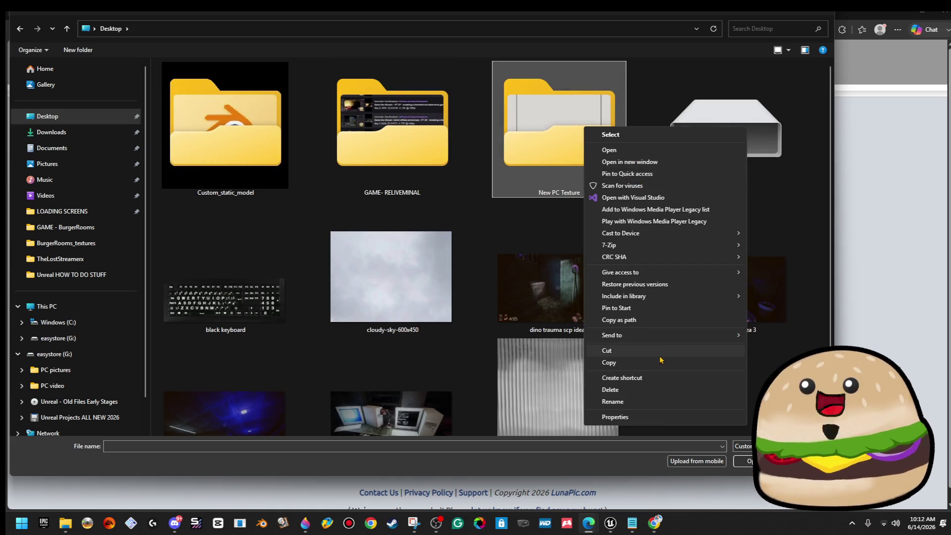
pyautogui.doubleClick(532, 120)
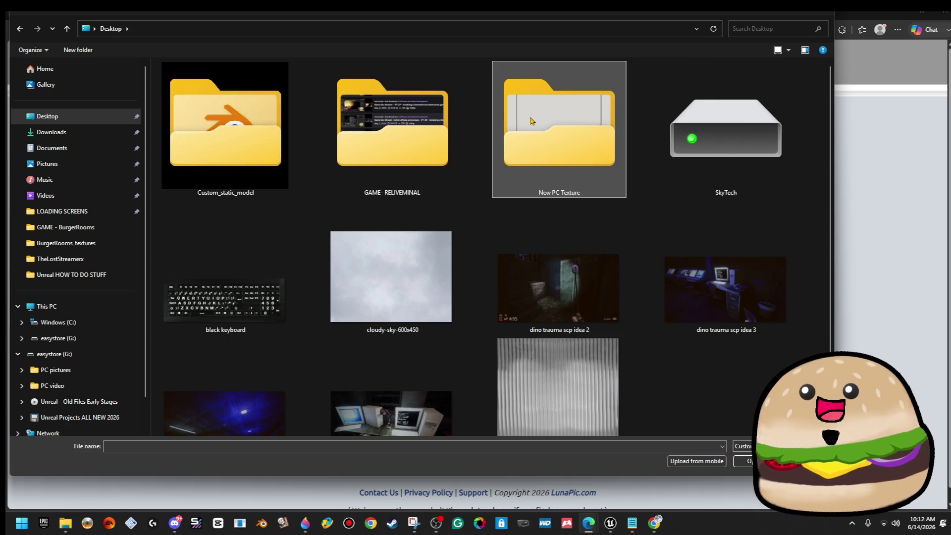
pyautogui.click(201, 102)
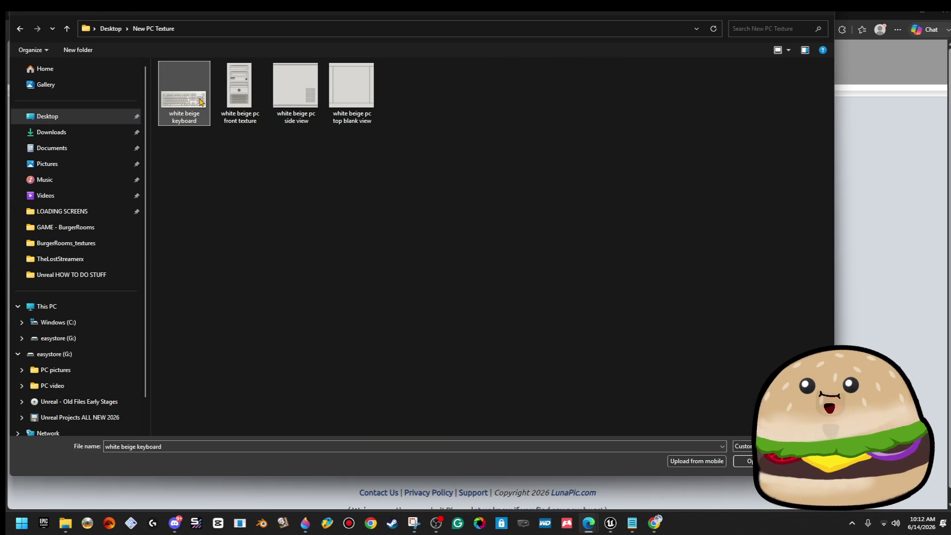
pyautogui.doubleClick(201, 102)
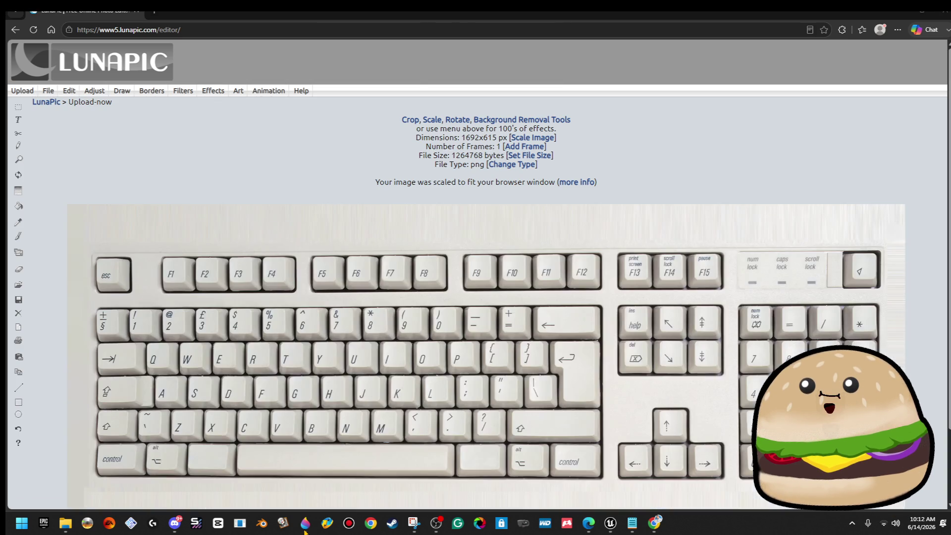
# - Check Paint 3D, then reload the white beige keyboard image through LunaPic's quick upload page
pyautogui.click(305, 530)
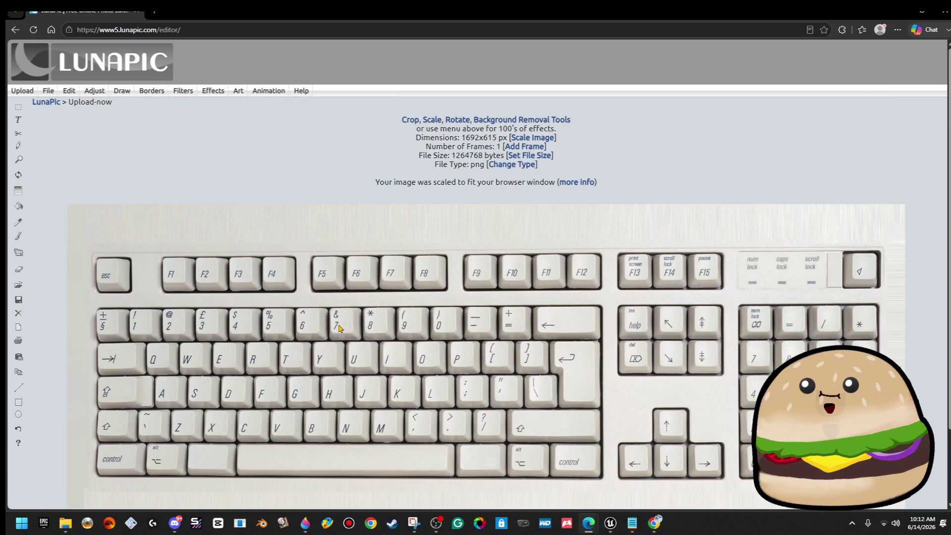
pyautogui.scroll(-3, 341, 329)
pyautogui.scroll(3, 425, 229)
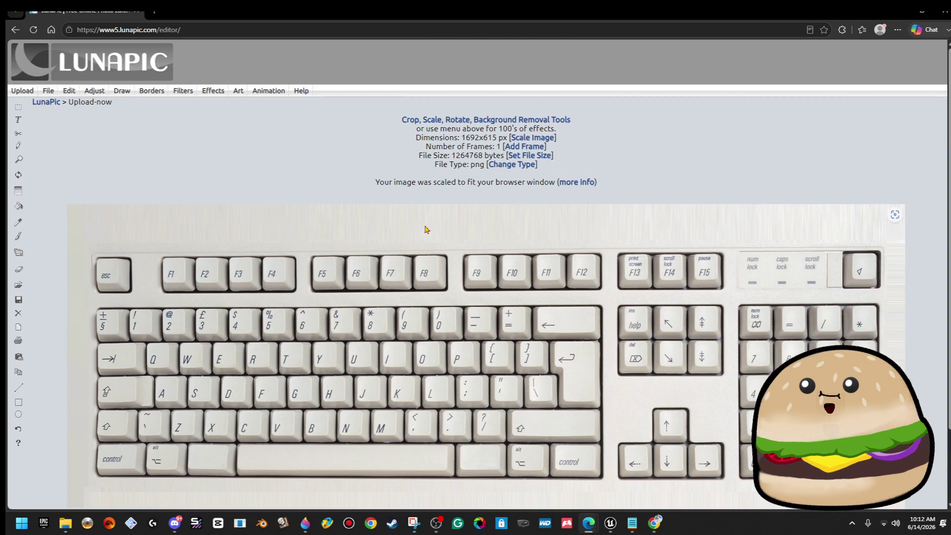
pyautogui.click(32, 92)
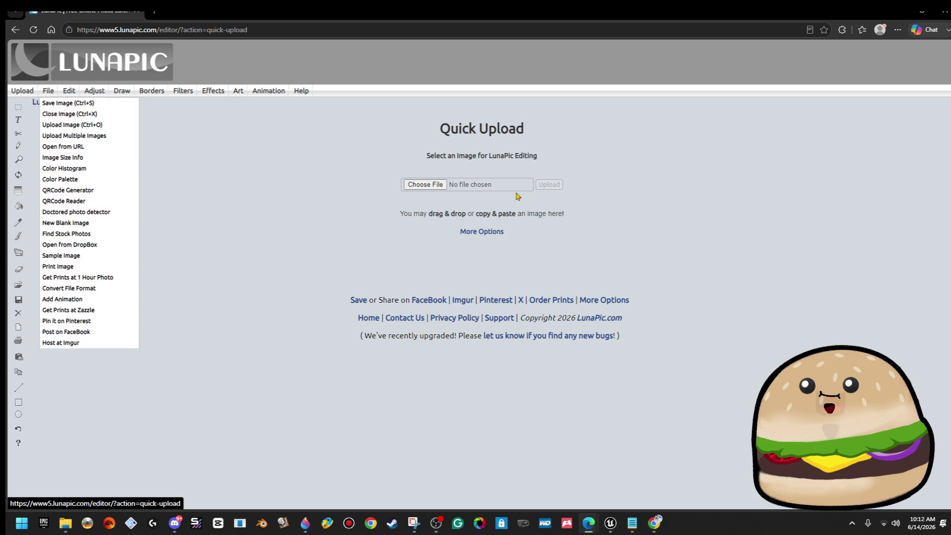
pyautogui.click(417, 185)
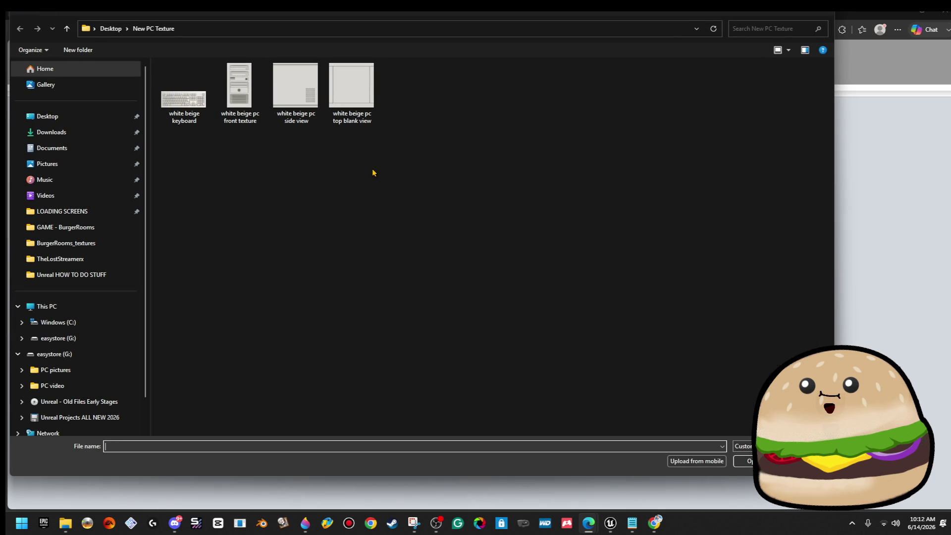
pyautogui.click(190, 103)
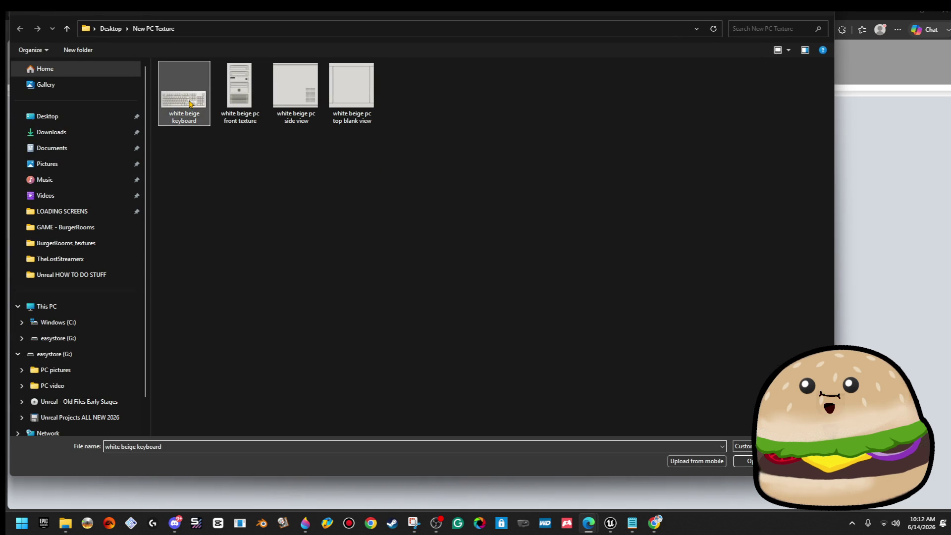
pyautogui.doubleClick(190, 103)
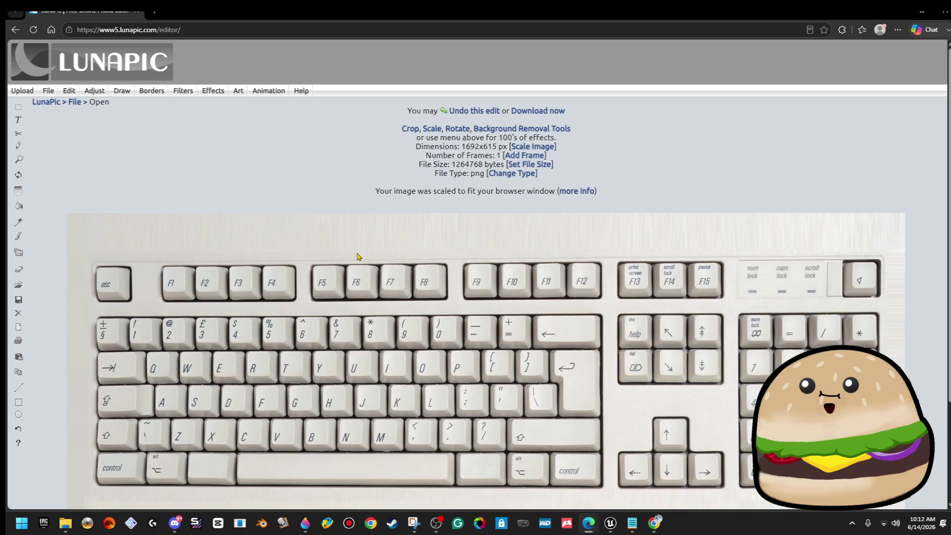
pyautogui.scroll(-3, 359, 258)
pyautogui.scroll(2, 465, 412)
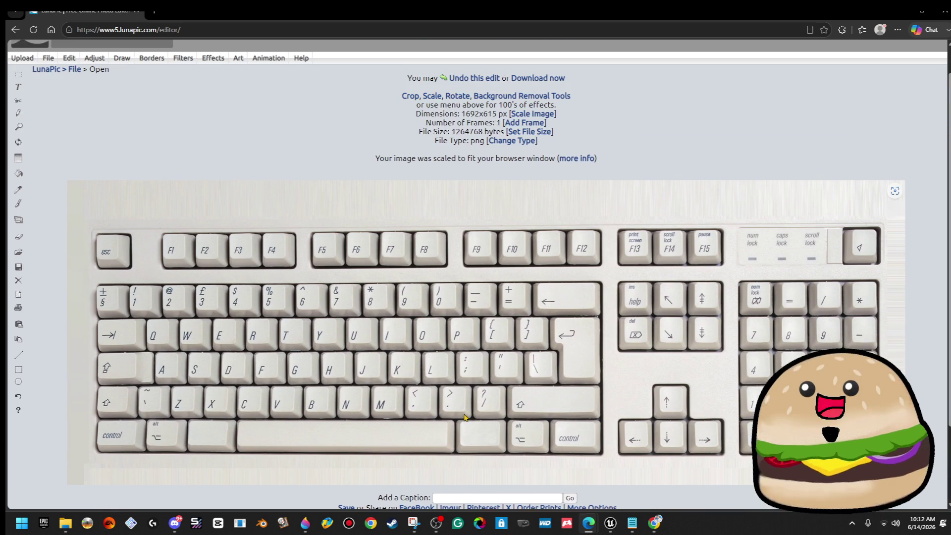
# - Pixelate the keyboard image with a pixel size of 10
pyautogui.moveTo(105, 64)
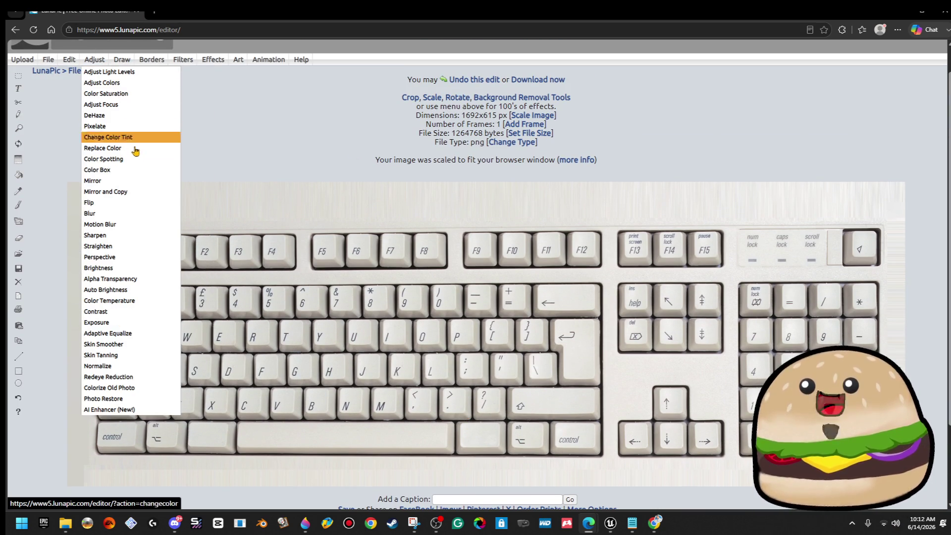
pyautogui.click(141, 127)
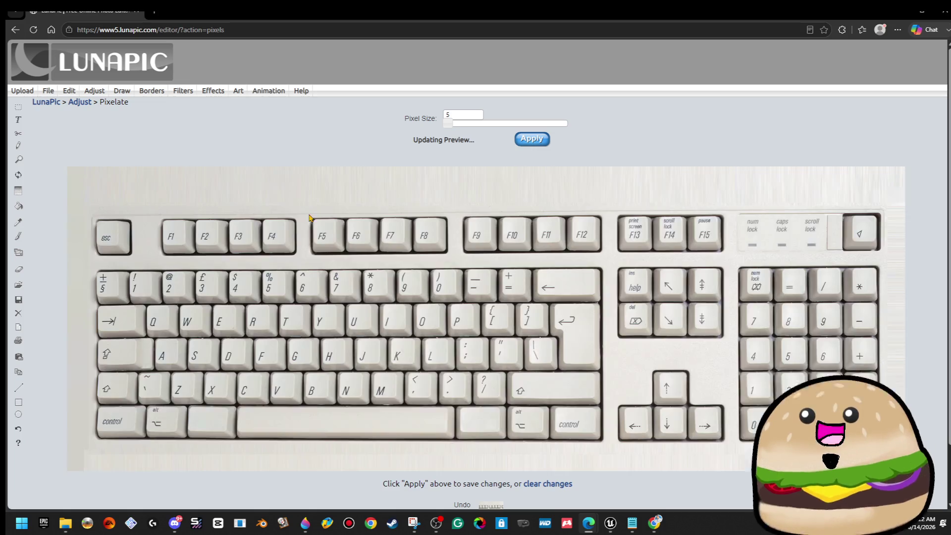
pyautogui.moveTo(449, 123); pyautogui.dragTo(456, 129)
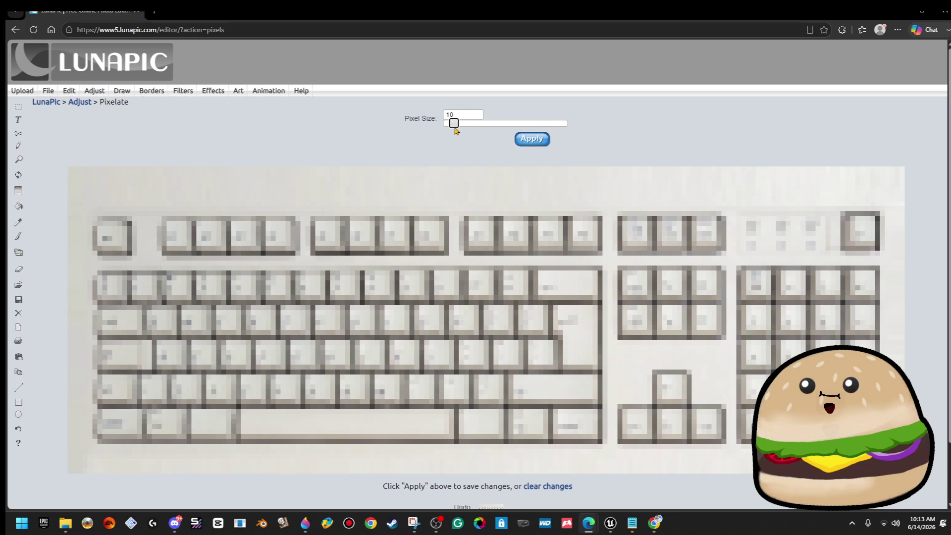
pyautogui.click(519, 140)
pyautogui.rightClick(490, 222)
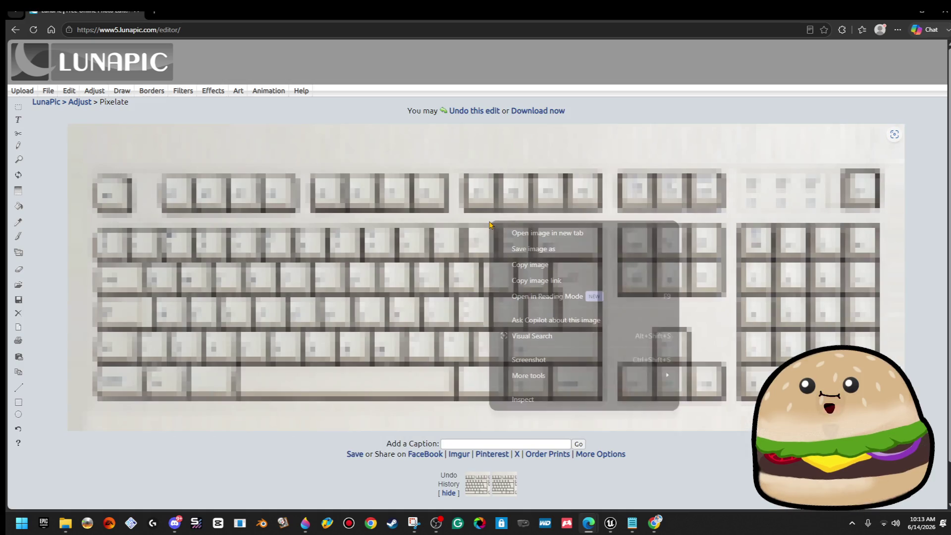
pyautogui.click(540, 248)
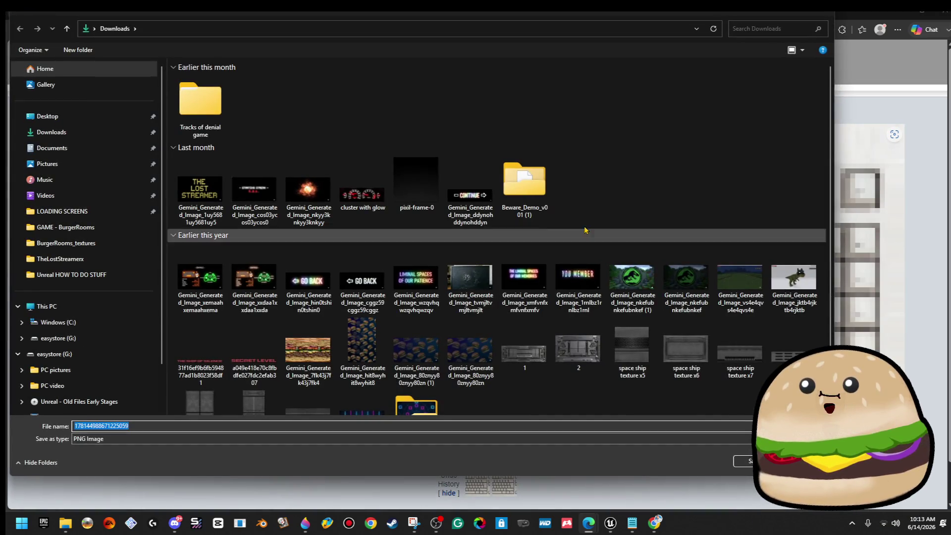
pyautogui.click(826, 18)
# - Sharpen the keyboard image at the strongest Sharper level
pyautogui.moveTo(94, 91)
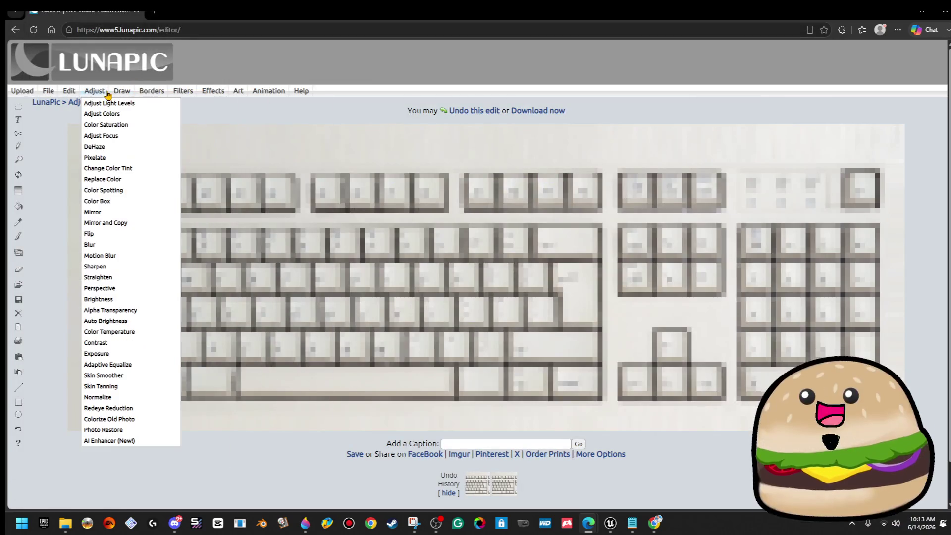
pyautogui.click(122, 268)
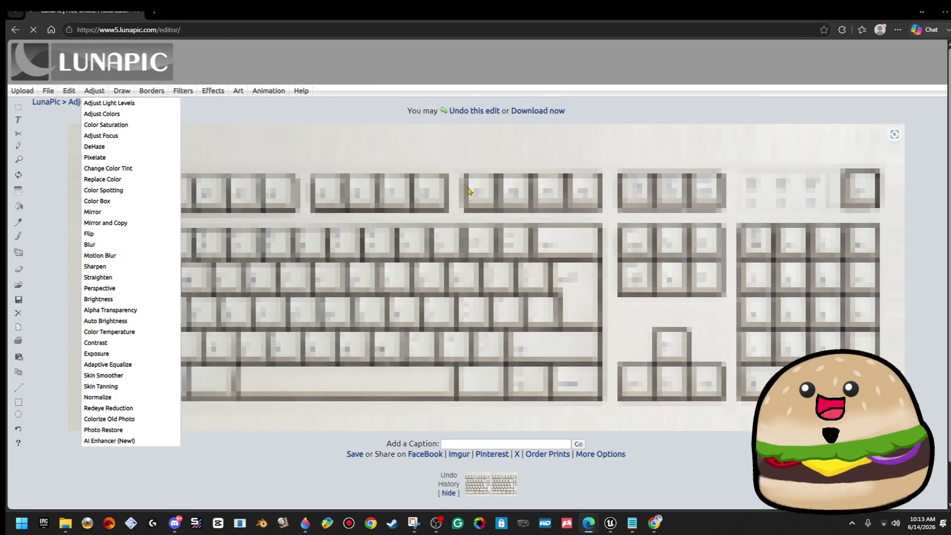
pyautogui.moveTo(524, 121); pyautogui.dragTo(648, 141)
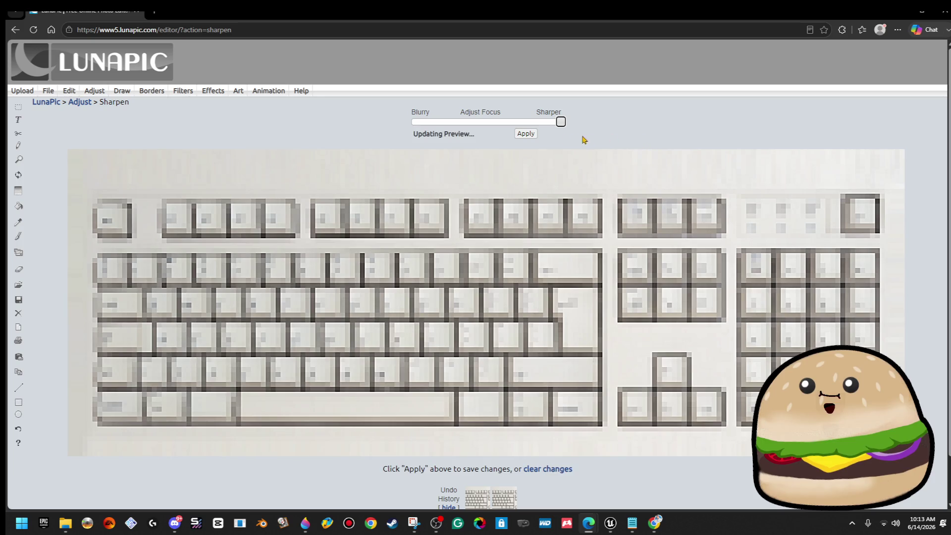
pyautogui.click(529, 134)
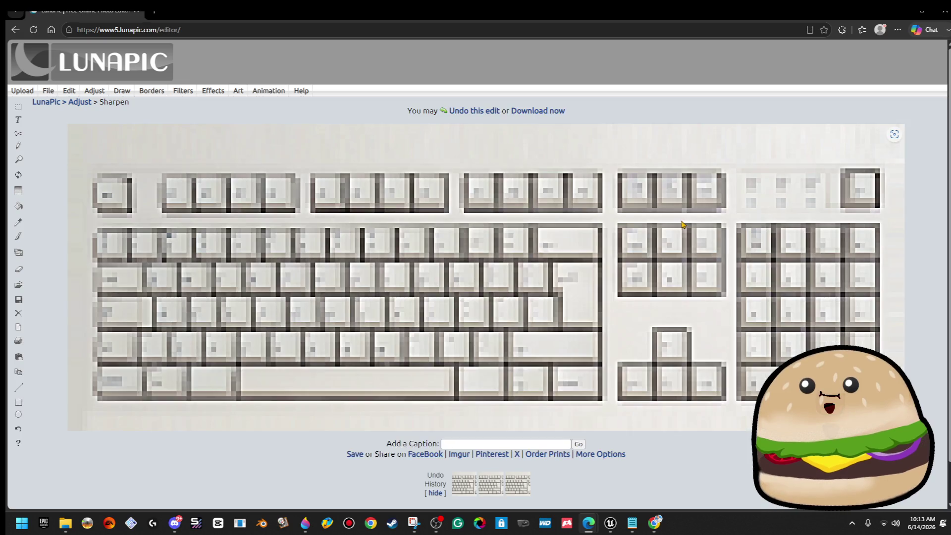
pyautogui.rightClick(585, 232)
# - Save the image as 'white beige keyboard PIXELATED.png' in Desktop > New PC Texture
pyautogui.click(653, 256)
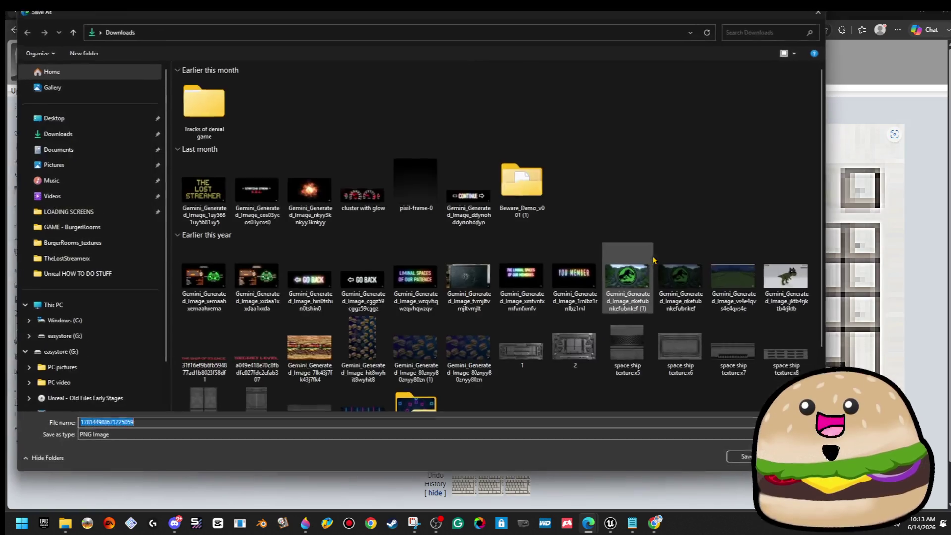
pyautogui.doubleClick(183, 123)
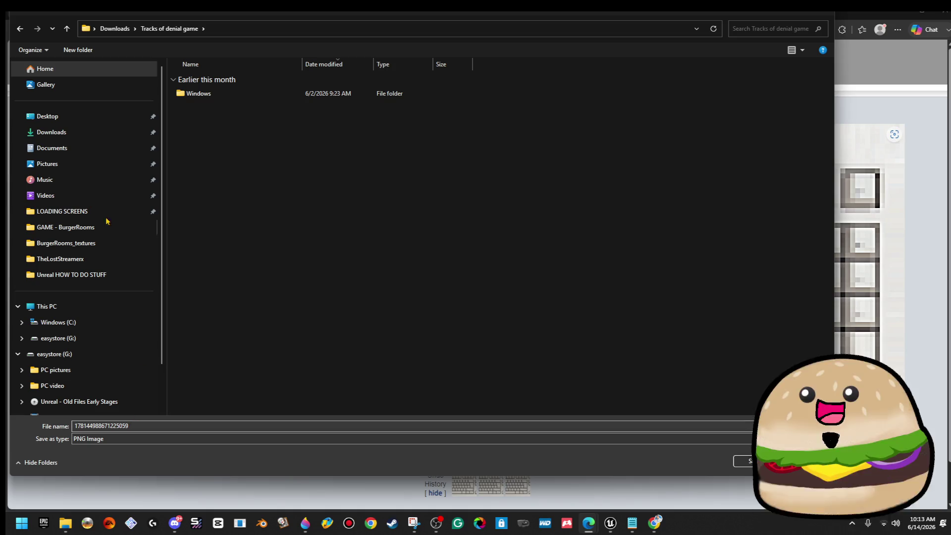
pyautogui.click(55, 116)
pyautogui.doubleClick(563, 148)
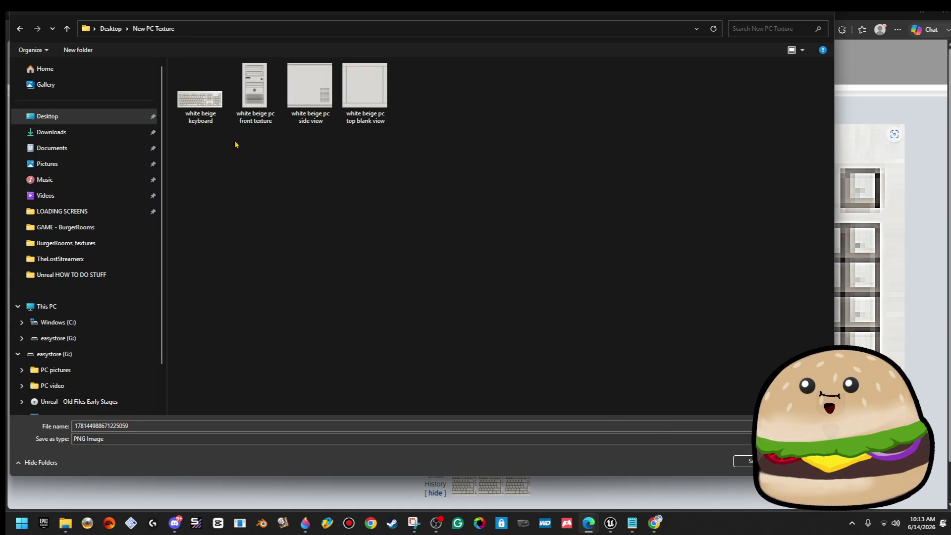
pyautogui.click(201, 92)
pyautogui.doubleClick(151, 425)
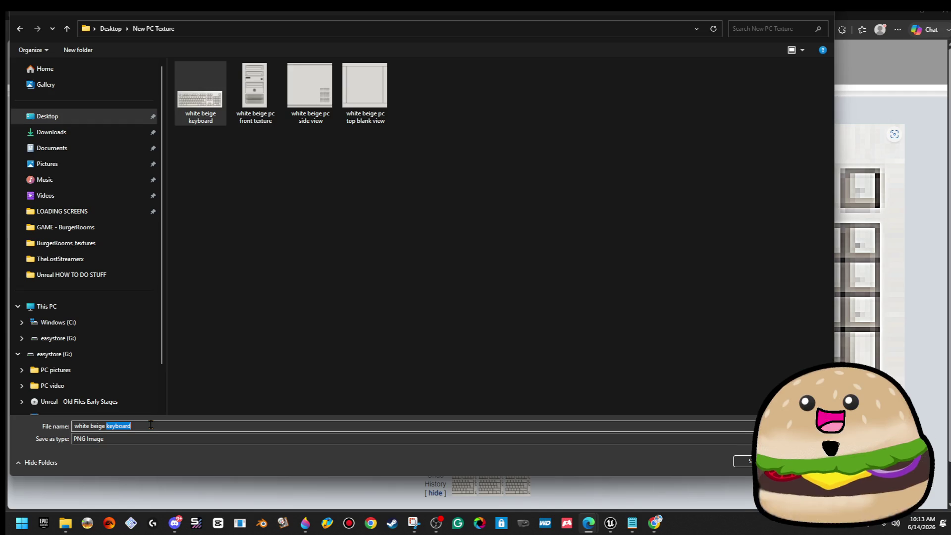
pyautogui.click(151, 425)
pyautogui.write('PIXELATED')
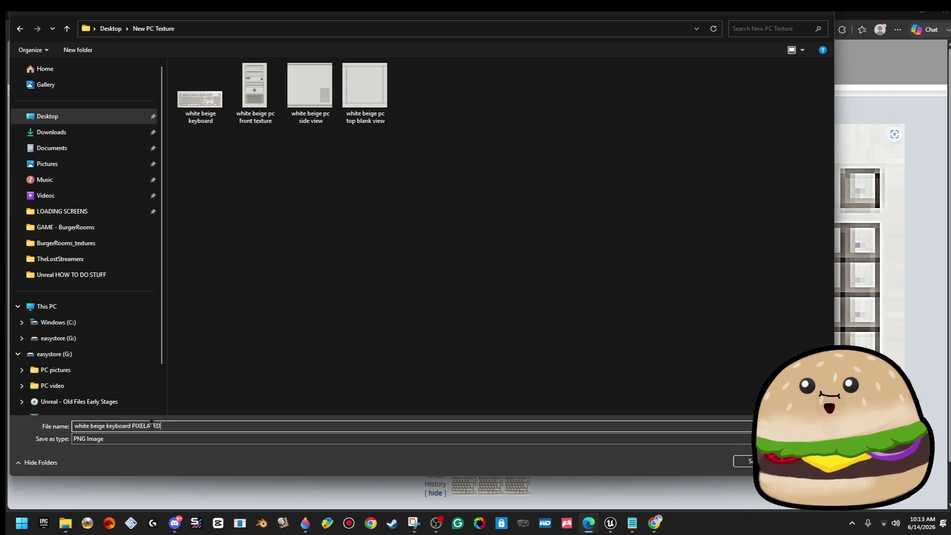
pyautogui.press('Return')
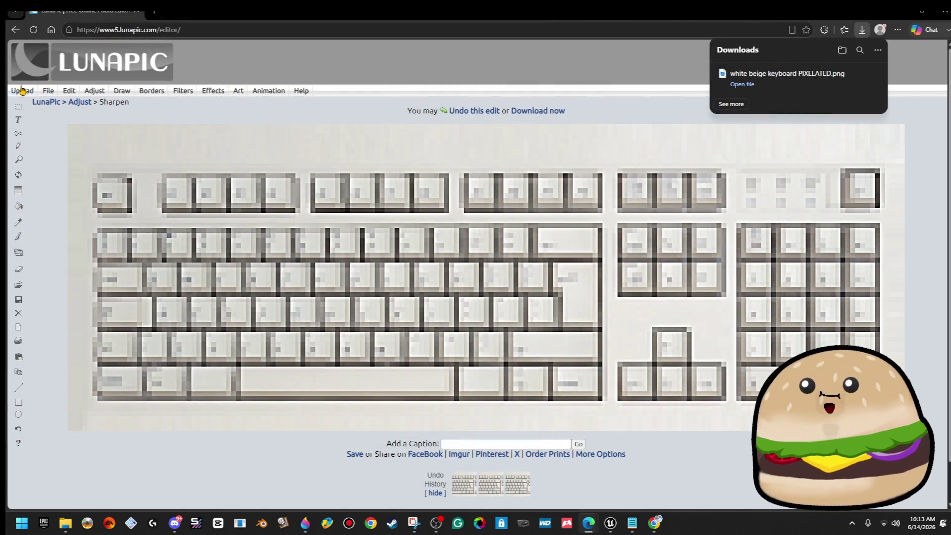
pyautogui.click(46, 102)
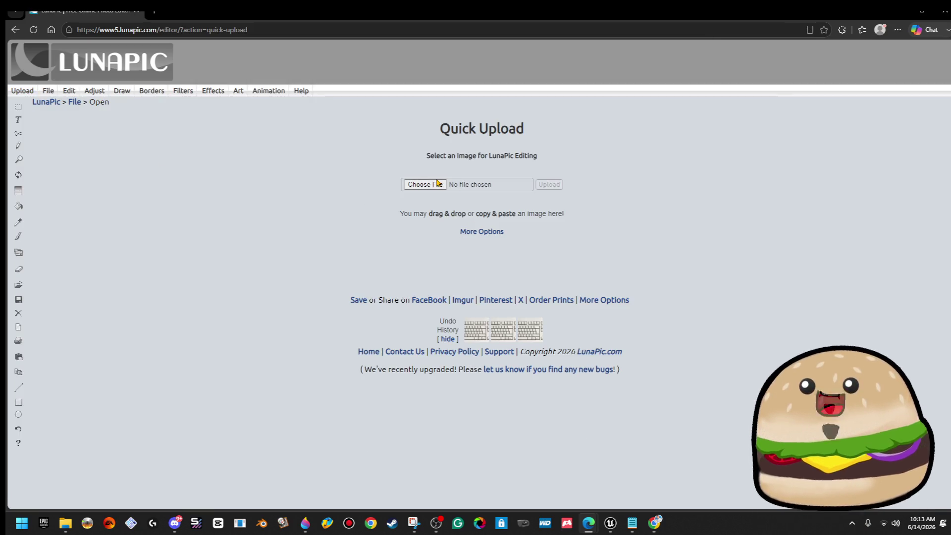
# - Upload 'white beige pc front texture' from the New PC Texture folder into LunaPic
pyautogui.click(438, 183)
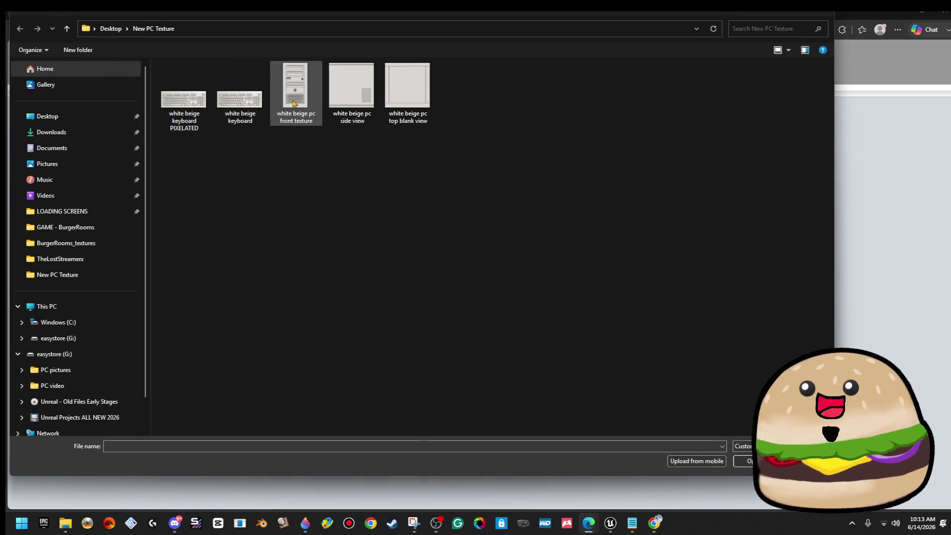
pyautogui.doubleClick(294, 103)
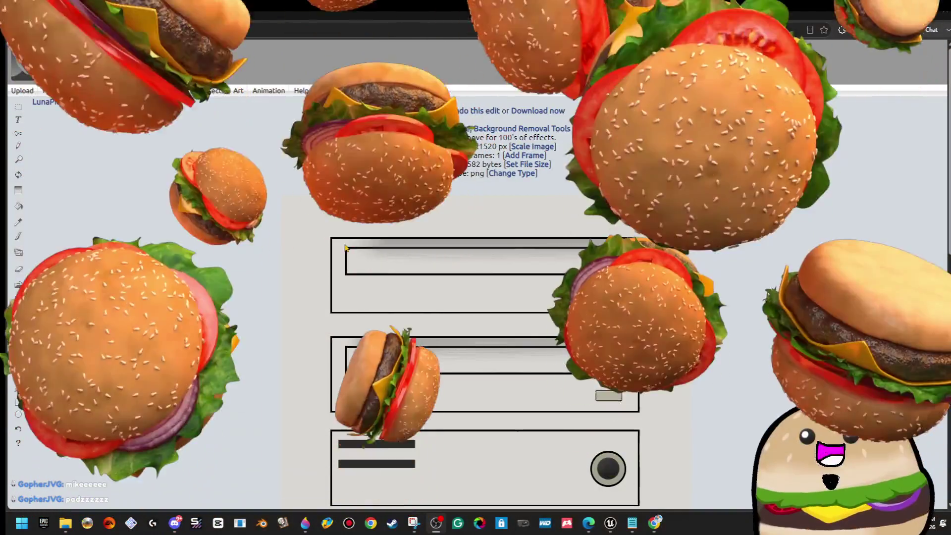
pyautogui.scroll(-5, 456, 282)
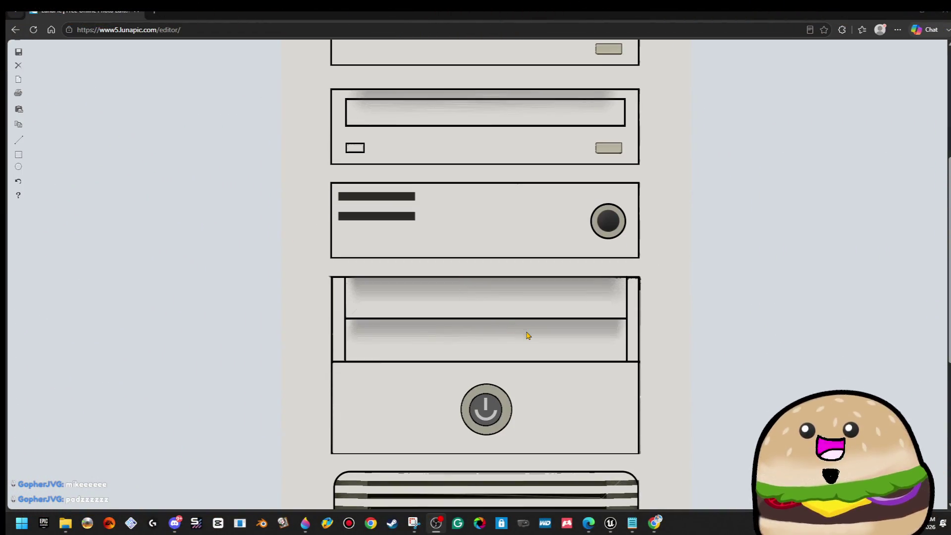
pyautogui.scroll(-5, 528, 336)
pyautogui.scroll(10, 565, 361)
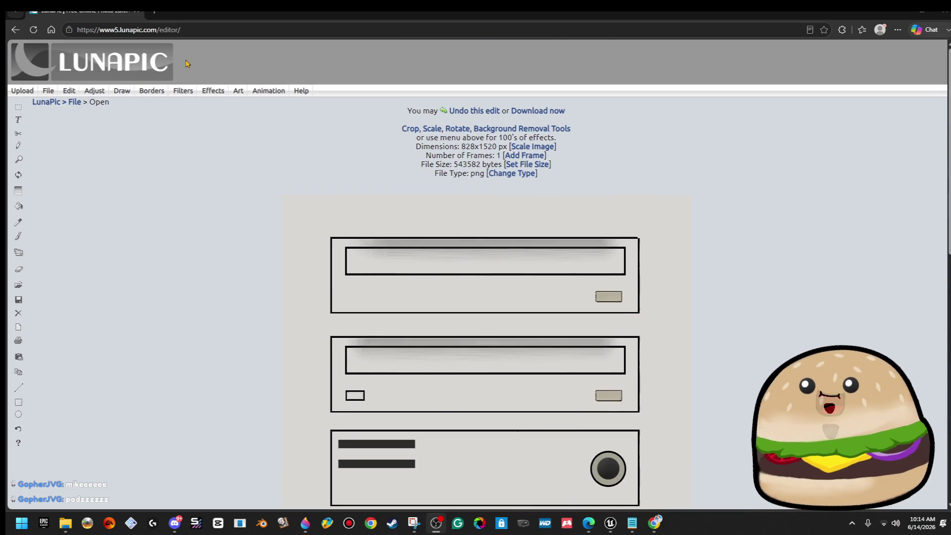
pyautogui.moveTo(94, 91)
pyautogui.click(125, 158)
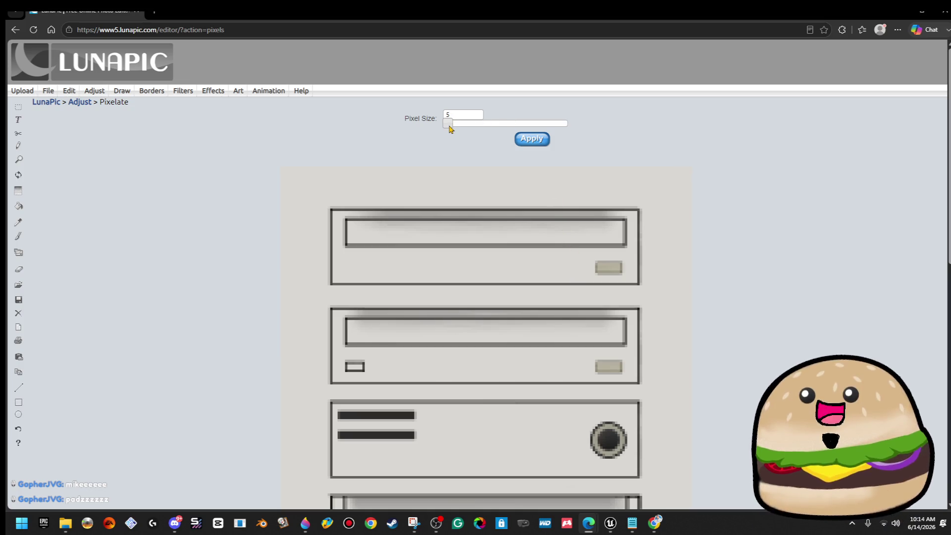
# - Set the Pixelate slider from 10 down to 8 and apply it to the front texture
pyautogui.moveTo(450, 128); pyautogui.dragTo(455, 129)
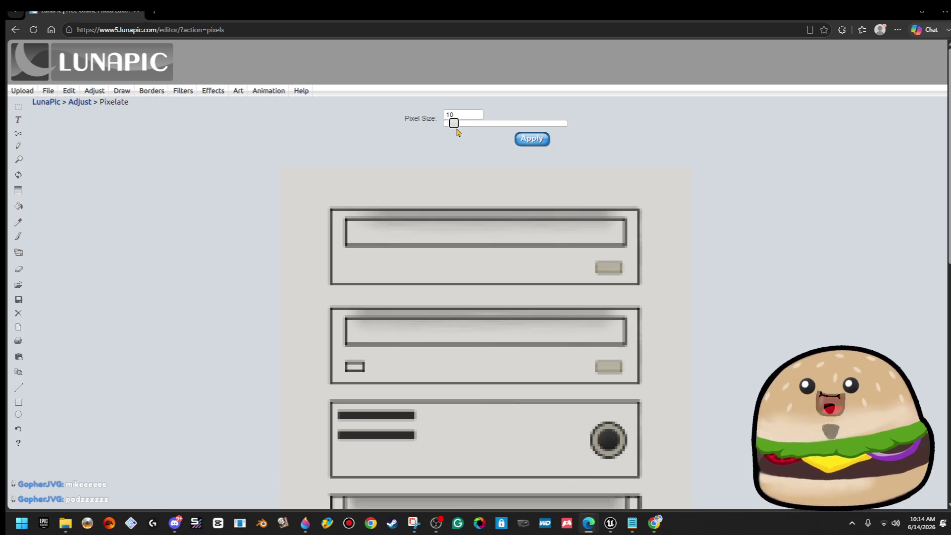
pyautogui.scroll(-5, 559, 222)
pyautogui.scroll(5, 531, 200)
pyautogui.moveTo(455, 124); pyautogui.dragTo(452, 126)
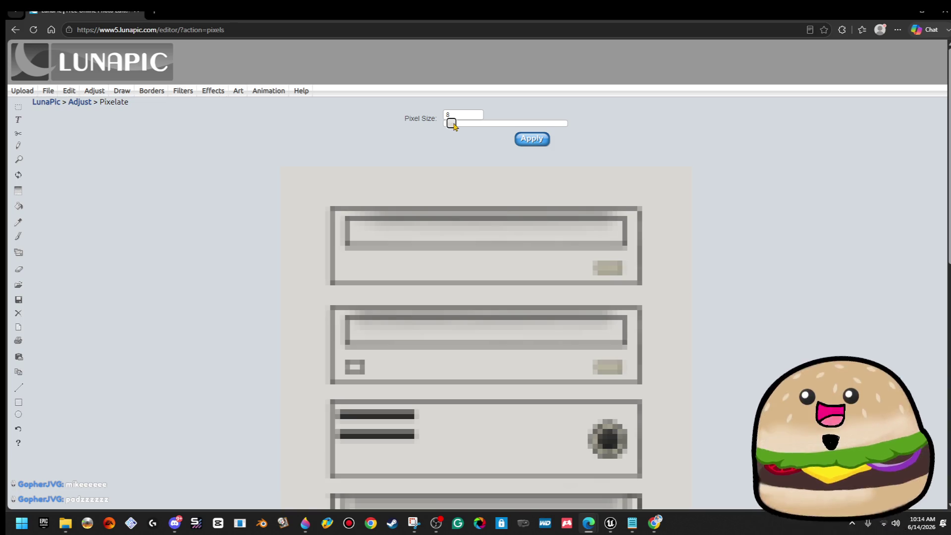
pyautogui.scroll(-5, 583, 273)
pyautogui.scroll(-3, 584, 273)
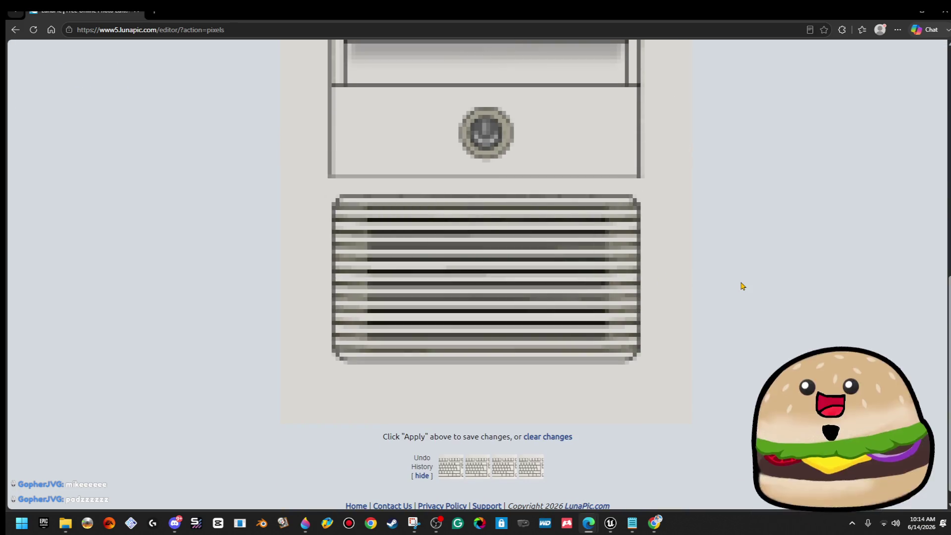
pyautogui.scroll(10, 742, 286)
pyautogui.click(543, 140)
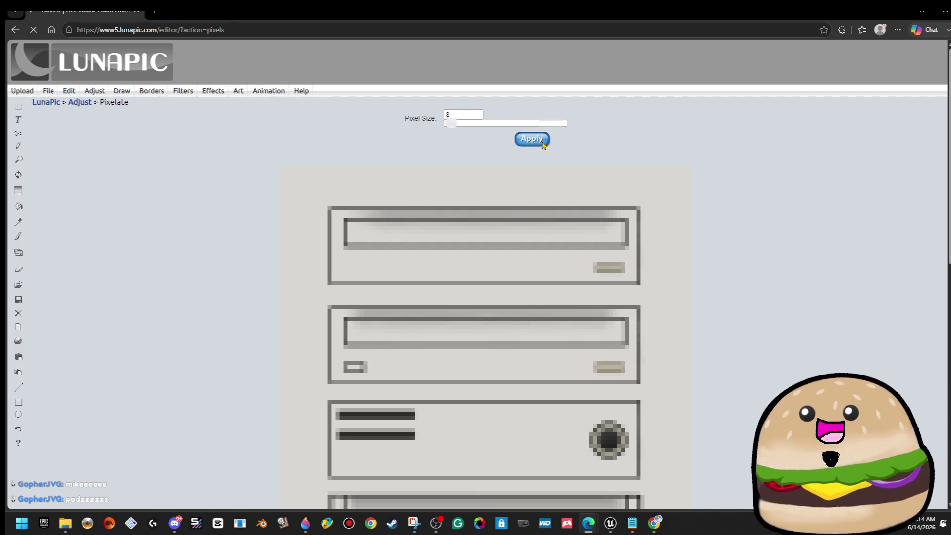
pyautogui.rightClick(500, 247)
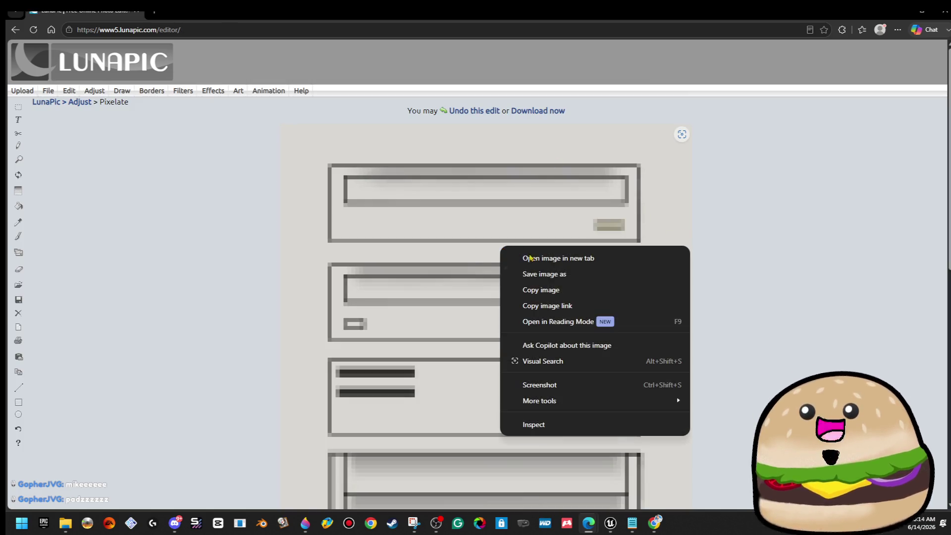
# - Save the front image as 'white beige pc front PIXELATED.png', then begin a new upload
pyautogui.click(592, 274)
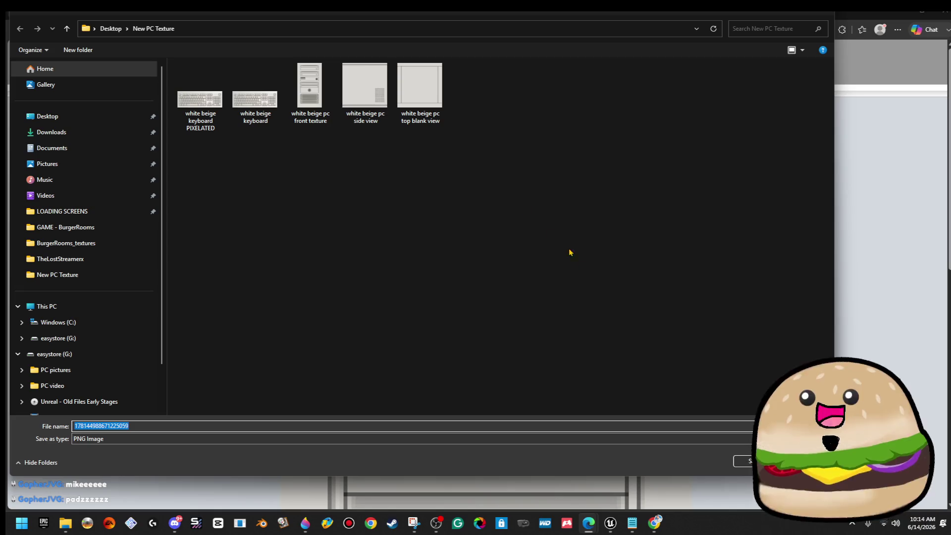
pyautogui.click(310, 90)
pyautogui.doubleClick(259, 426)
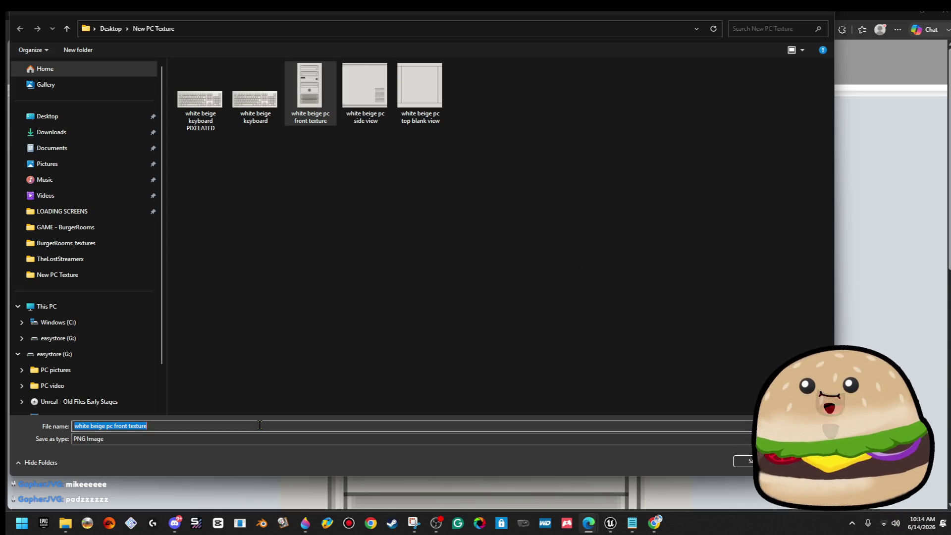
pyautogui.write('p')
pyautogui.press('BackSpace')
pyautogui.write('PIX')
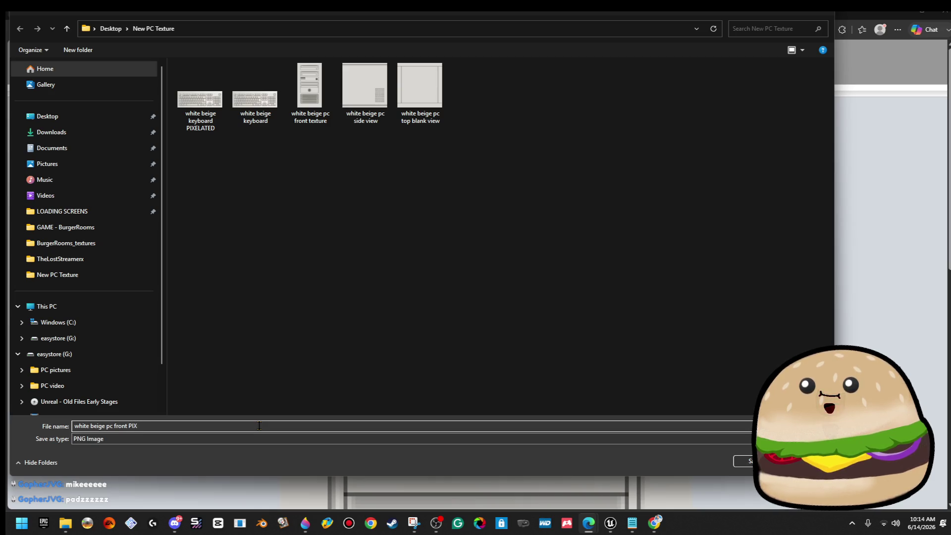
pyautogui.press('Return')
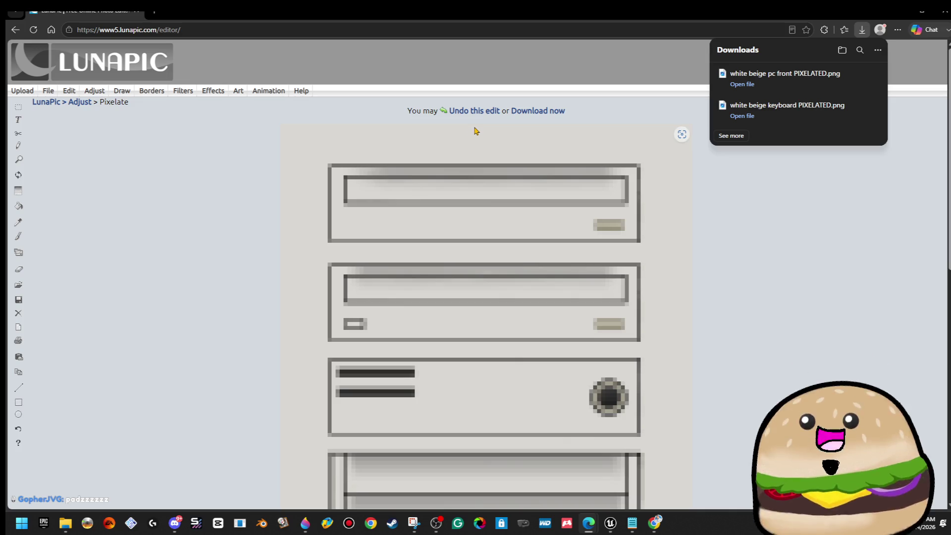
pyautogui.click(22, 90)
pyautogui.click(427, 183)
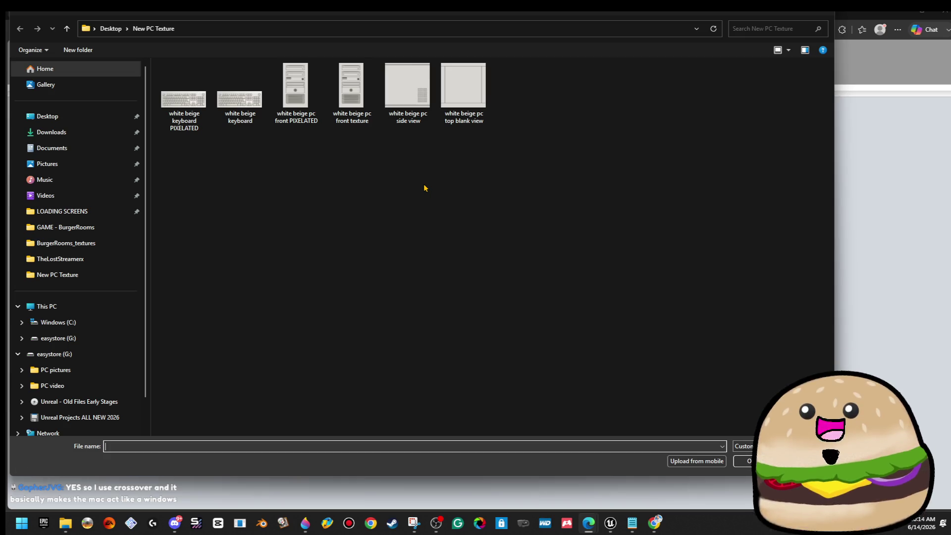
# - Load the 'white beige pc side view' image into LunaPic
pyautogui.doubleClick(415, 106)
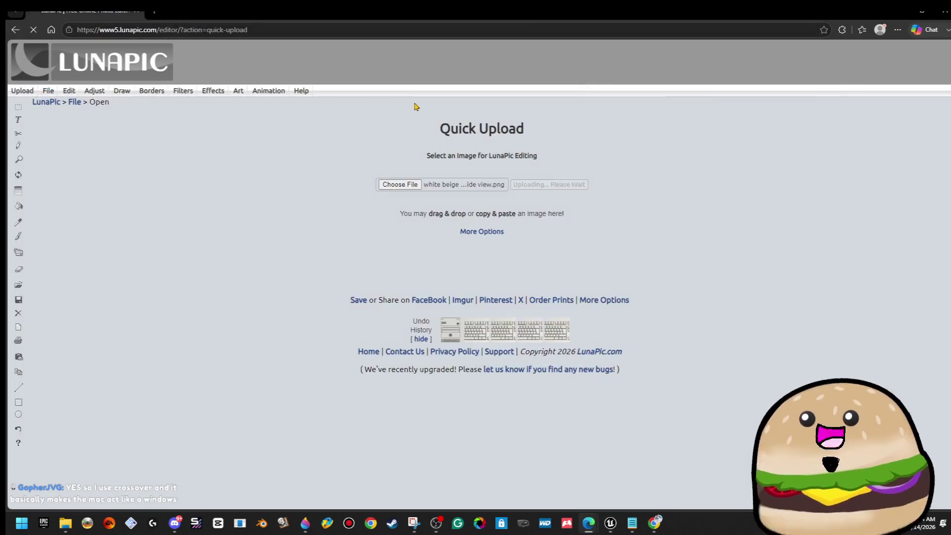
pyautogui.scroll(-10, 565, 389)
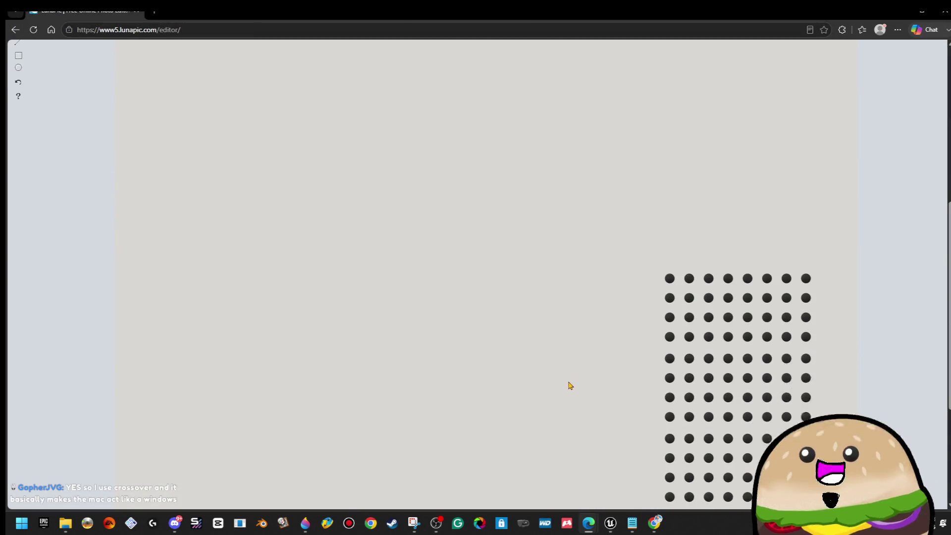
pyautogui.scroll(6, 607, 386)
pyautogui.scroll(5, 599, 375)
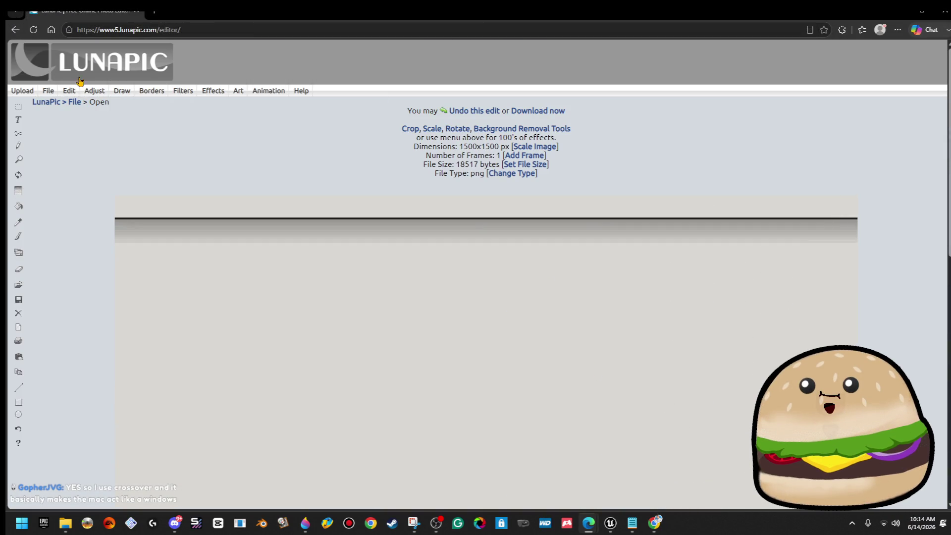
# - Open itch.io in a new browser tab, then close that tab again
pyautogui.click(153, 12)
pyautogui.write('itch.io')
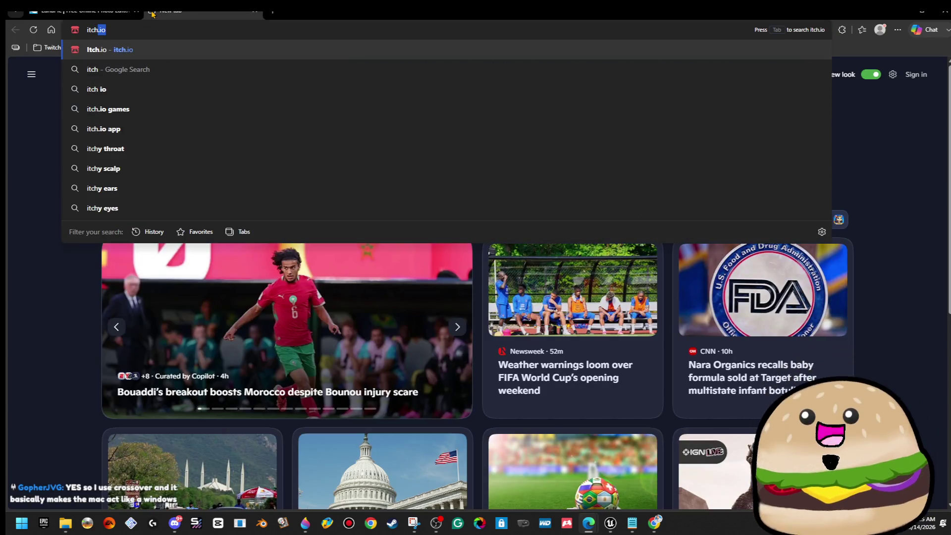
pyautogui.press('Return')
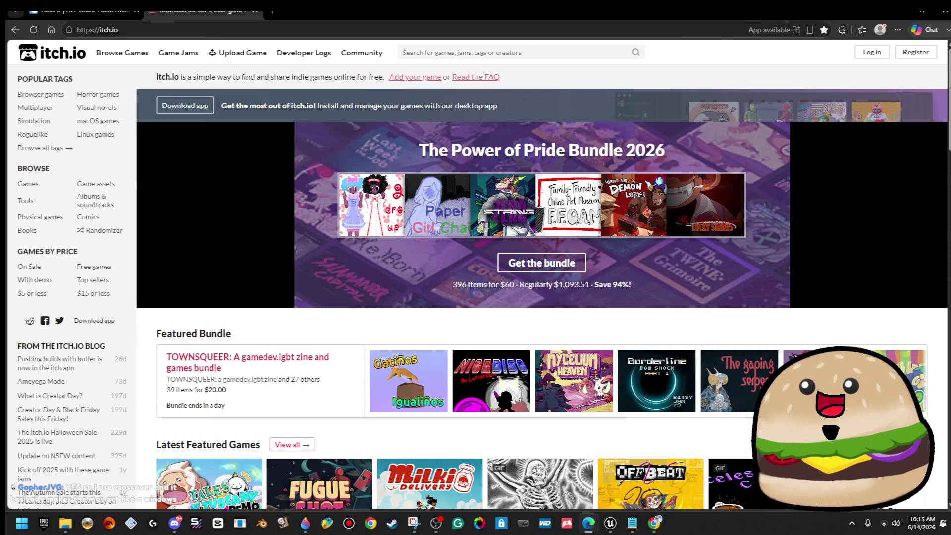
pyautogui.click(254, 12)
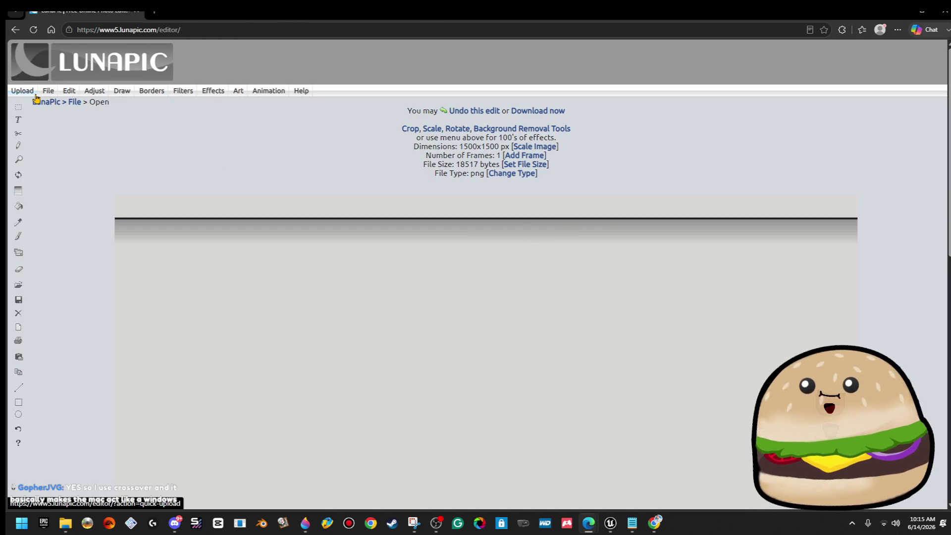
pyautogui.moveTo(122, 90)
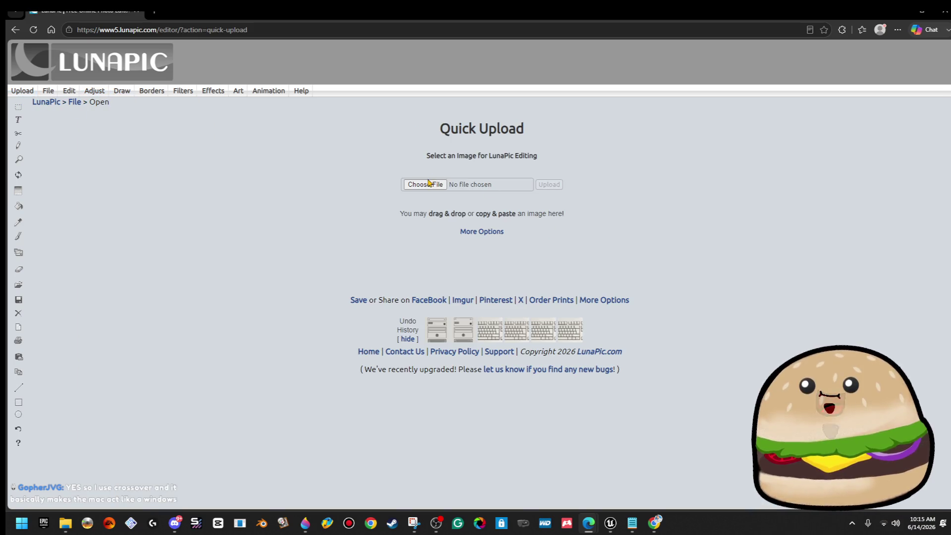
# - Load 'white beige pc front PIXELATED' into LunaPic
pyautogui.click(429, 184)
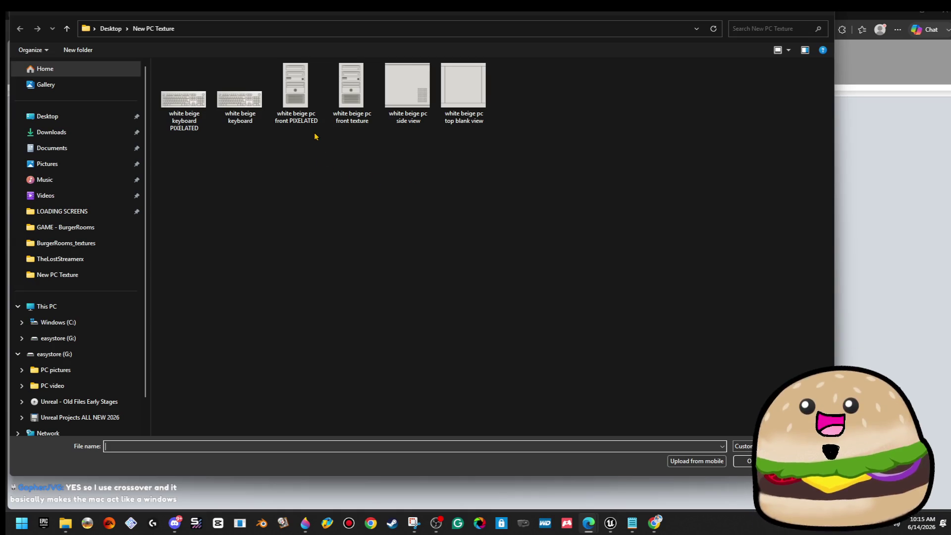
pyautogui.doubleClick(313, 109)
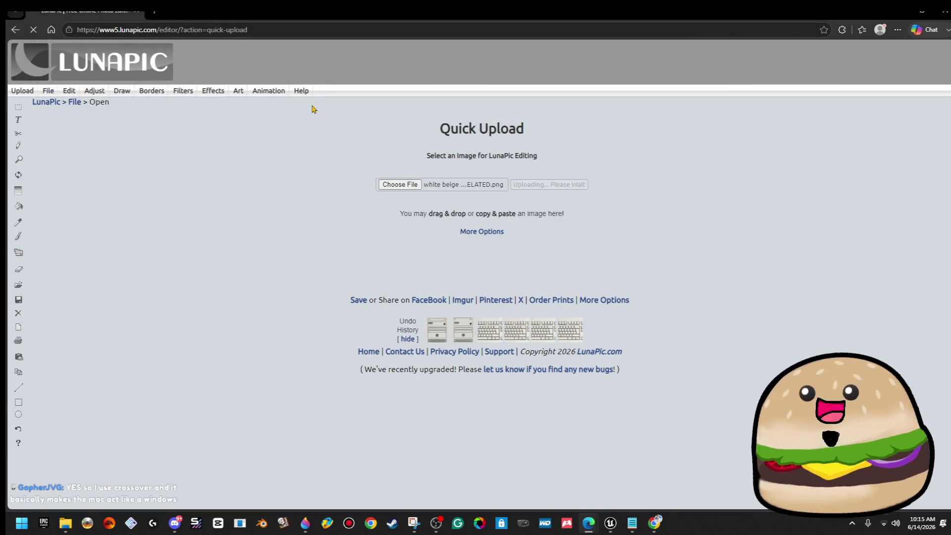
pyautogui.scroll(-10, 514, 283)
pyautogui.scroll(10, 515, 281)
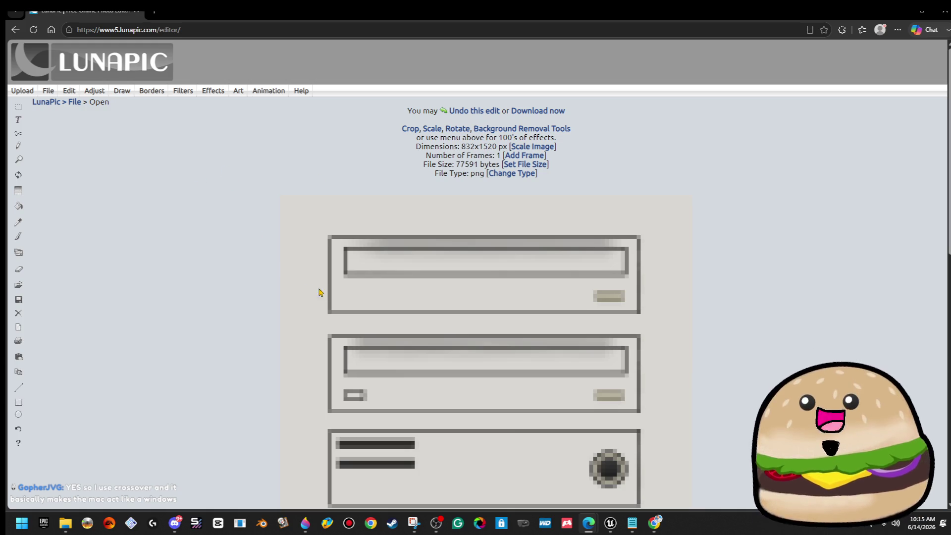
pyautogui.scroll(-10, 318, 292)
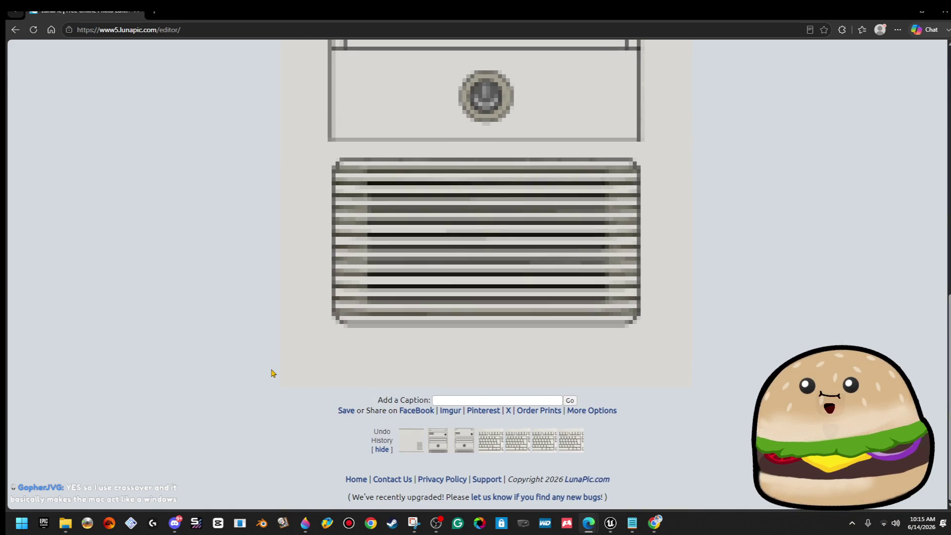
pyautogui.scroll(10, 271, 373)
# - Apply Adjust > Sharpen with the slider at maximum Sharper
pyautogui.moveTo(94, 91)
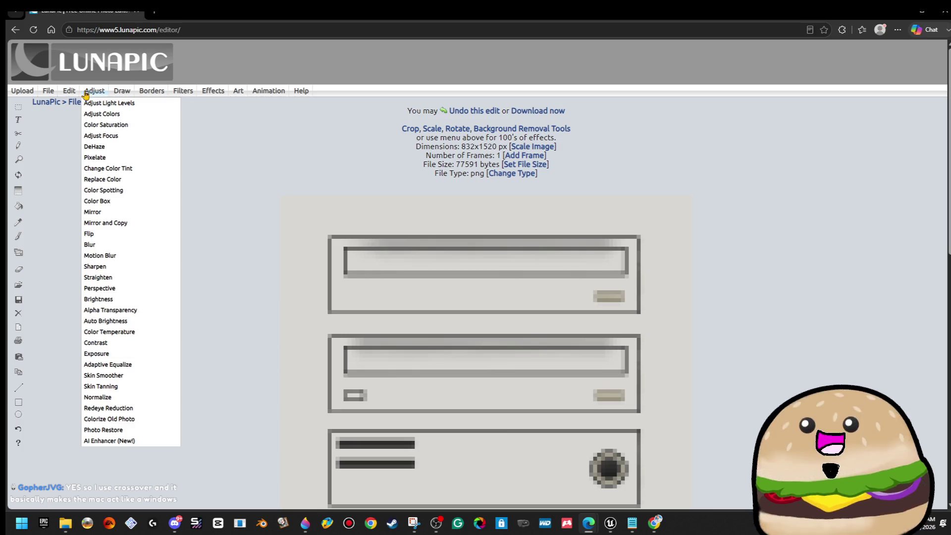
pyautogui.click(148, 271)
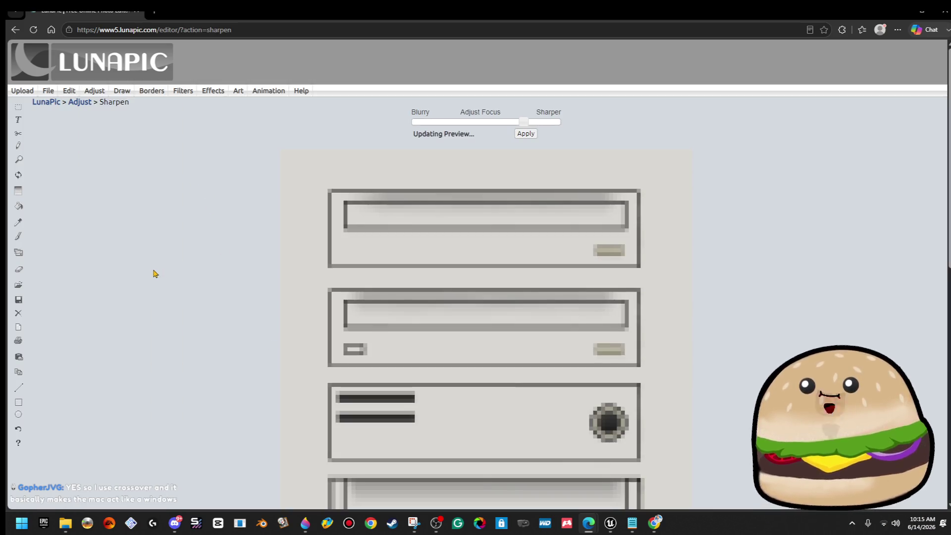
pyautogui.moveTo(525, 123); pyautogui.dragTo(586, 125)
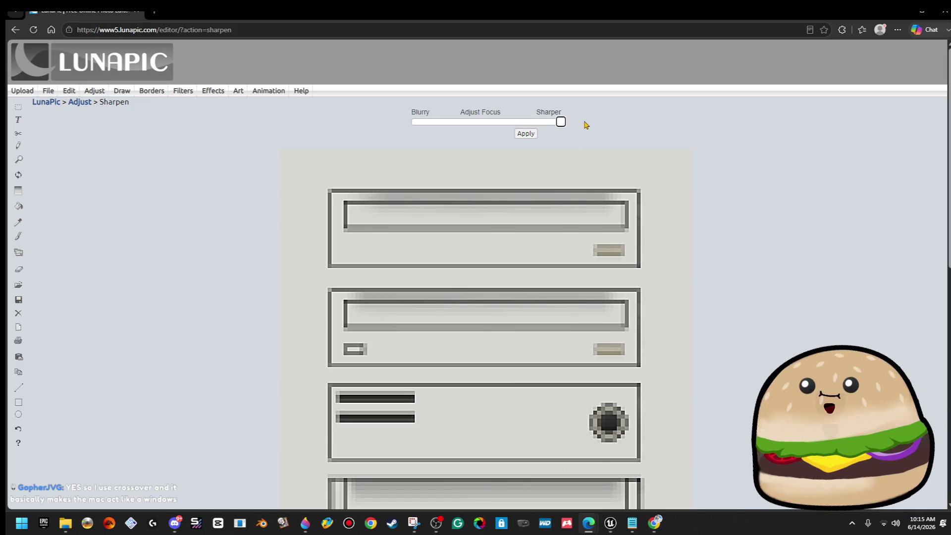
pyautogui.click(532, 134)
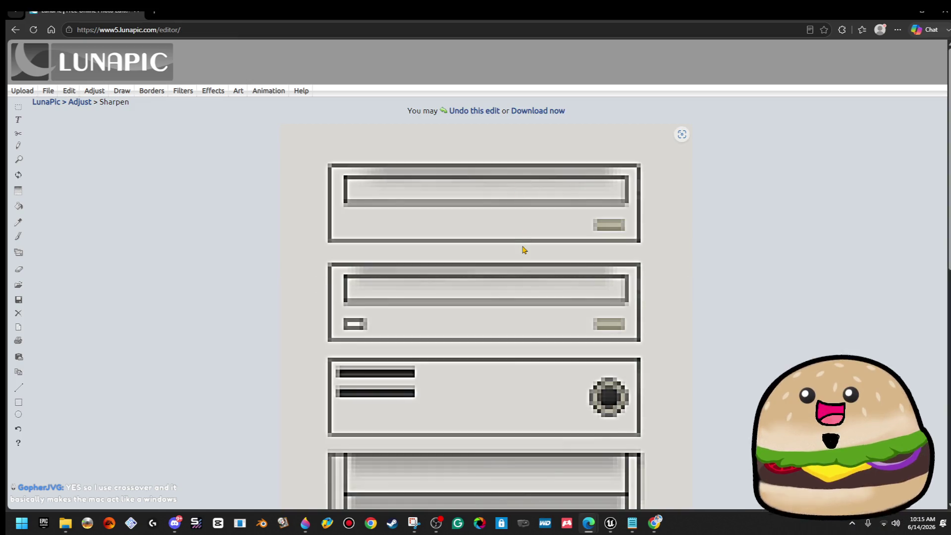
# - Save the sharpened image over white beige pc front PIXELATED.png
pyautogui.rightClick(524, 250)
pyautogui.click(603, 274)
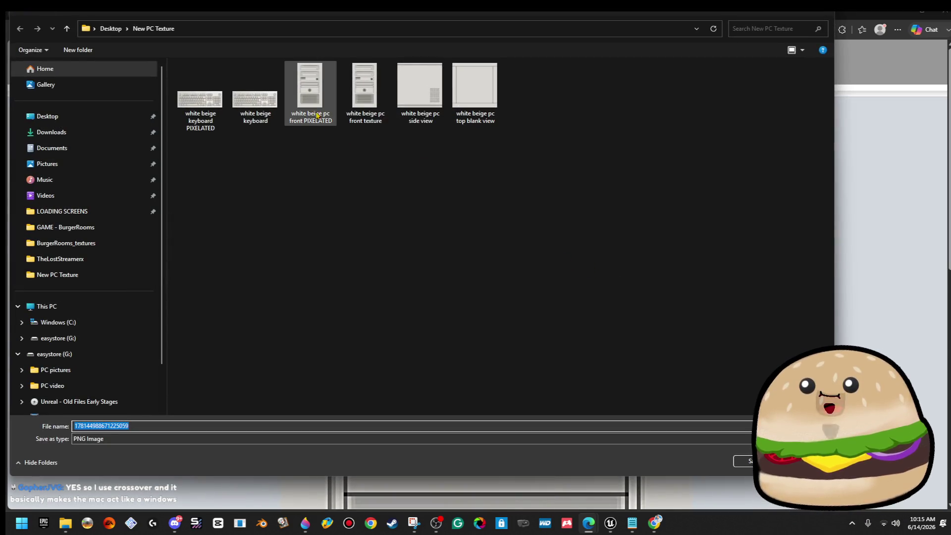
pyautogui.doubleClick(309, 89)
pyautogui.click(501, 259)
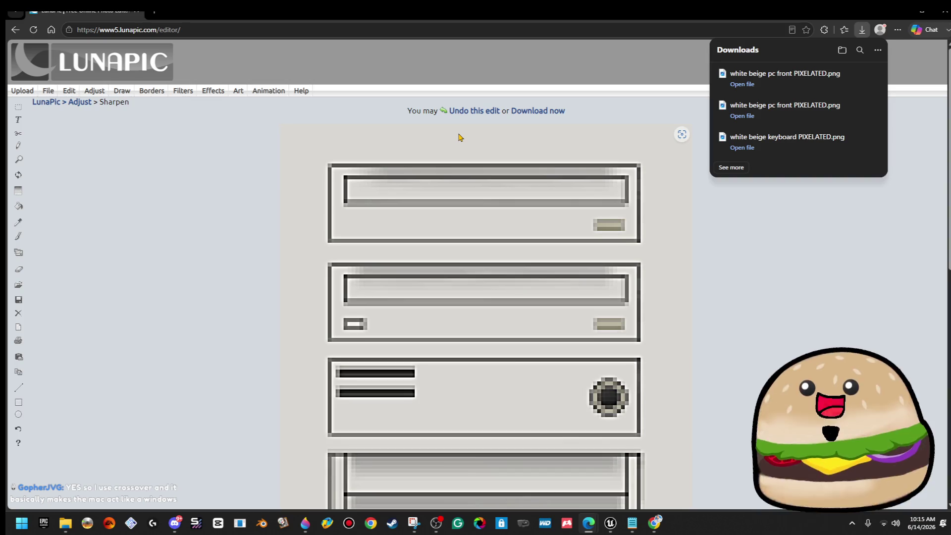
# - Upload the 'white beige pc side view' image into LunaPic
pyautogui.click(22, 95)
pyautogui.click(436, 191)
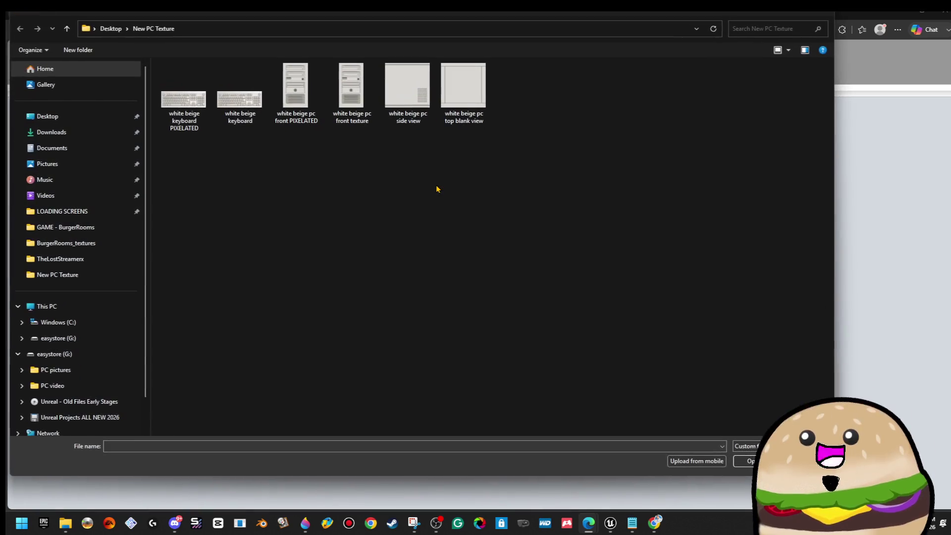
pyautogui.doubleClick(418, 121)
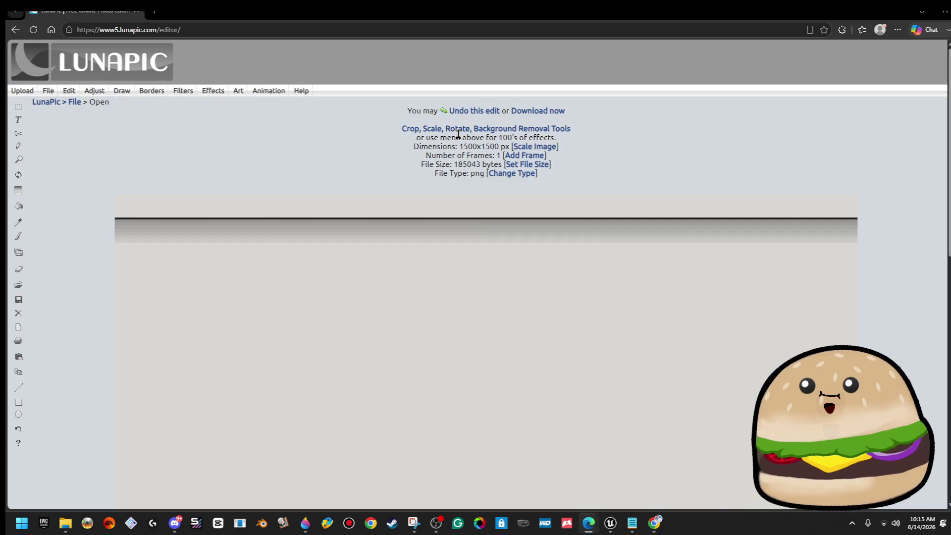
# - Pixelate the side view, first trying size 16, then reapplying at pixel size 10
pyautogui.moveTo(94, 91)
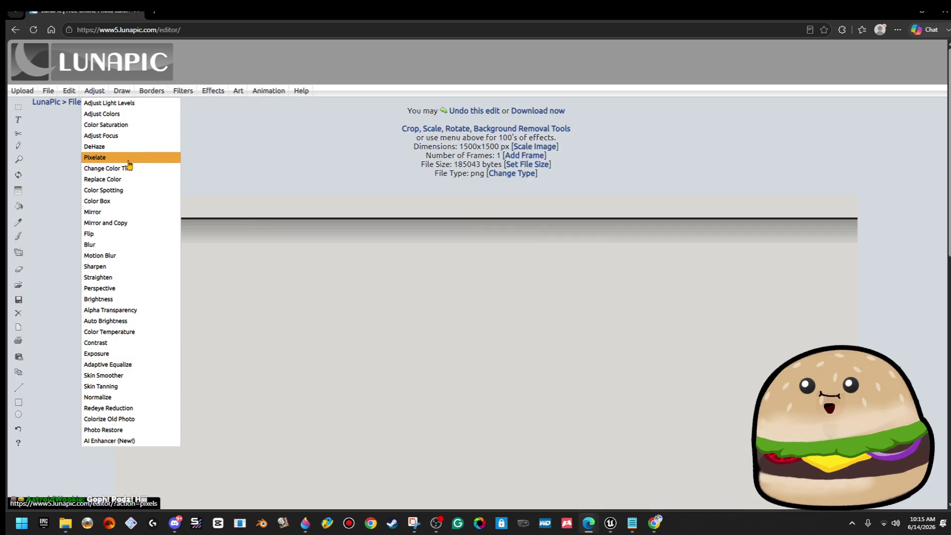
pyautogui.click(129, 158)
pyautogui.moveTo(450, 128); pyautogui.dragTo(462, 131)
pyautogui.moveTo(461, 129); pyautogui.dragTo(463, 129)
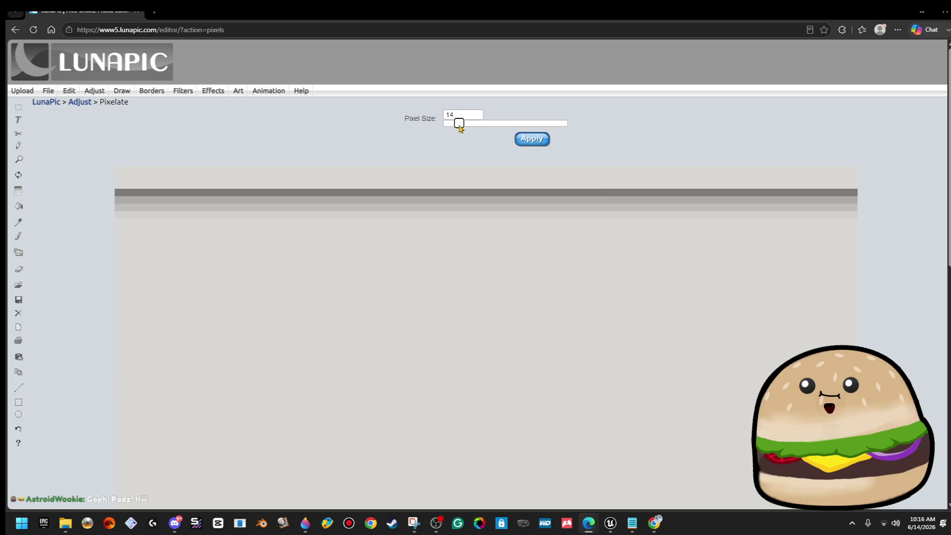
pyautogui.click(531, 139)
pyautogui.scroll(-7, 604, 246)
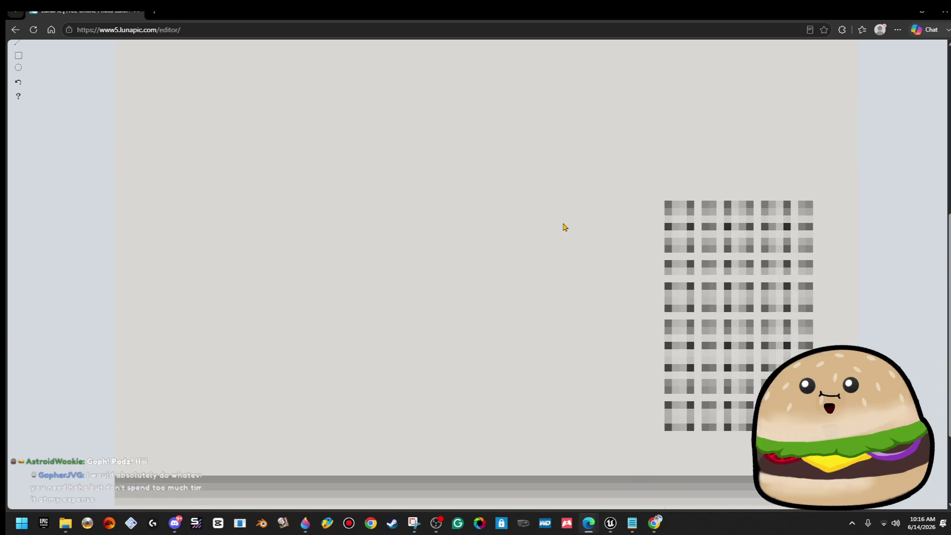
pyautogui.scroll(7, 565, 225)
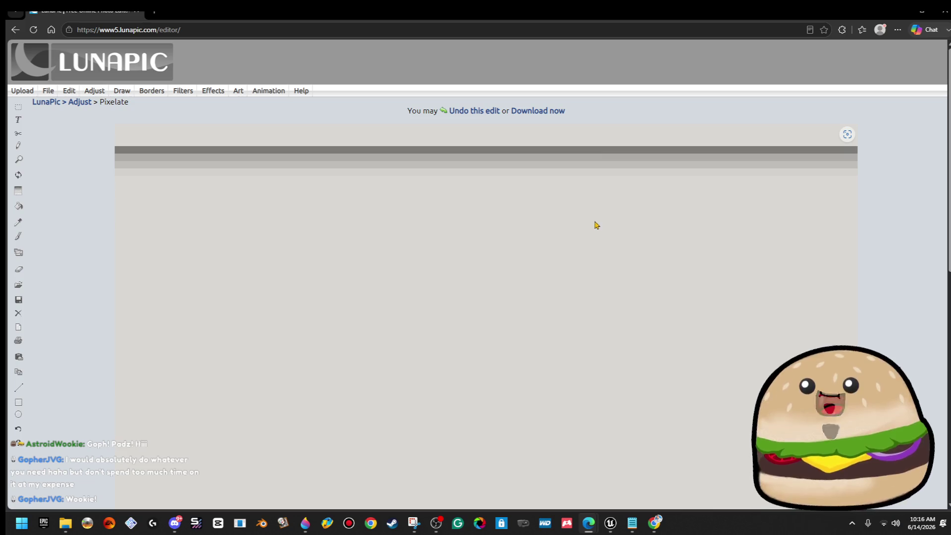
pyautogui.hotkey('alt', 'Left')
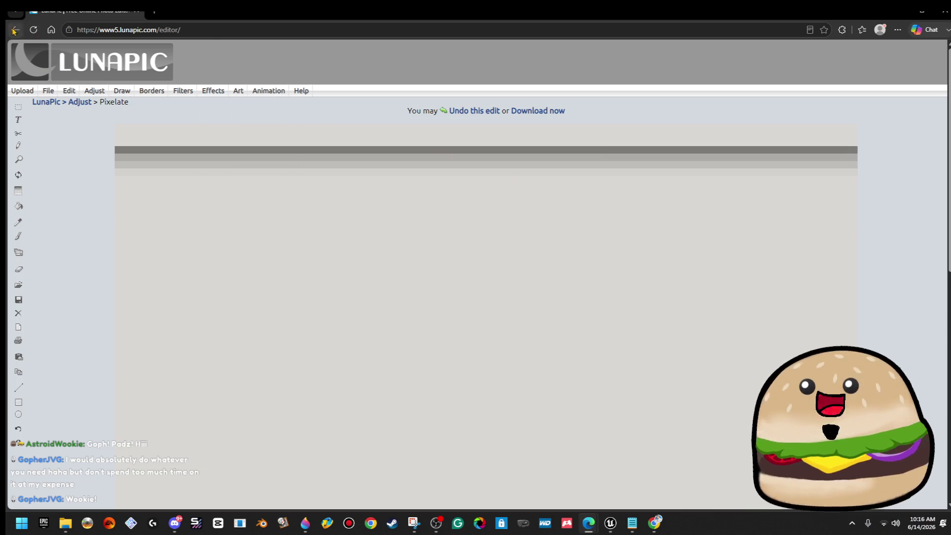
pyautogui.click(453, 124)
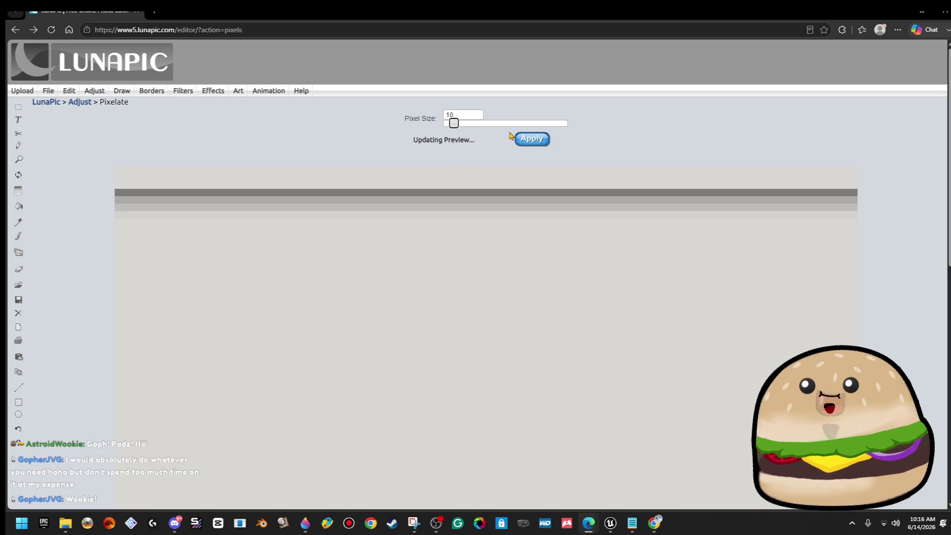
pyautogui.click(550, 144)
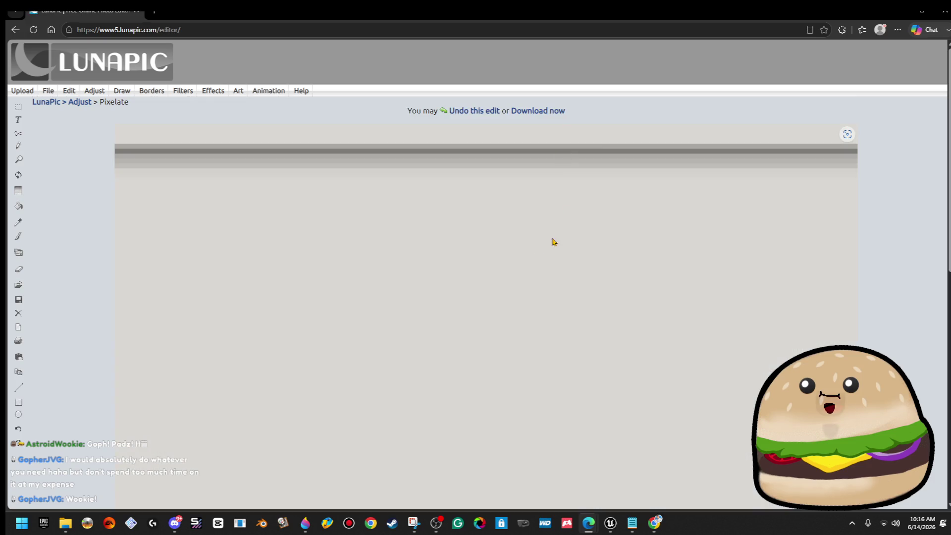
# - Open the image's save menu, then return to Upload to pick another texture file
pyautogui.rightClick(552, 240)
pyautogui.scroll(-7, 455, 359)
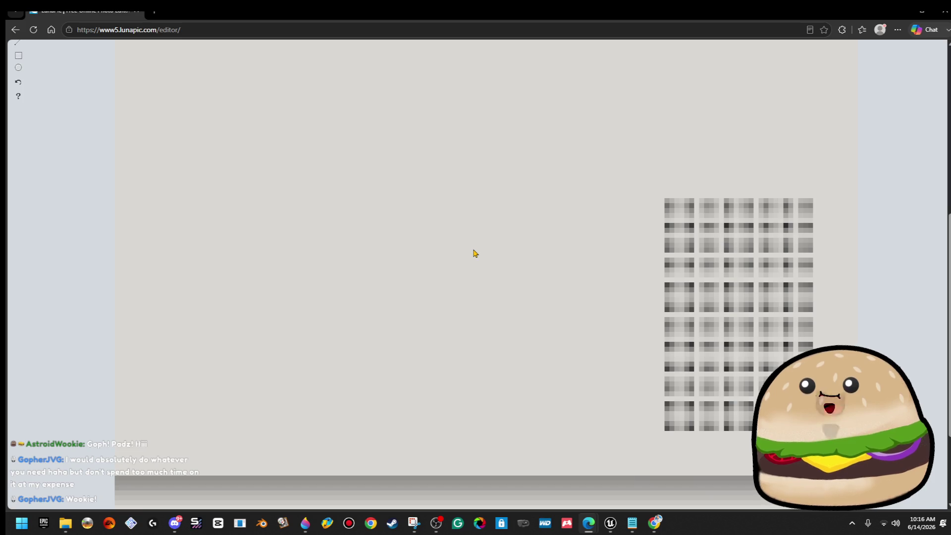
pyautogui.scroll(7, 45, 72)
pyautogui.click(20, 92)
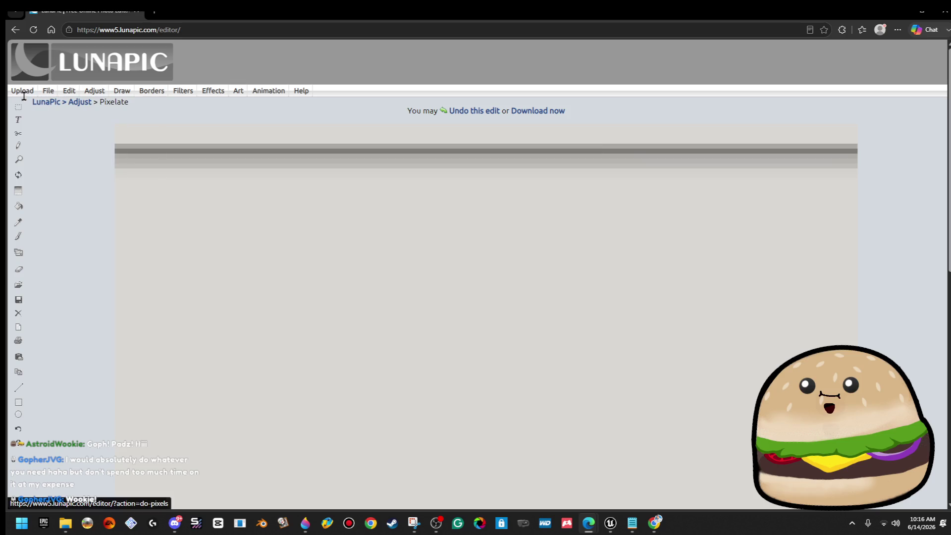
pyautogui.click(414, 189)
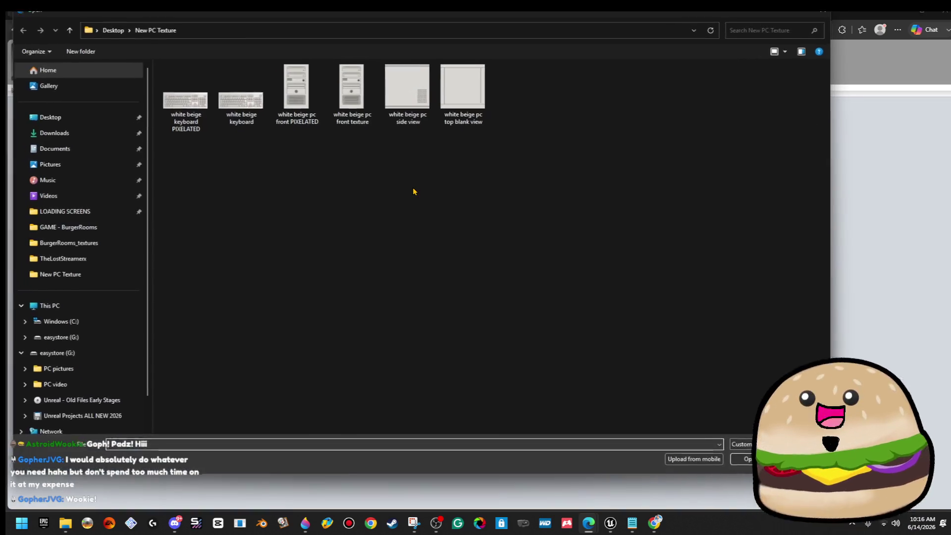
# - Load the side view image and apply Pixelate at pixel size 10
pyautogui.doubleClick(408, 120)
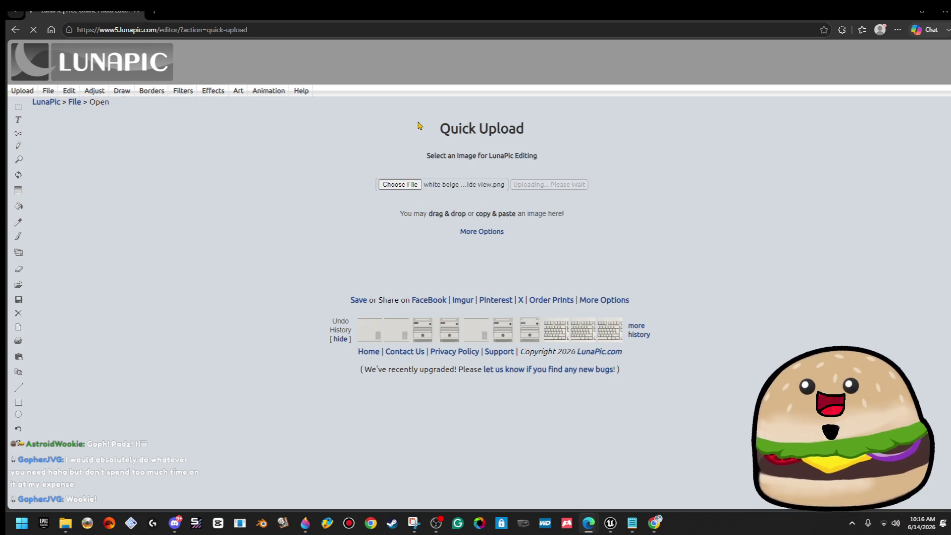
pyautogui.scroll(-2, 518, 229)
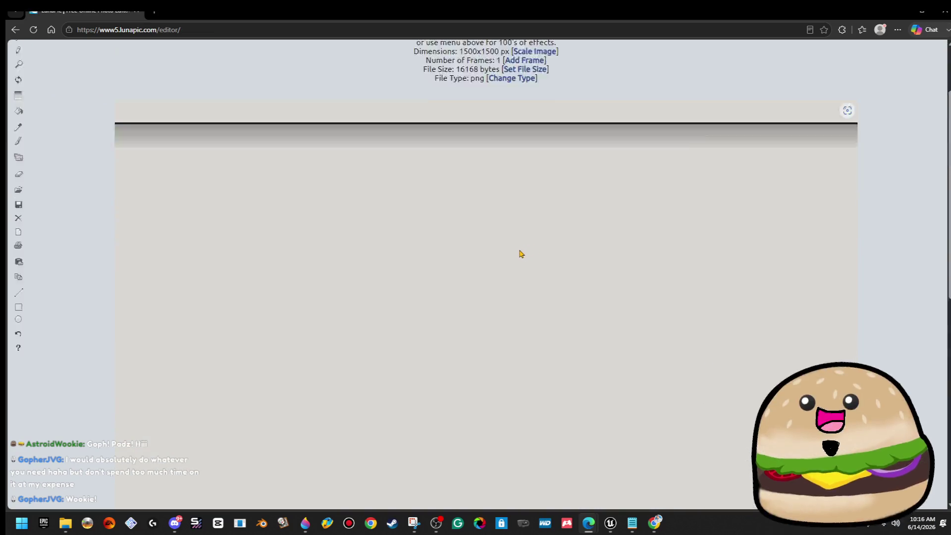
pyautogui.scroll(2, 521, 254)
pyautogui.moveTo(83, 93)
pyautogui.click(114, 147)
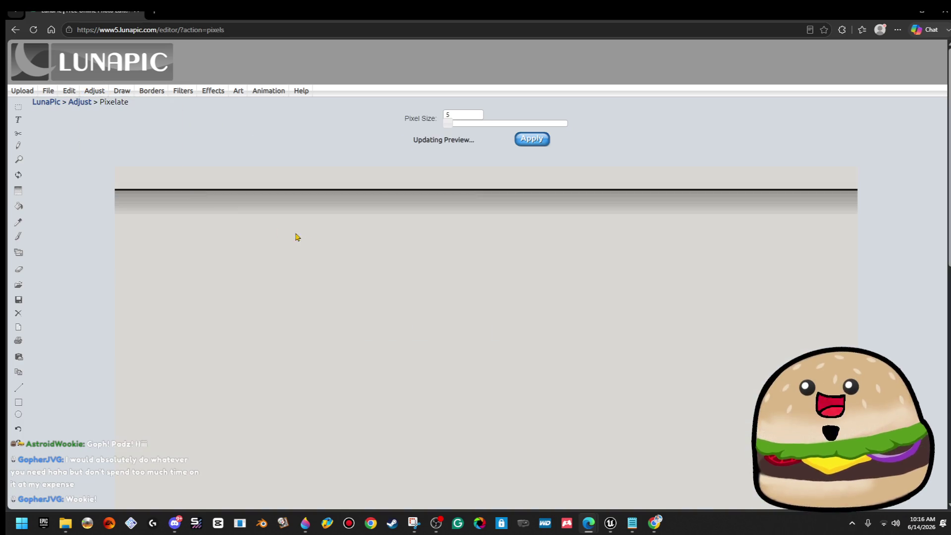
pyautogui.scroll(-1, 297, 237)
pyautogui.scroll(1, 504, 170)
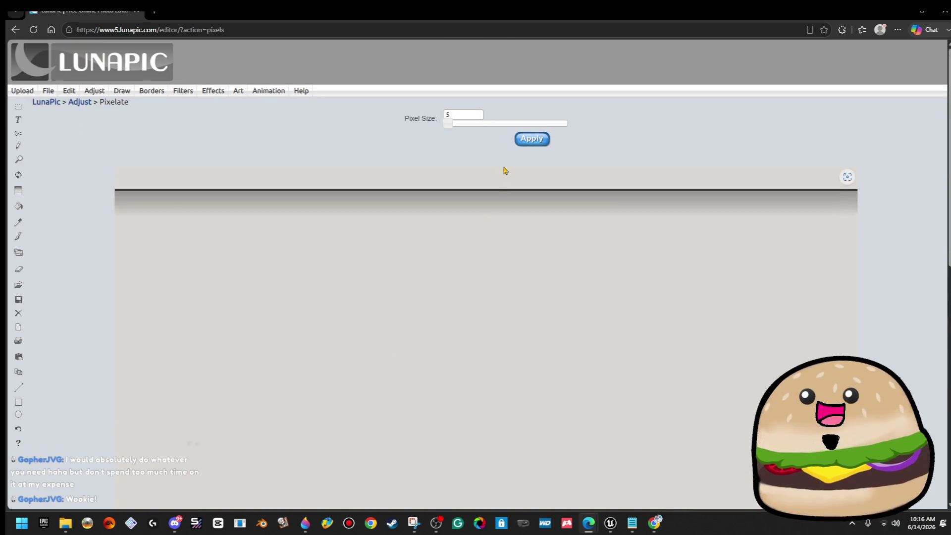
pyautogui.click(451, 126)
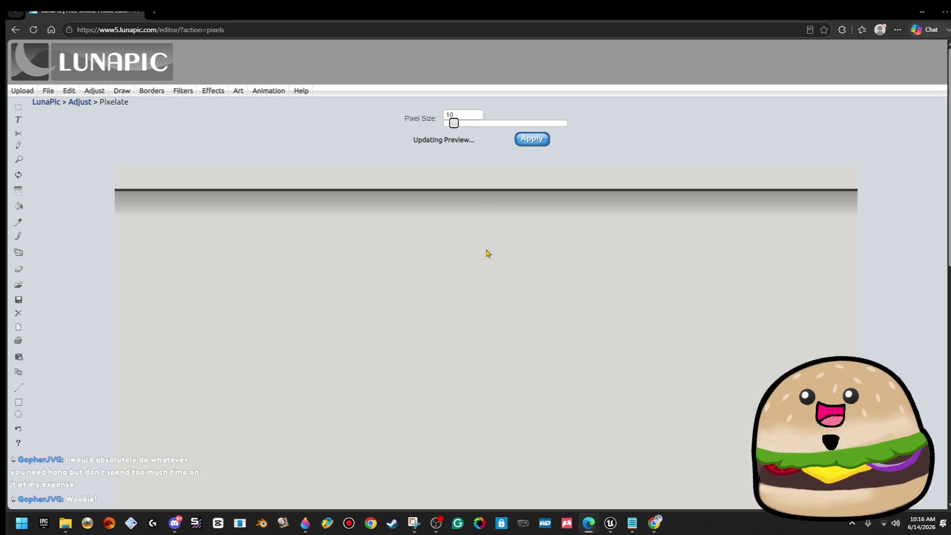
pyautogui.scroll(-2, 489, 269)
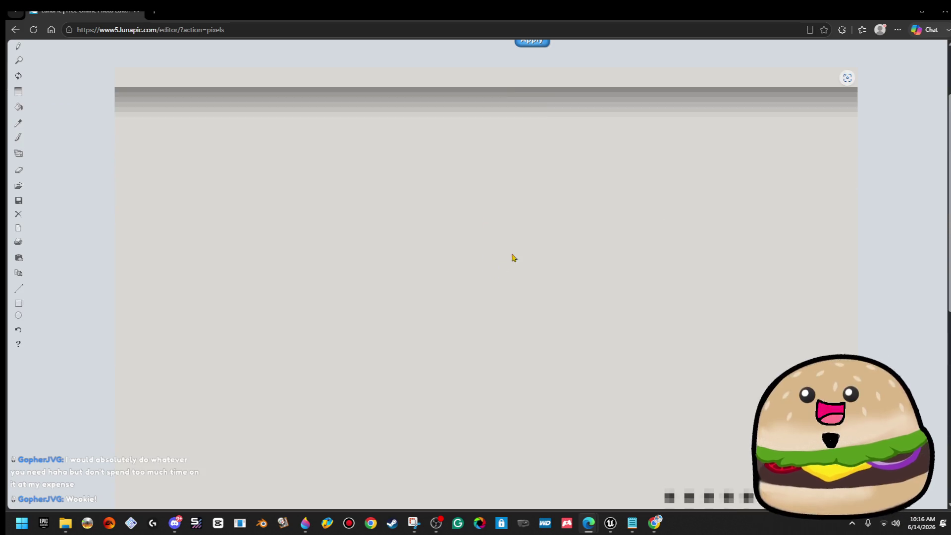
pyautogui.scroll(2, 543, 130)
pyautogui.click(537, 139)
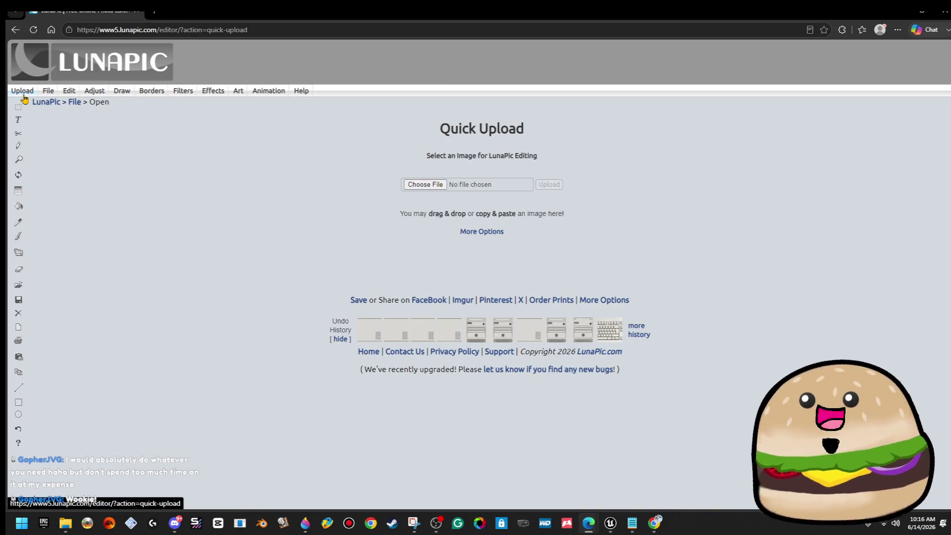
# - Reload the side view image, dismiss the Paint 3D prompt and audio converter, and open Pixelate
pyautogui.click(421, 185)
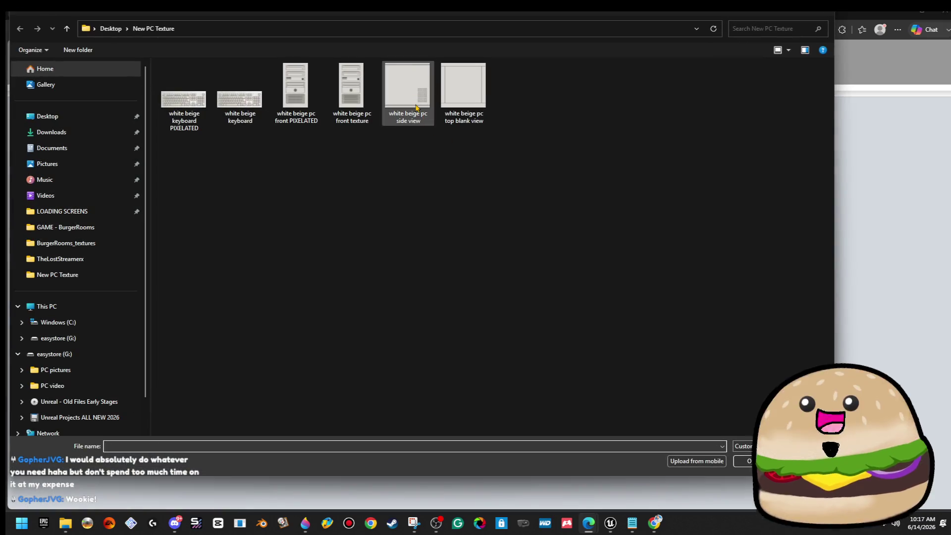
pyautogui.doubleClick(416, 107)
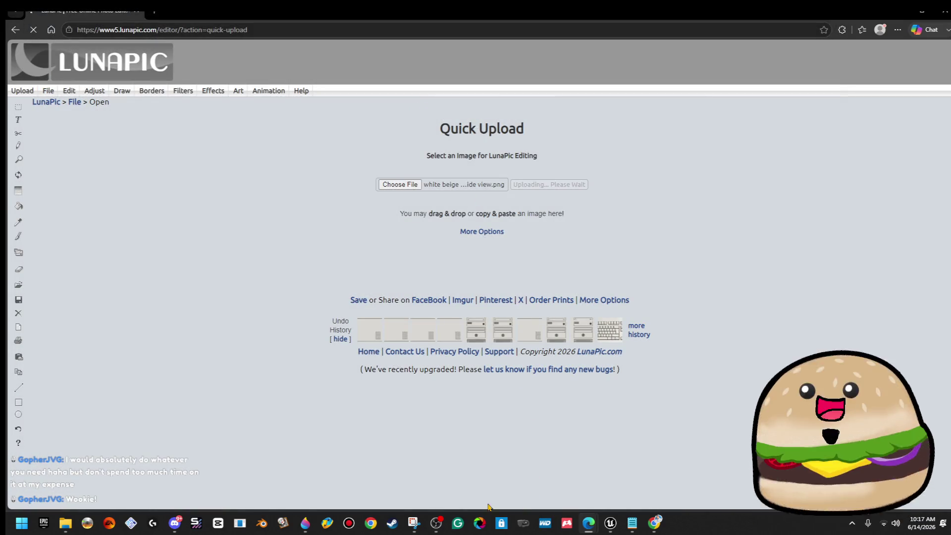
pyautogui.click(305, 522)
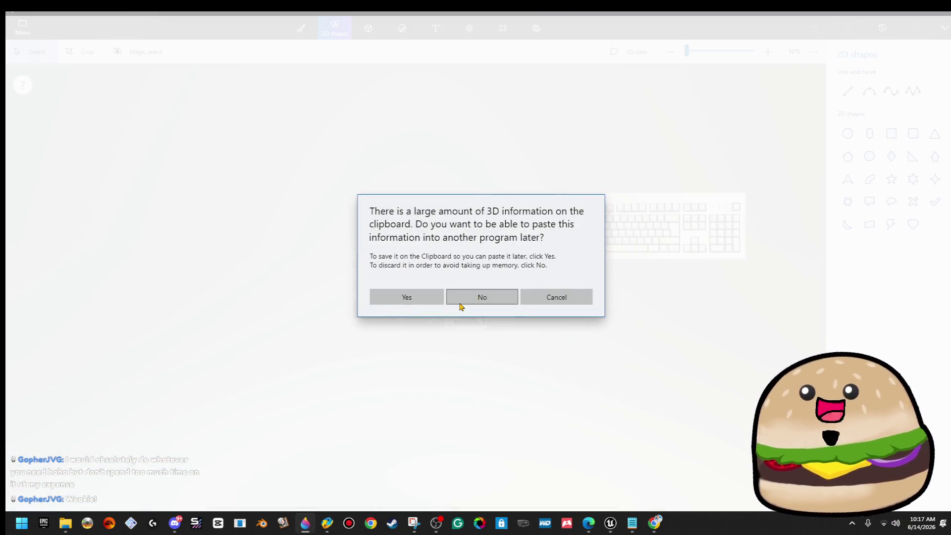
pyautogui.click(460, 297)
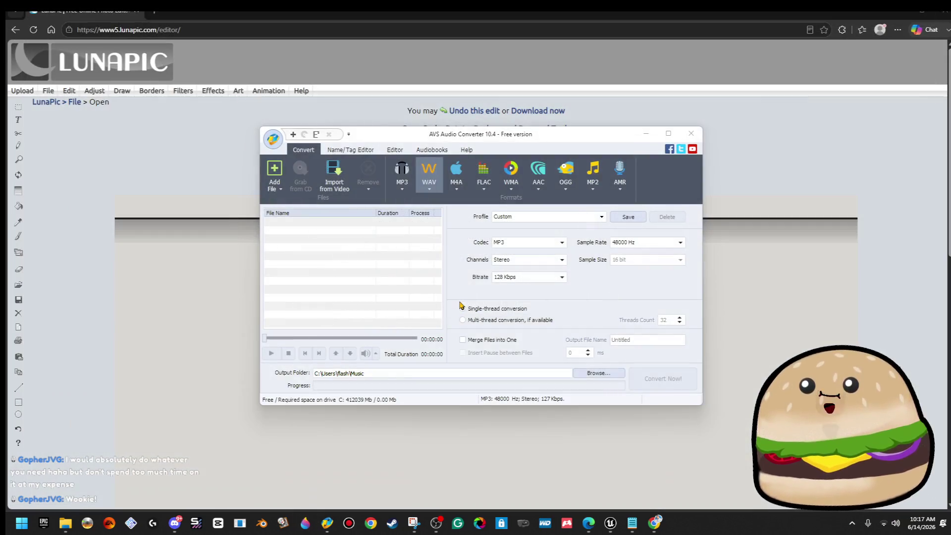
pyautogui.click(691, 133)
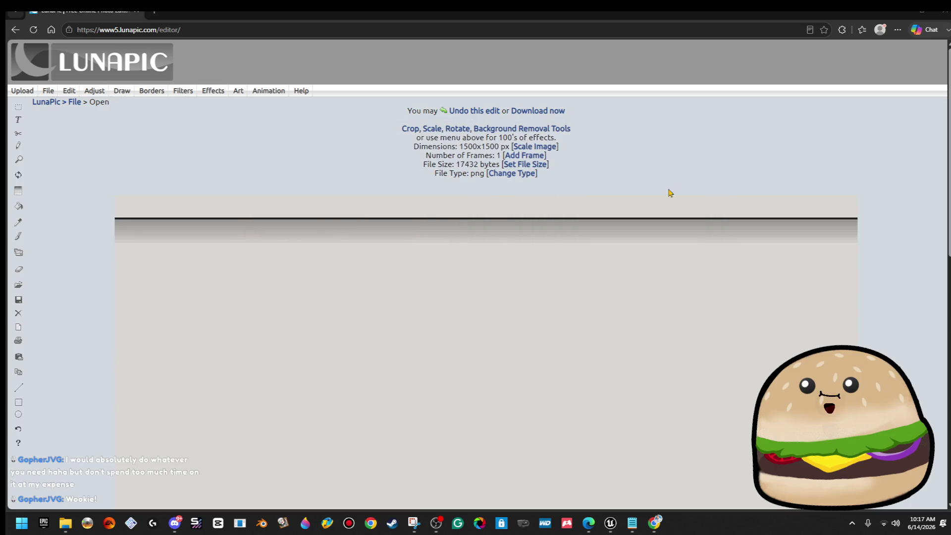
pyautogui.moveTo(94, 91)
pyautogui.click(97, 155)
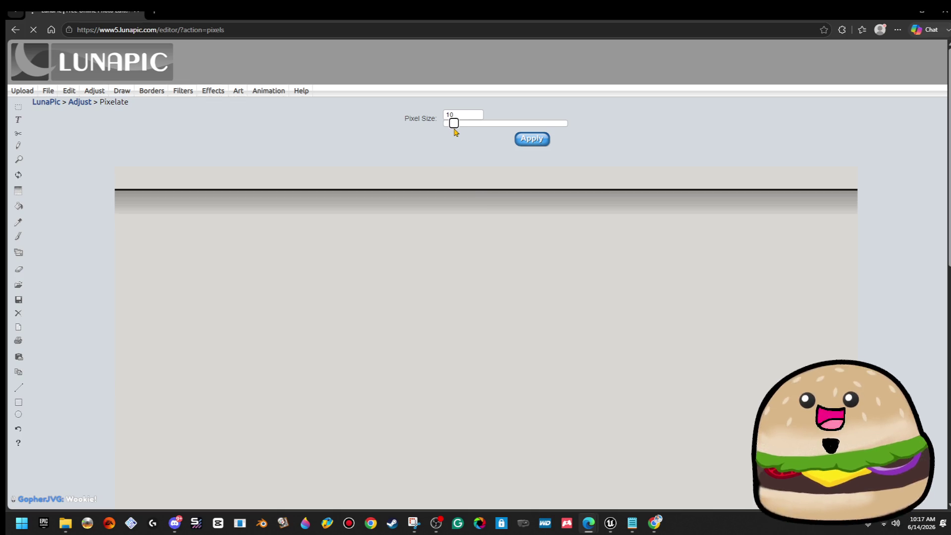
# - Apply the pixel size 10 pixelation to the side view
pyautogui.click(537, 144)
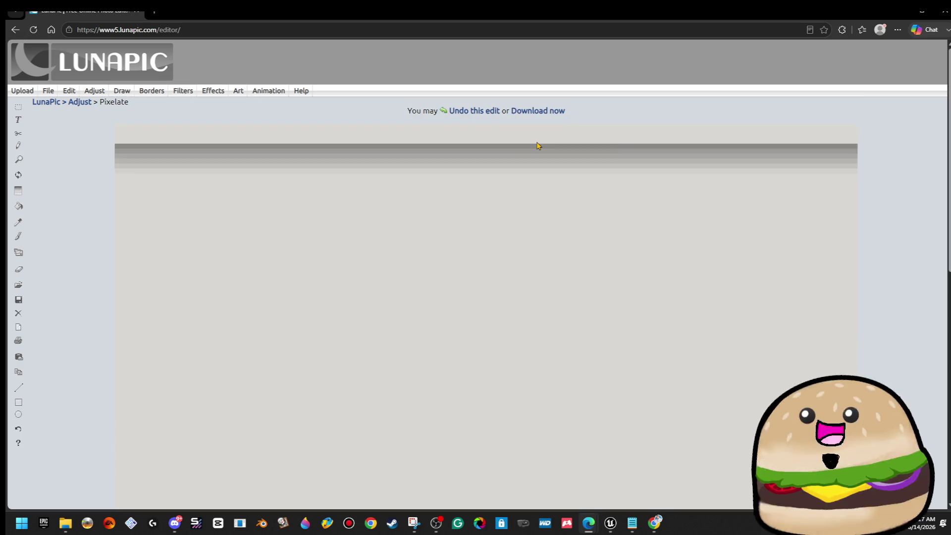
pyautogui.scroll(-5, 535, 158)
pyautogui.scroll(5, 551, 173)
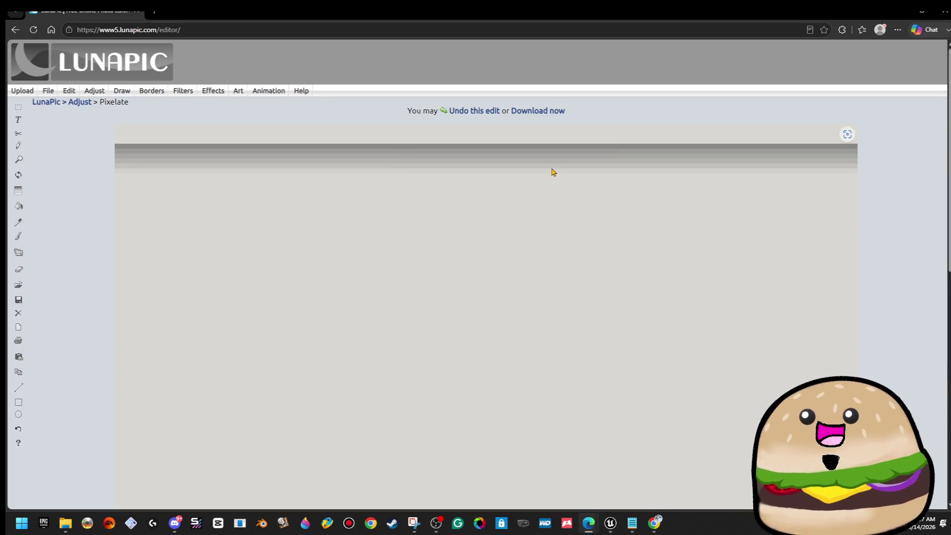
# - Save it as PNG 'white beige pc side PIXELATED', then undo the pixelation
pyautogui.rightClick(475, 217)
pyautogui.click(510, 242)
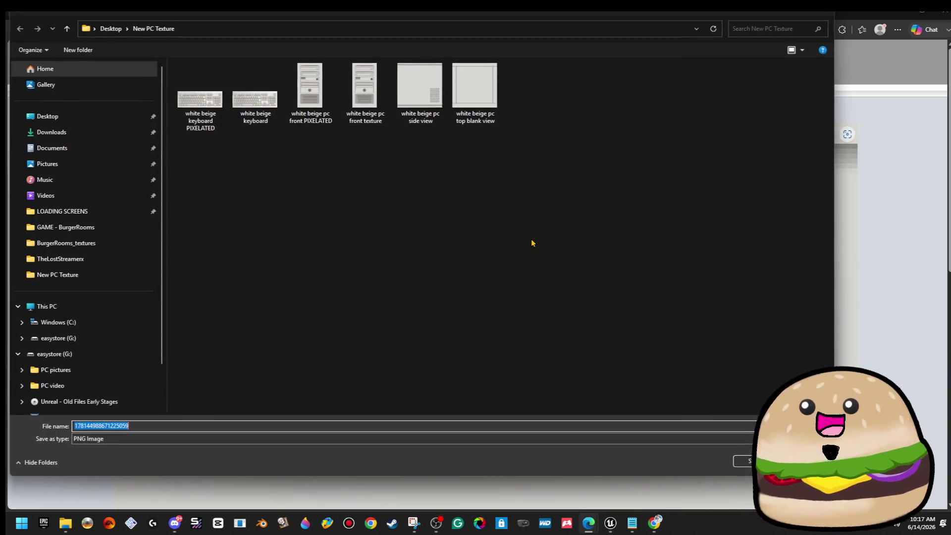
pyautogui.click(311, 94)
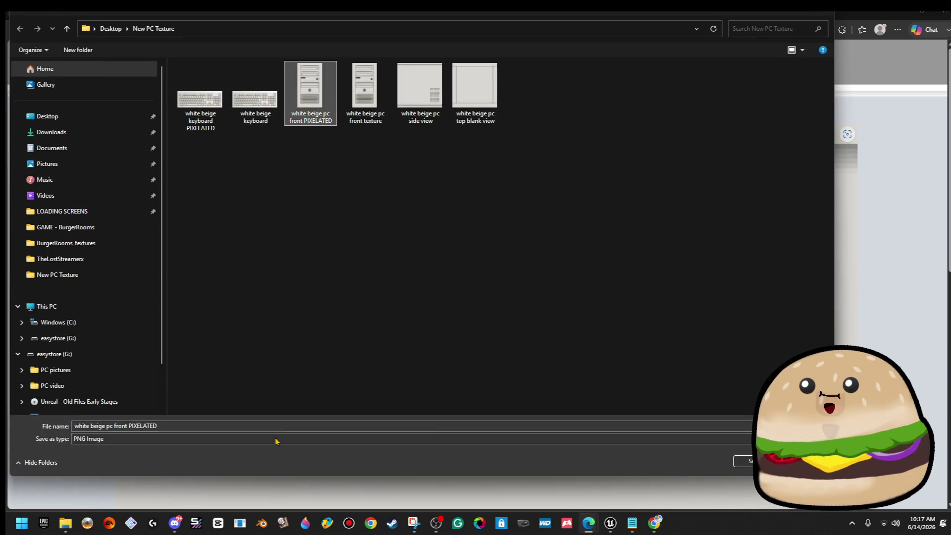
pyautogui.click(219, 438)
pyautogui.click(220, 434)
pyautogui.doubleClick(220, 425)
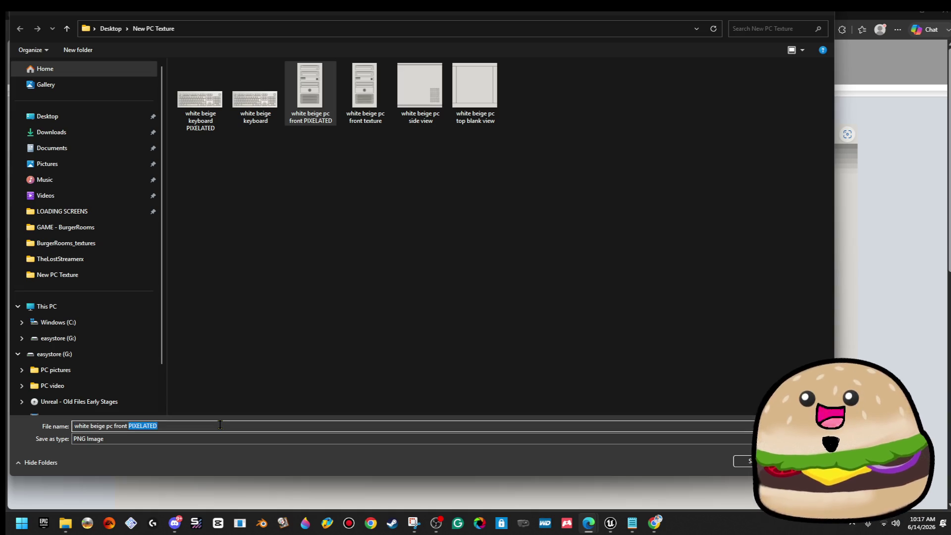
pyautogui.press('BackSpace')
pyautogui.press('BackSpace')
pyautogui.press('BackSpace')
pyautogui.write('si')
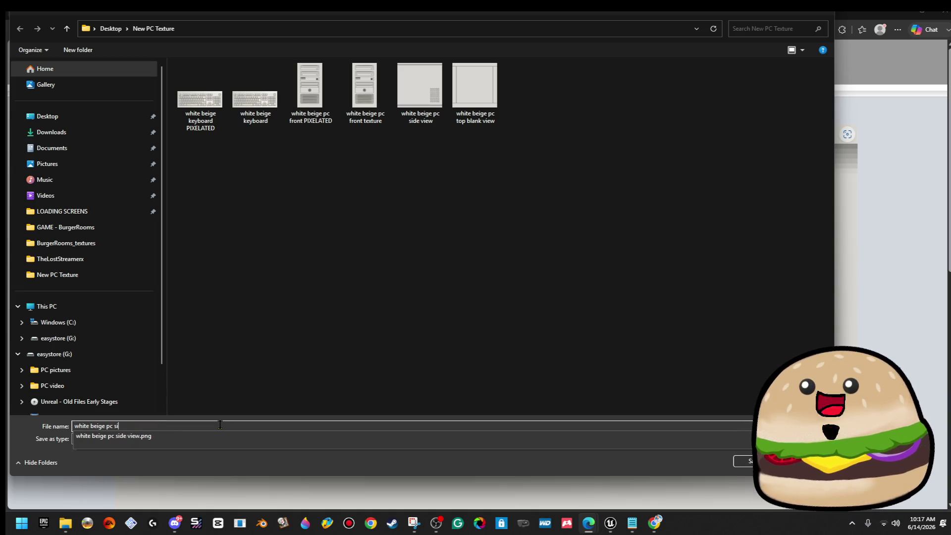
pyautogui.write('de PIXELATED')
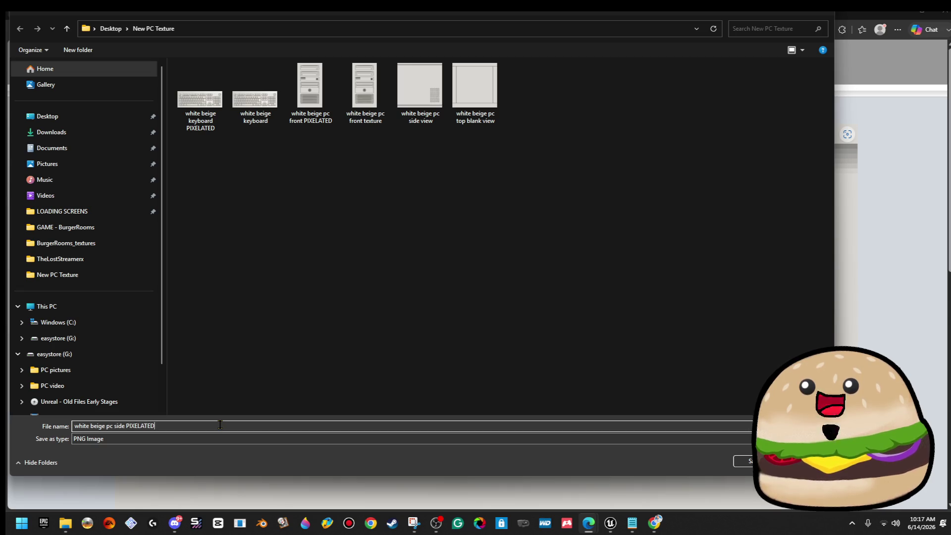
pyautogui.press('Return')
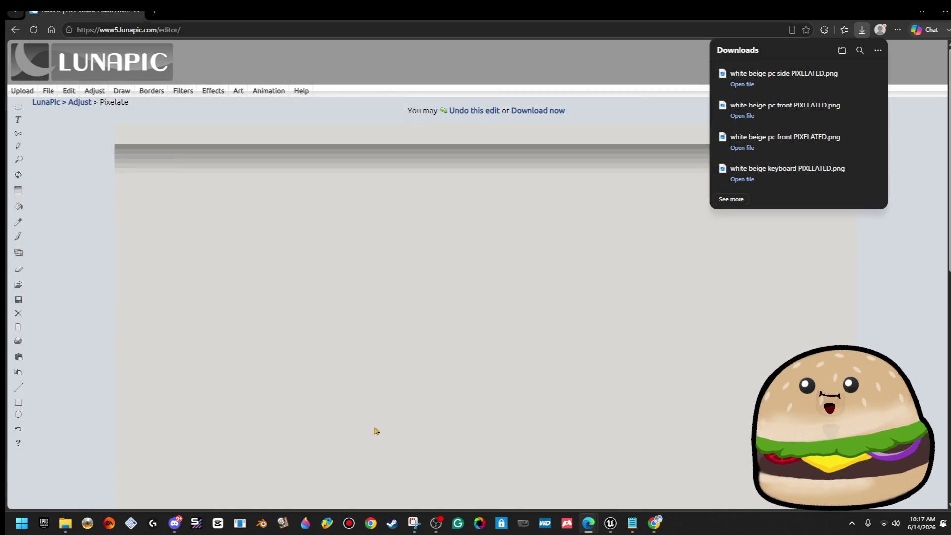
pyautogui.click(465, 112)
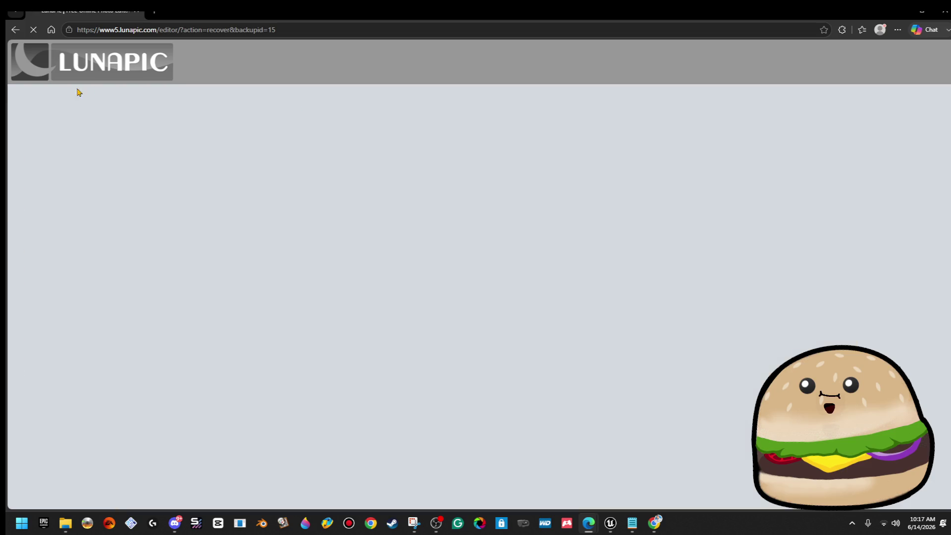
# - Upload the top blank view texture into LunaPic
pyautogui.click(22, 91)
pyautogui.click(421, 185)
pyautogui.doubleClick(512, 95)
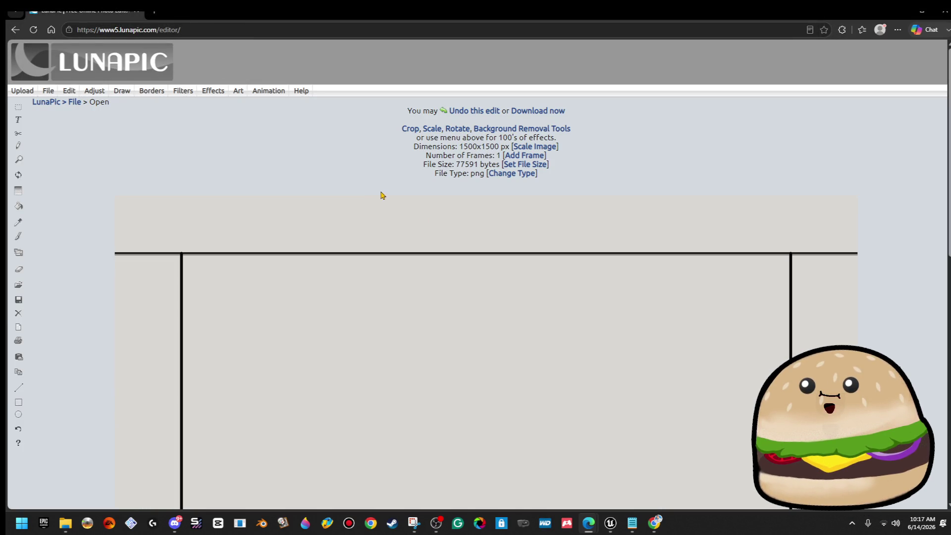
# - Pixelate the image with pixel size raised from 5 to 16
pyautogui.moveTo(94, 91)
pyautogui.click(179, 154)
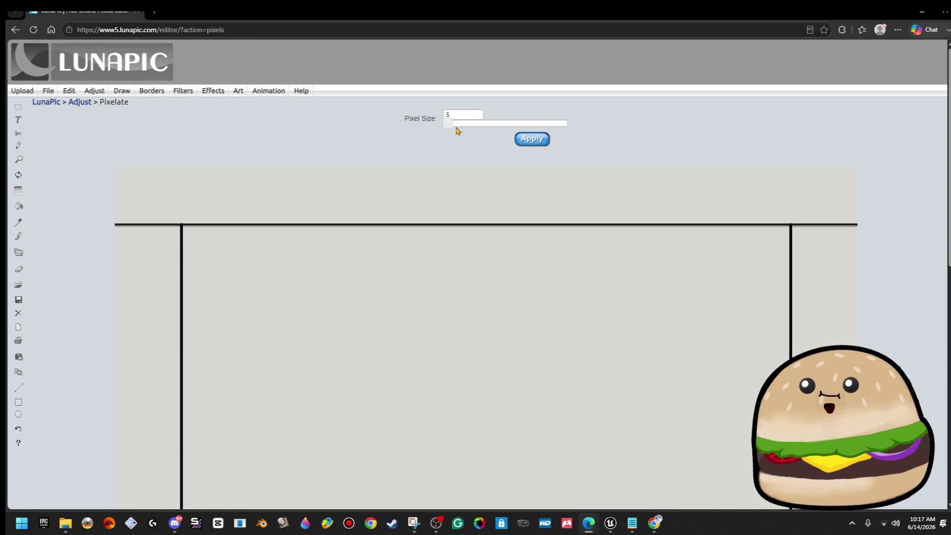
pyautogui.moveTo(450, 124); pyautogui.dragTo(463, 125)
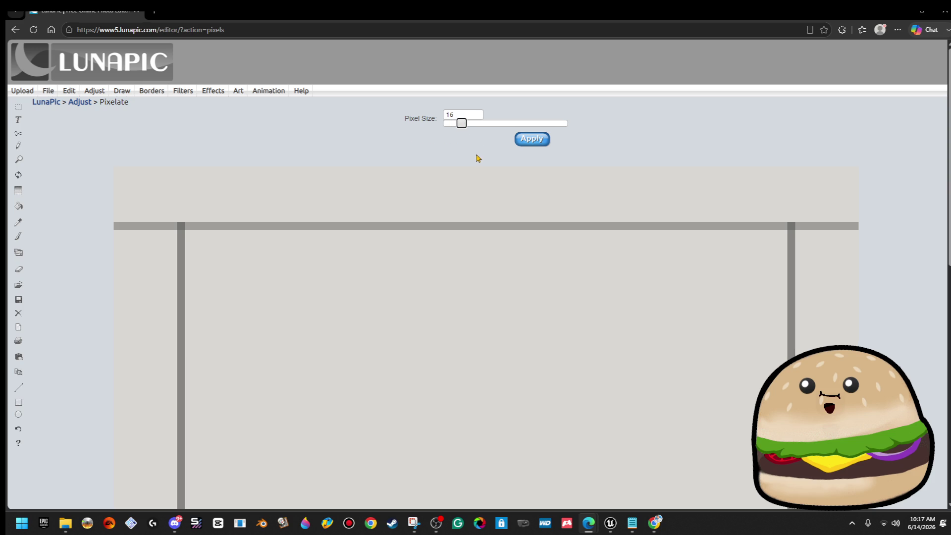
pyautogui.scroll(-5, 494, 164)
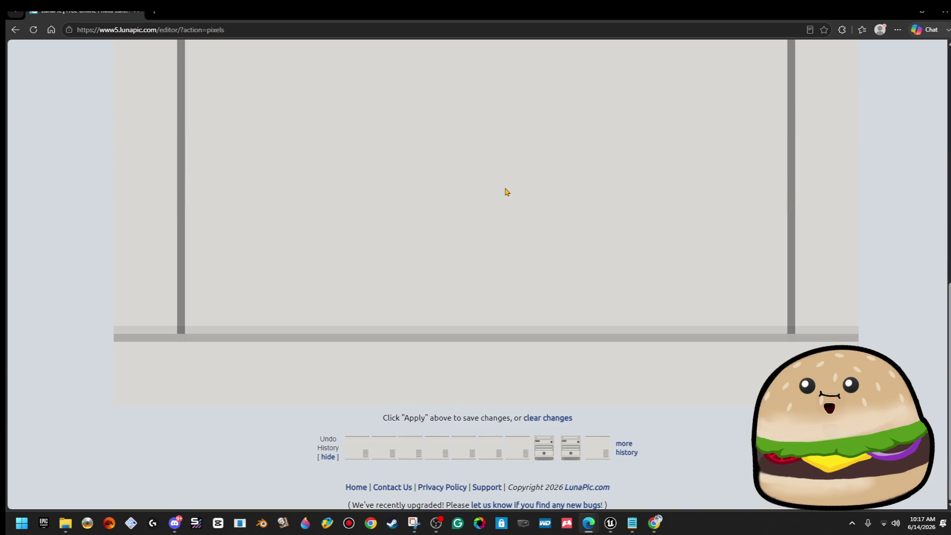
pyautogui.scroll(5, 507, 192)
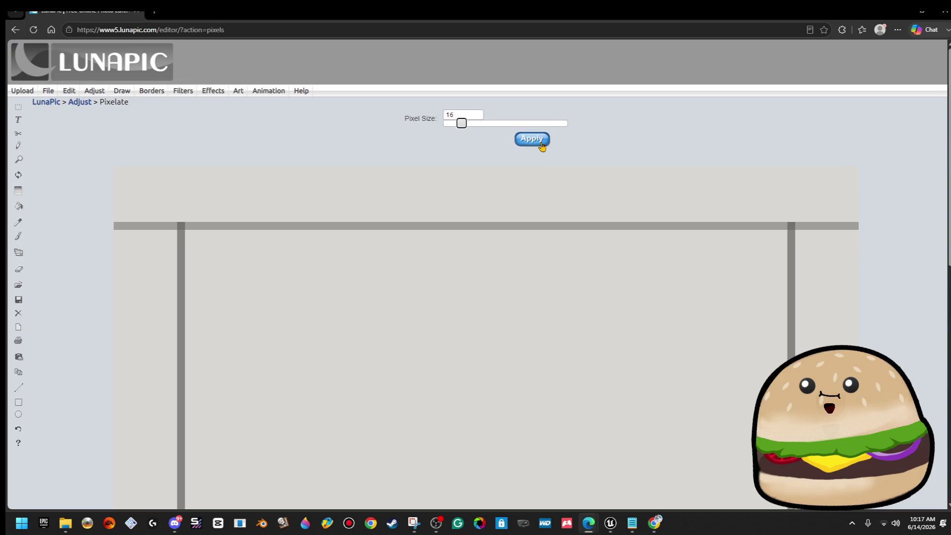
pyautogui.click(542, 147)
# - Sharpen the image at maximum strength
pyautogui.moveTo(94, 91)
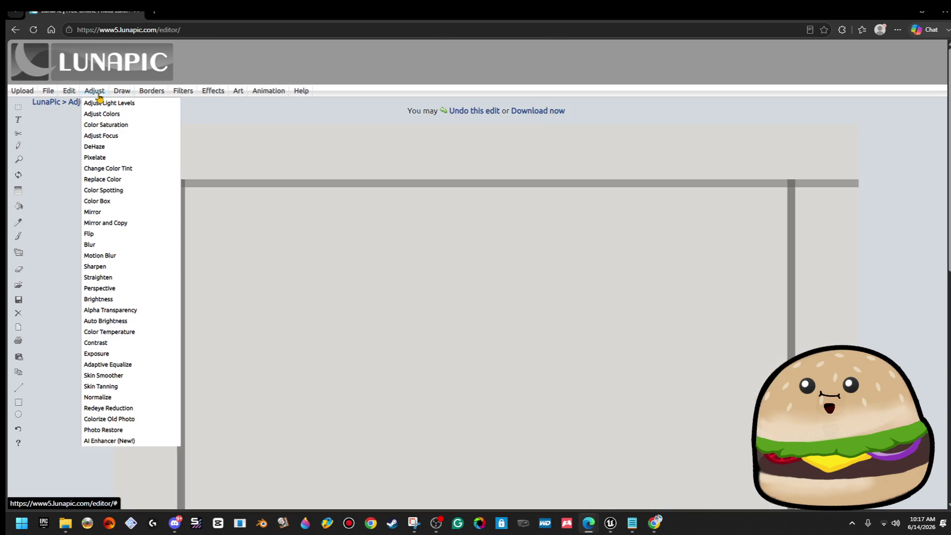
pyautogui.click(112, 268)
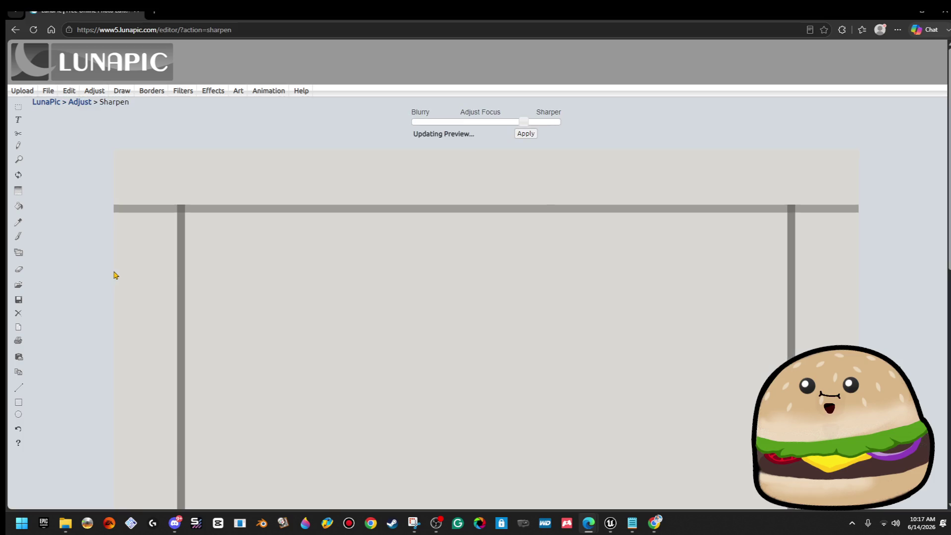
pyautogui.moveTo(524, 122); pyautogui.dragTo(597, 131)
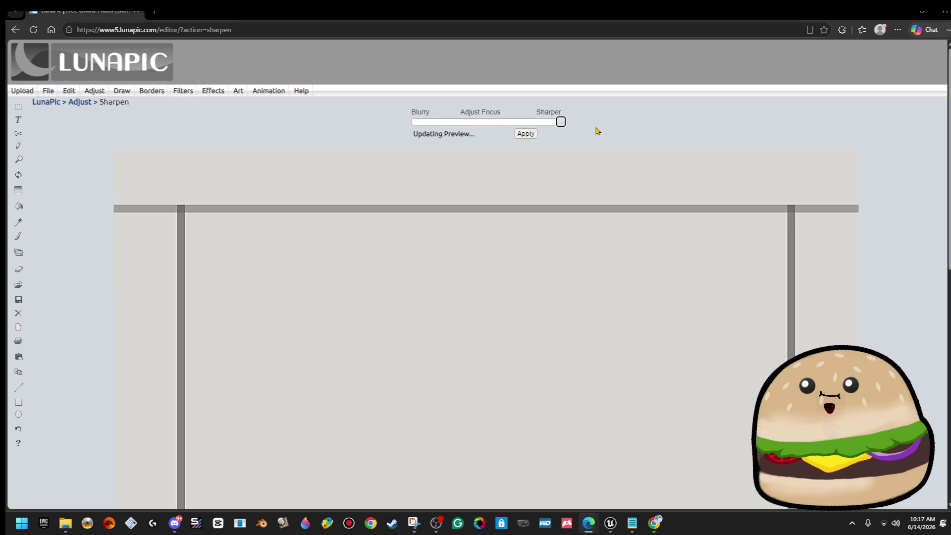
pyautogui.click(525, 135)
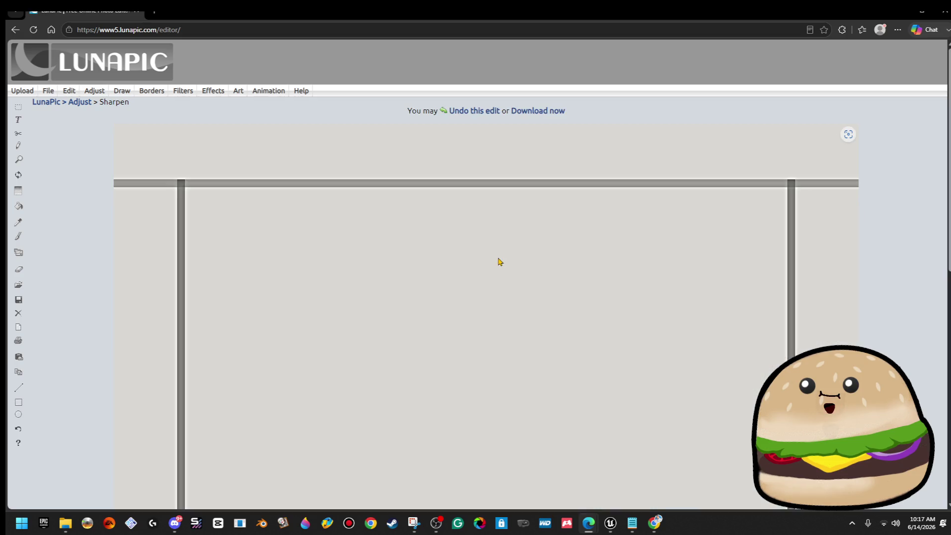
# - Save it as 'white beige pc blank empty PIXELATED.png'
pyautogui.rightClick(498, 257)
pyautogui.click(588, 286)
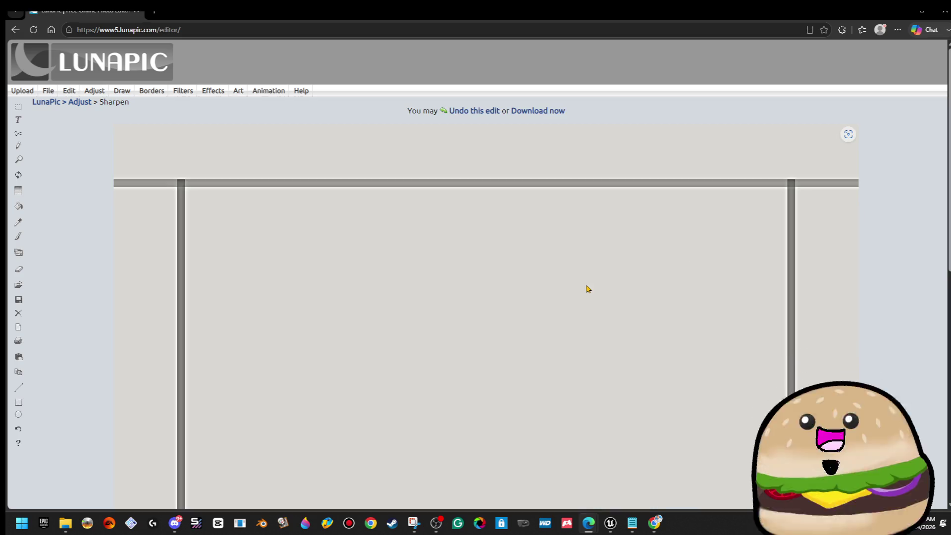
pyautogui.click(550, 117)
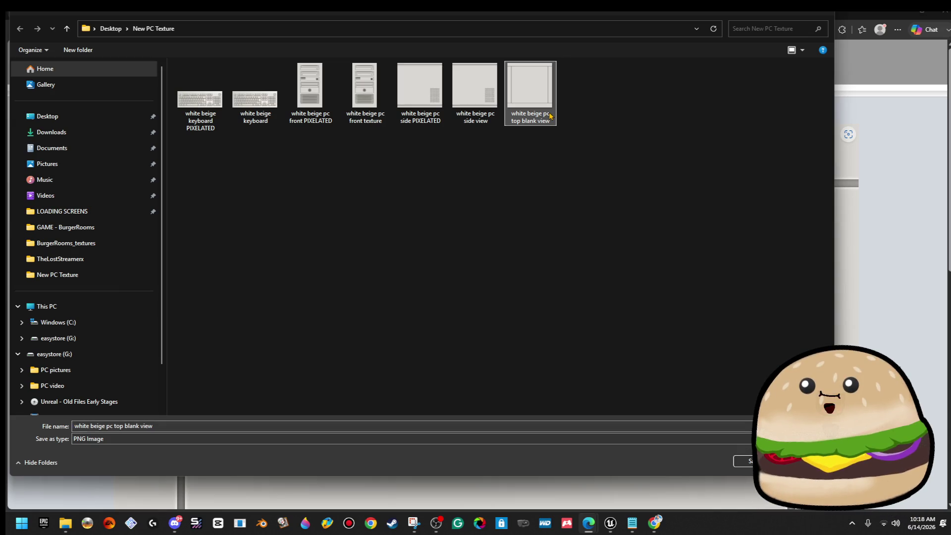
pyautogui.doubleClick(161, 429)
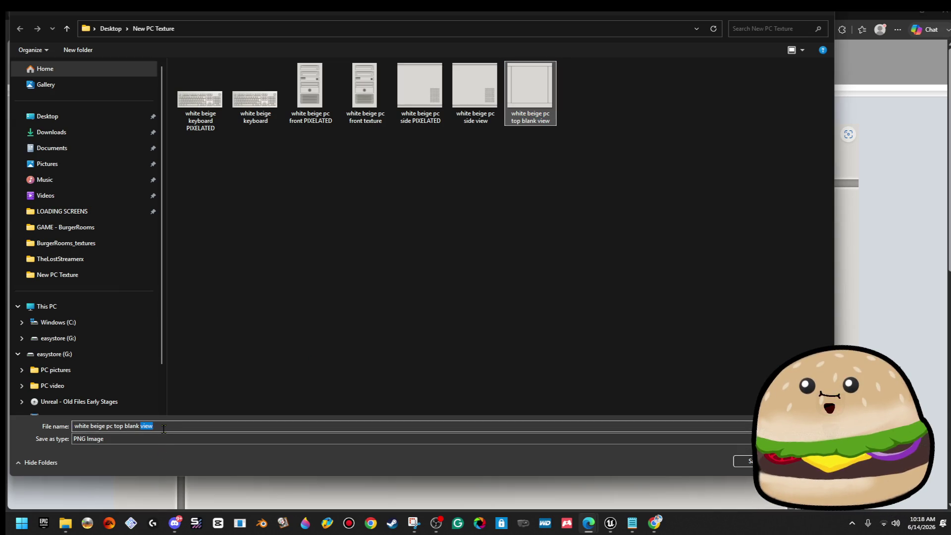
pyautogui.click(310, 92)
pyautogui.moveTo(158, 429); pyautogui.dragTo(74, 429)
pyautogui.click(121, 427)
pyautogui.write('blank em')
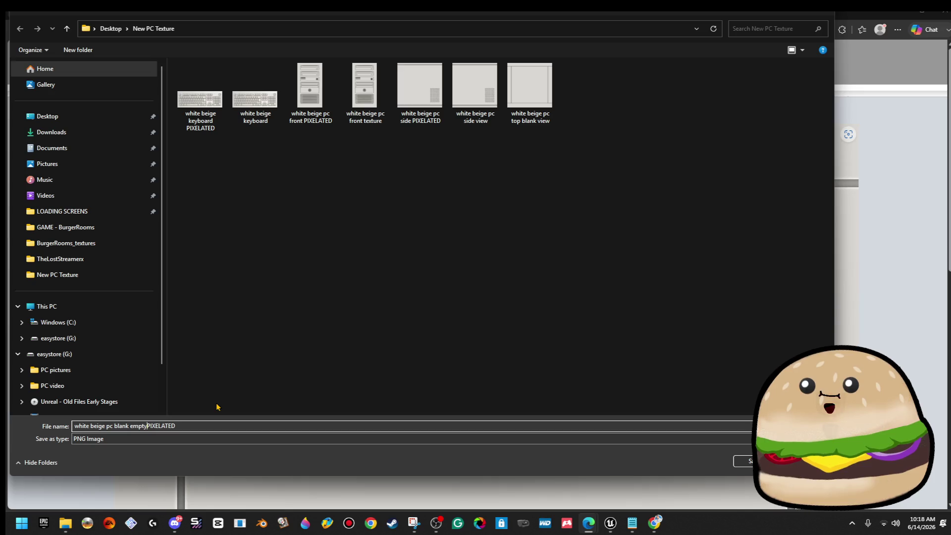
pyautogui.write('pty')
pyautogui.press('Return')
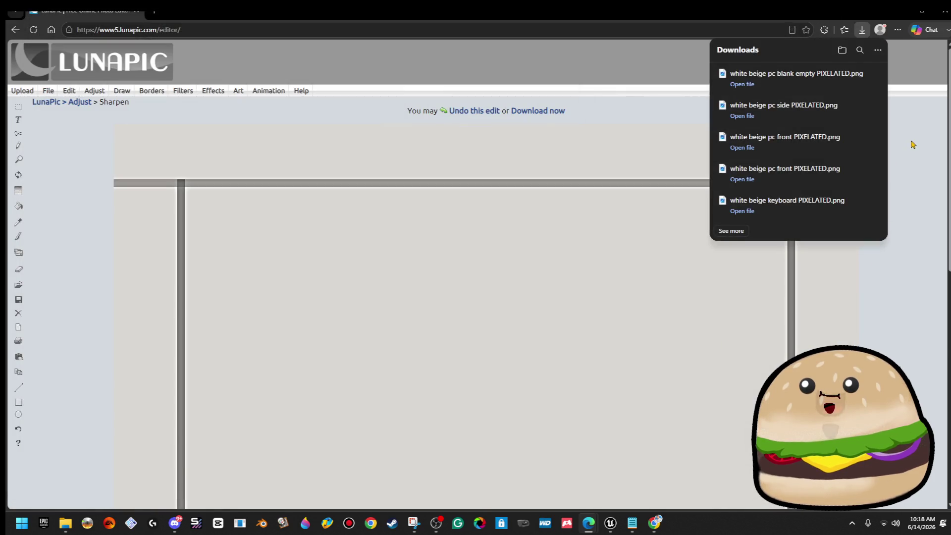
pyautogui.click(59, 105)
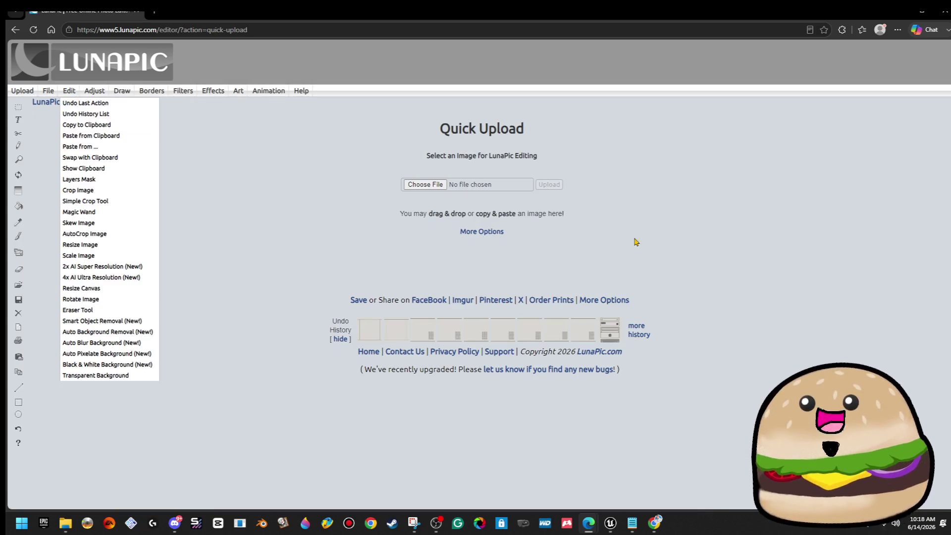
# - Open white beige pc side PIXELATED.png in LunaPic
pyautogui.click(426, 185)
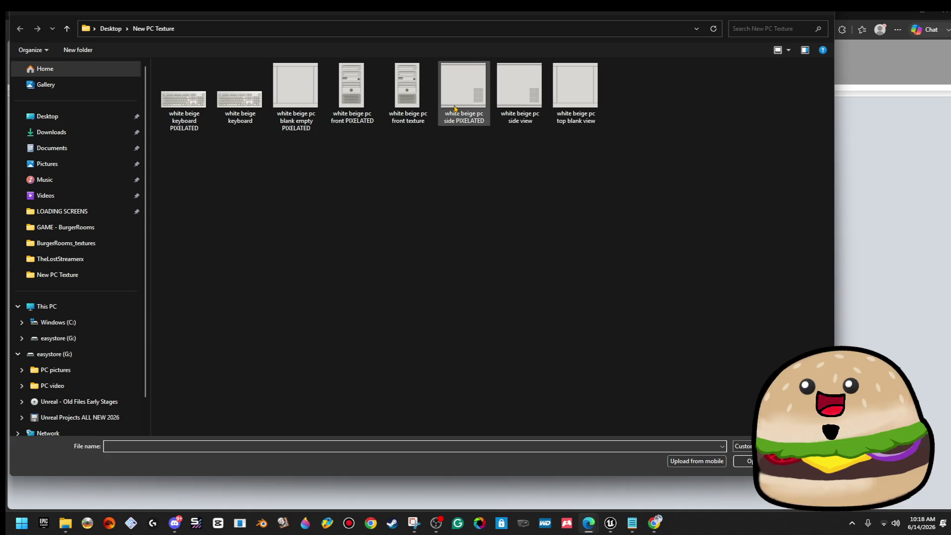
pyautogui.doubleClick(464, 85)
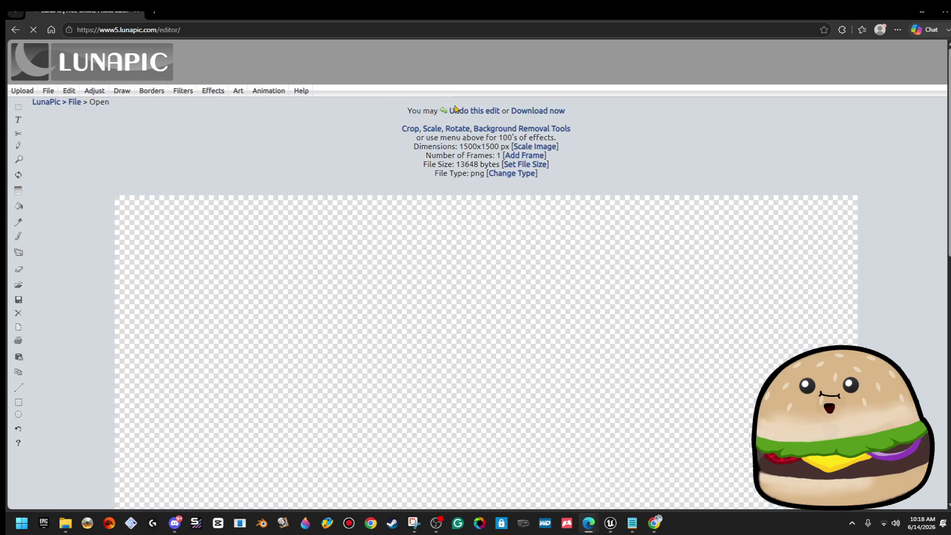
pyautogui.scroll(-5, 309, 248)
pyautogui.scroll(5, 308, 247)
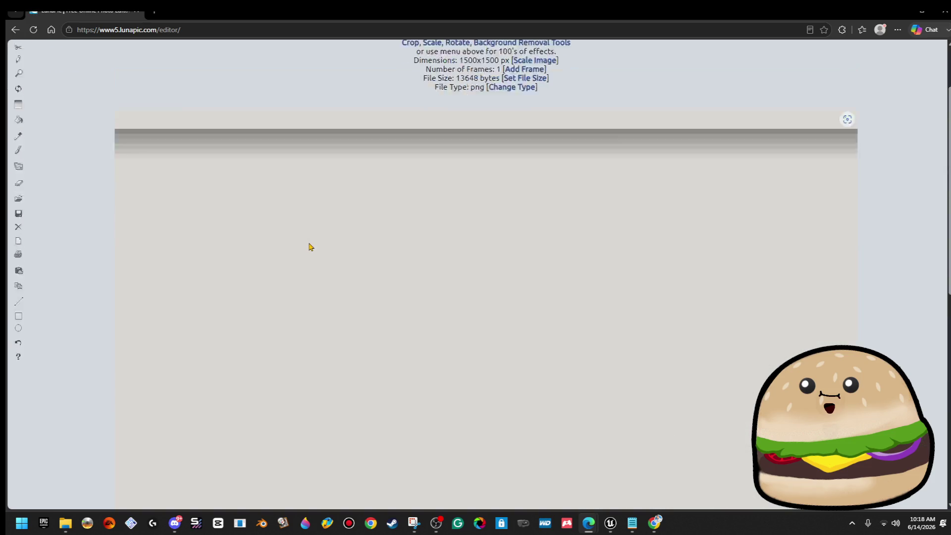
# - Sharpen the side texture with the slider pushed to maximum
pyautogui.moveTo(94, 41)
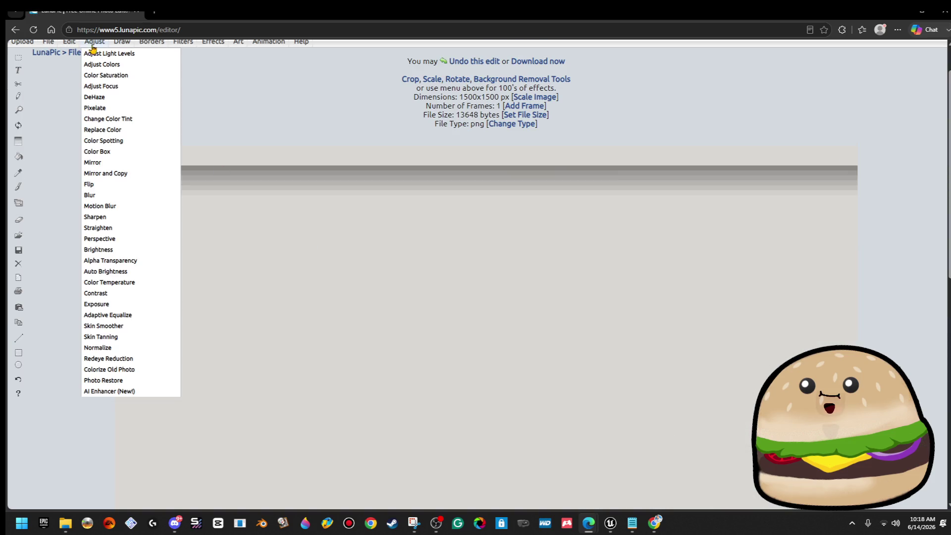
pyautogui.click(115, 217)
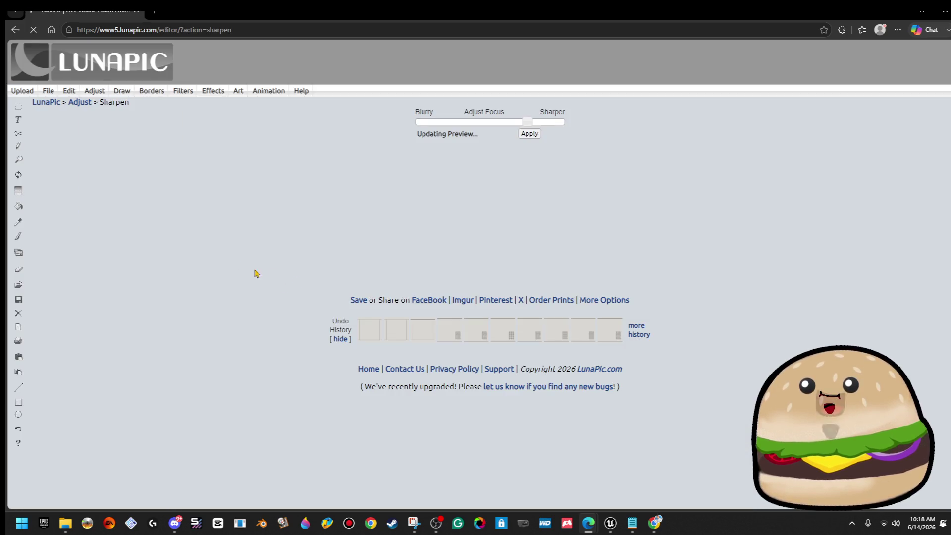
pyautogui.moveTo(523, 123); pyautogui.dragTo(714, 153)
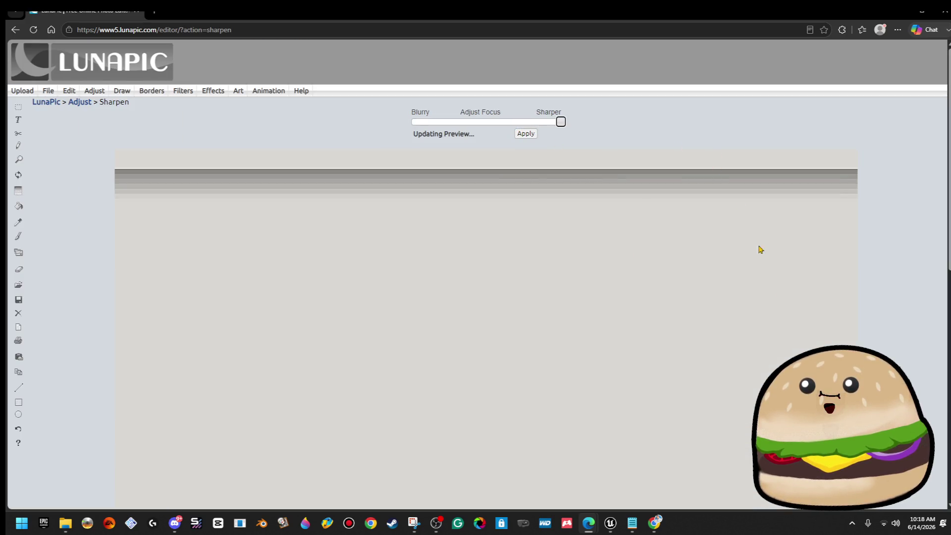
pyautogui.scroll(-7, 475, 272)
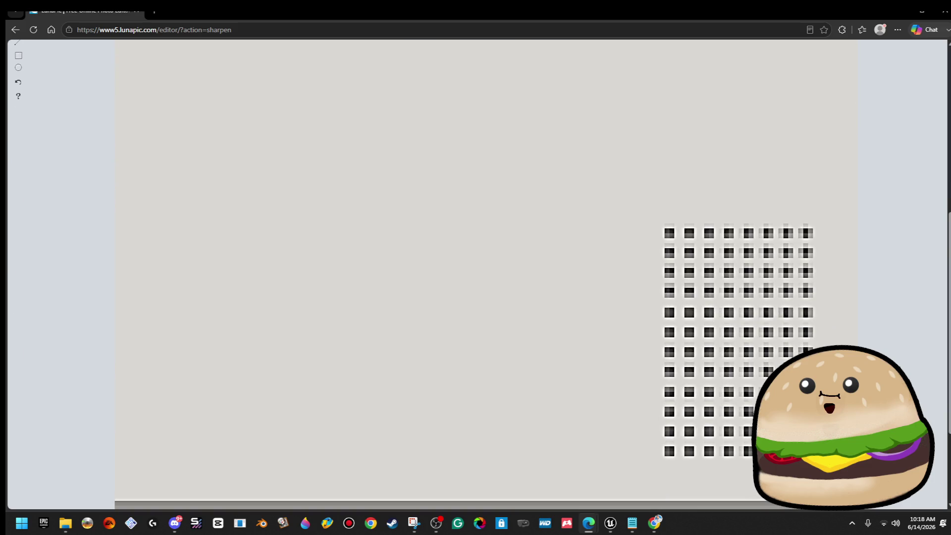
pyautogui.scroll(7, 475, 272)
# - Save the sharpened image over white beige pc side PIXELATED.png
pyautogui.rightClick(216, 194)
pyautogui.click(261, 224)
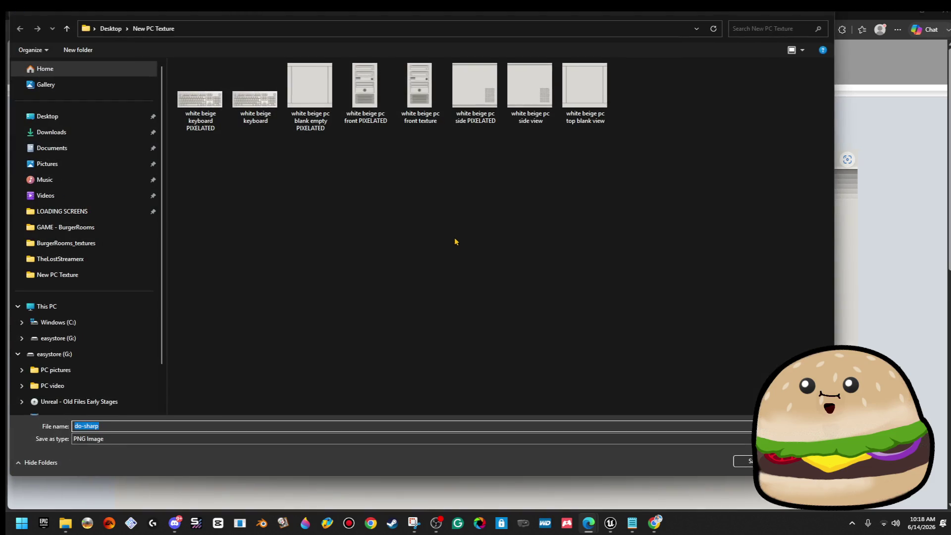
pyautogui.doubleClick(474, 87)
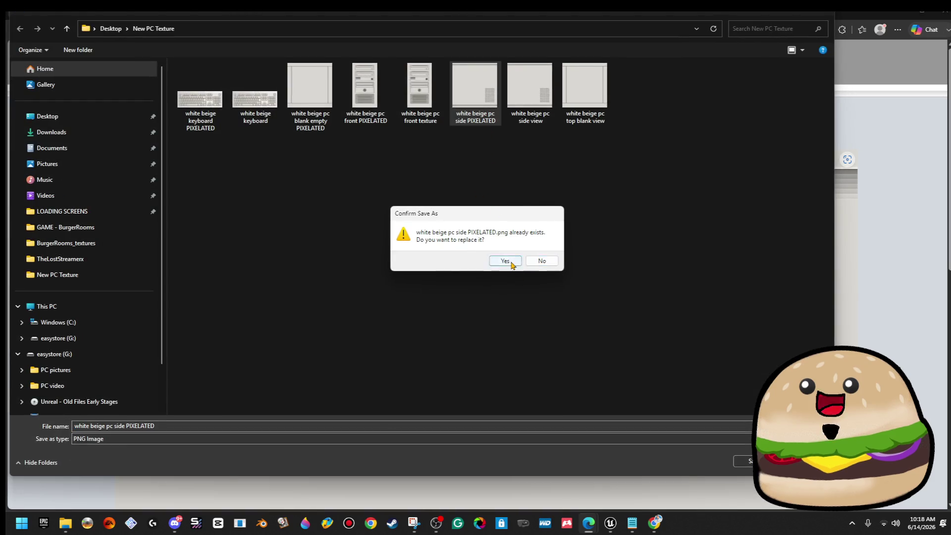
pyautogui.click(505, 259)
pyautogui.hotkey('alt', 'Tab')
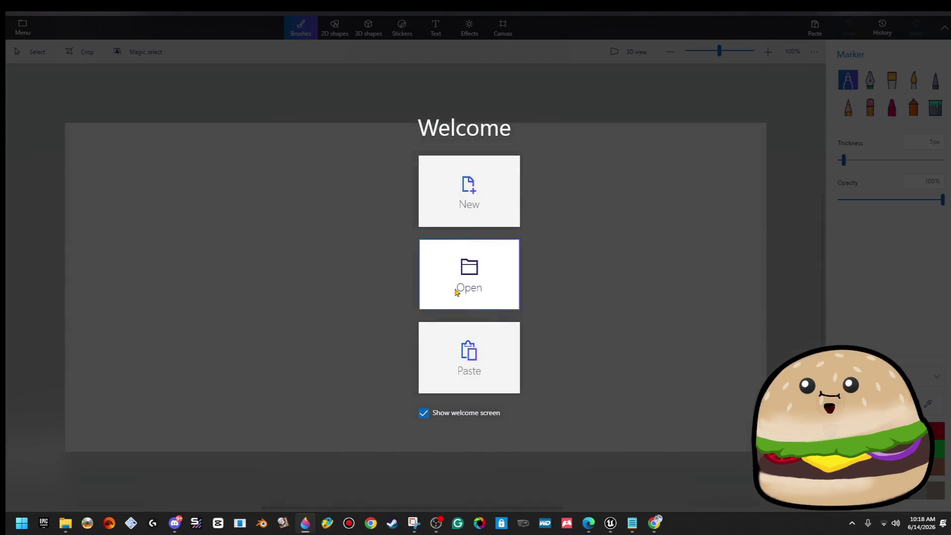
# - Open the recent PC project from Paint 3D's Welcome screen, then close a stray browser tab
pyautogui.click(458, 292)
pyautogui.click(256, 141)
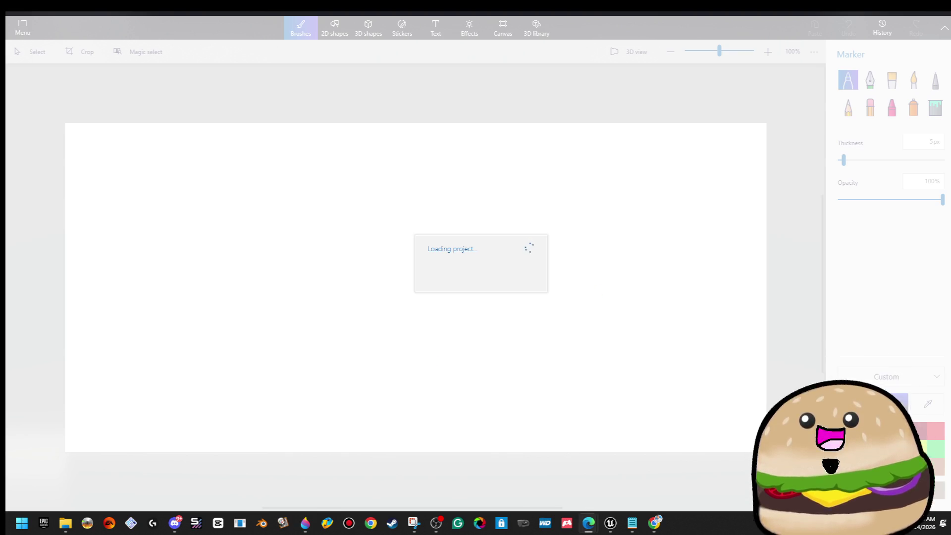
pyautogui.click(589, 523)
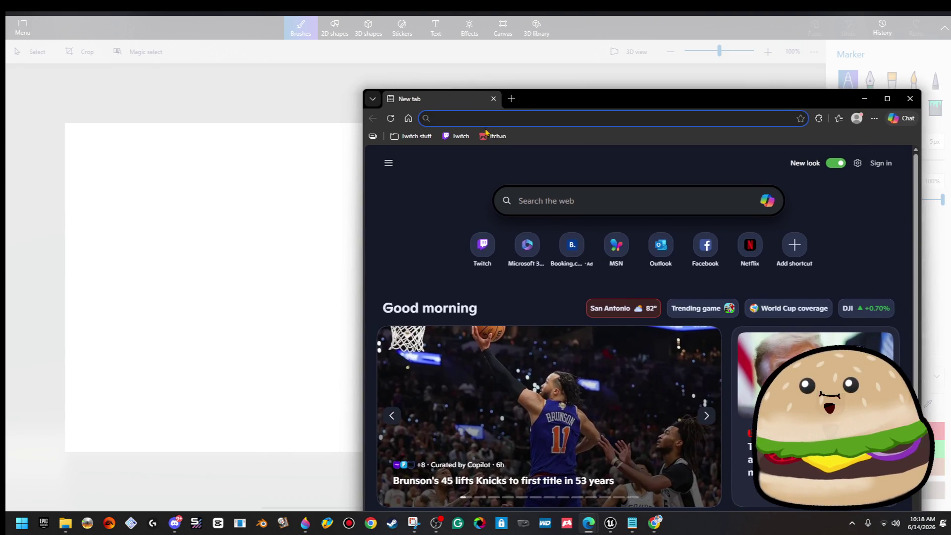
pyautogui.click(494, 98)
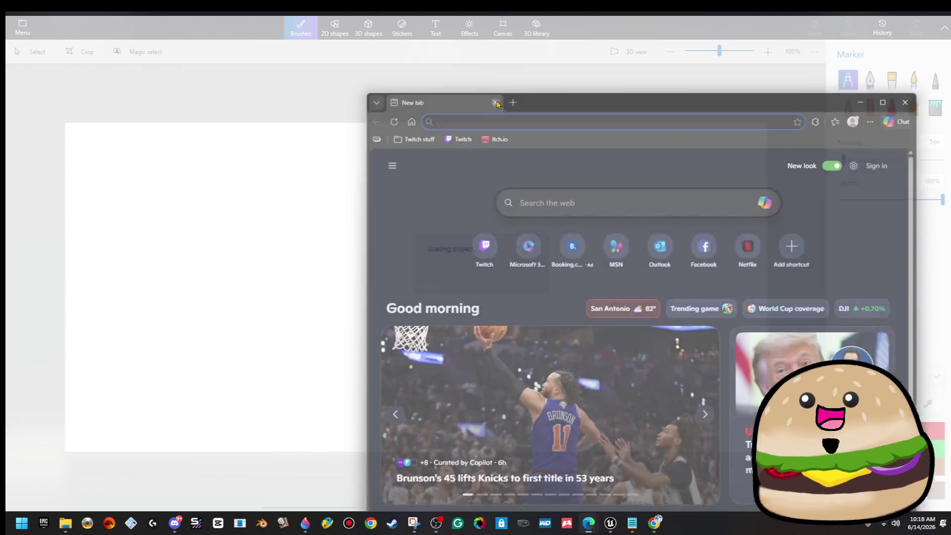
pyautogui.click(655, 525)
# - Load itch.io in a new Chrome tab and go to its Log in page
pyautogui.click(151, 10)
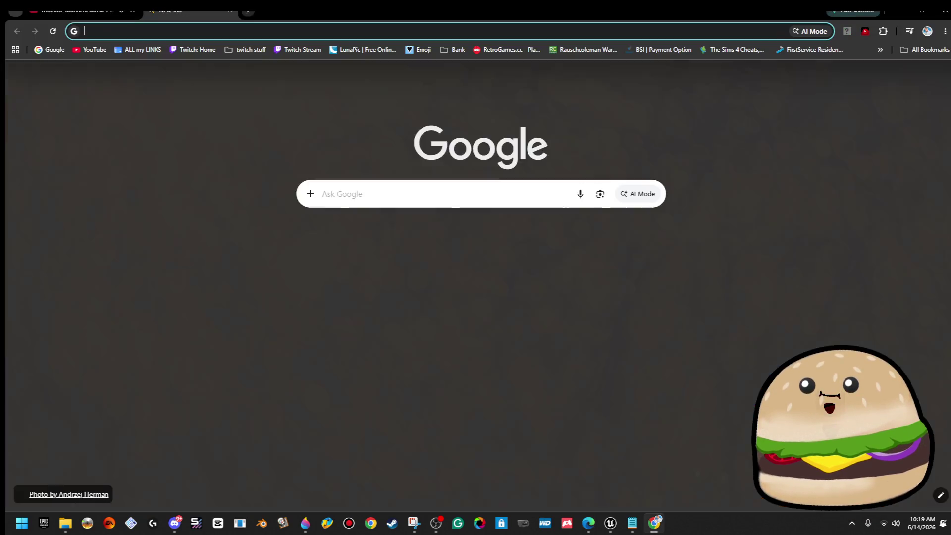
pyautogui.write('itch.io')
pyautogui.press('Return')
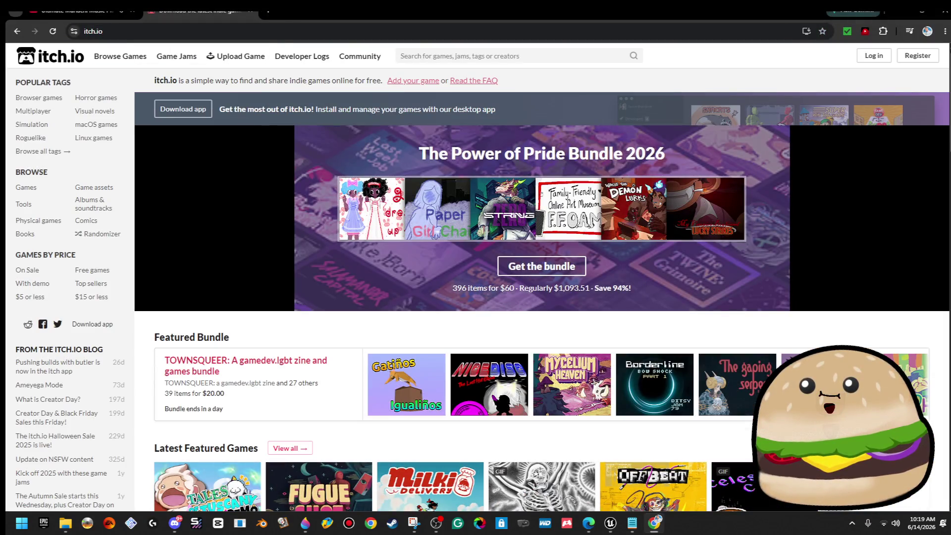
pyautogui.click(884, 59)
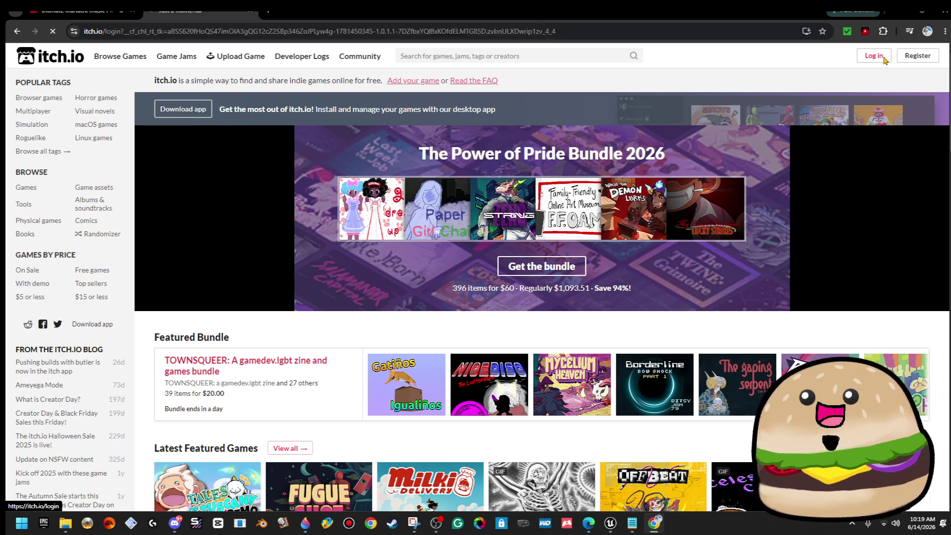
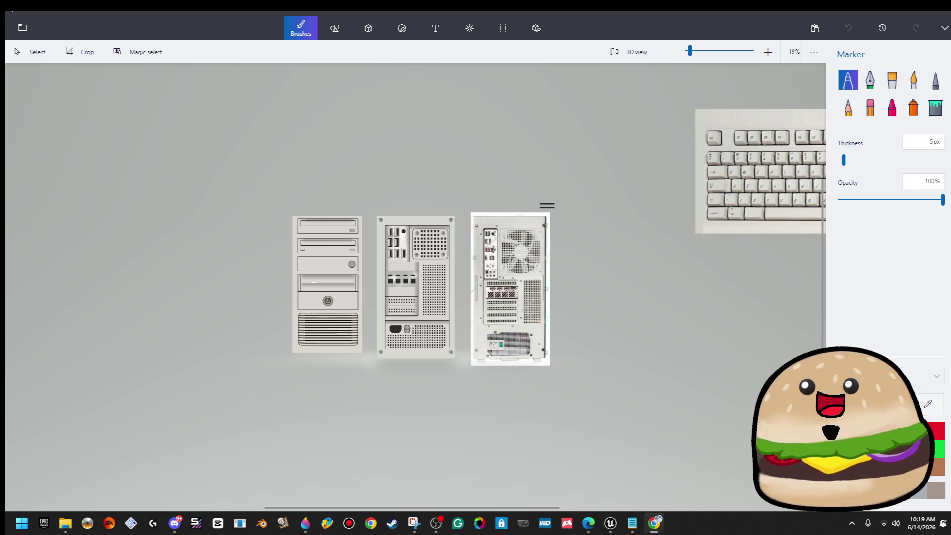
# - Box-select the shaded strip above the power-supply area with the Select tool
pyautogui.scroll(5, 403, 356)
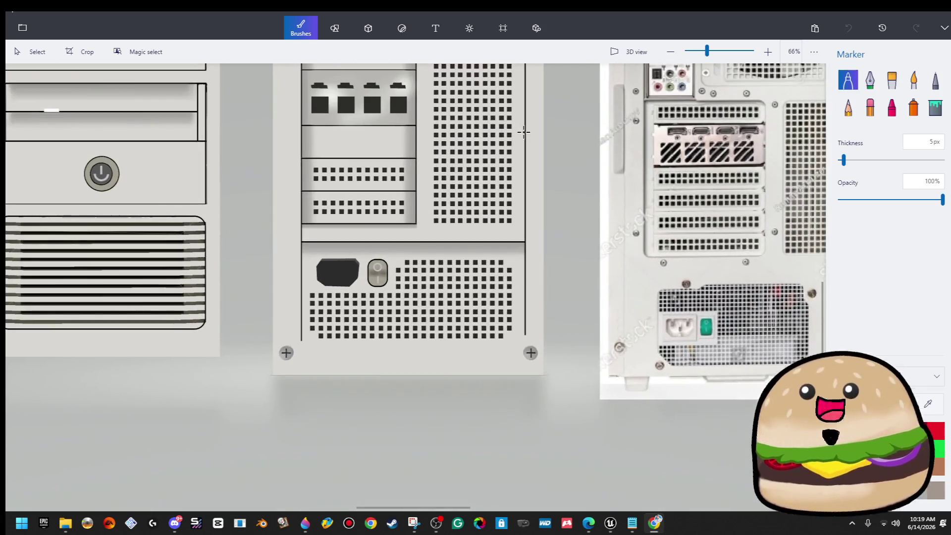
pyautogui.scroll(-1, 521, 286)
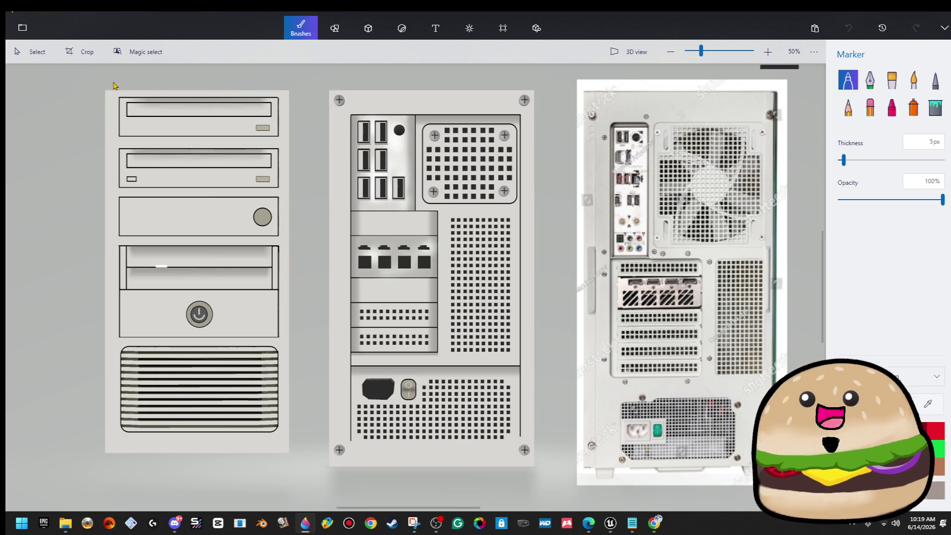
pyautogui.click(31, 52)
pyautogui.scroll(4, 399, 344)
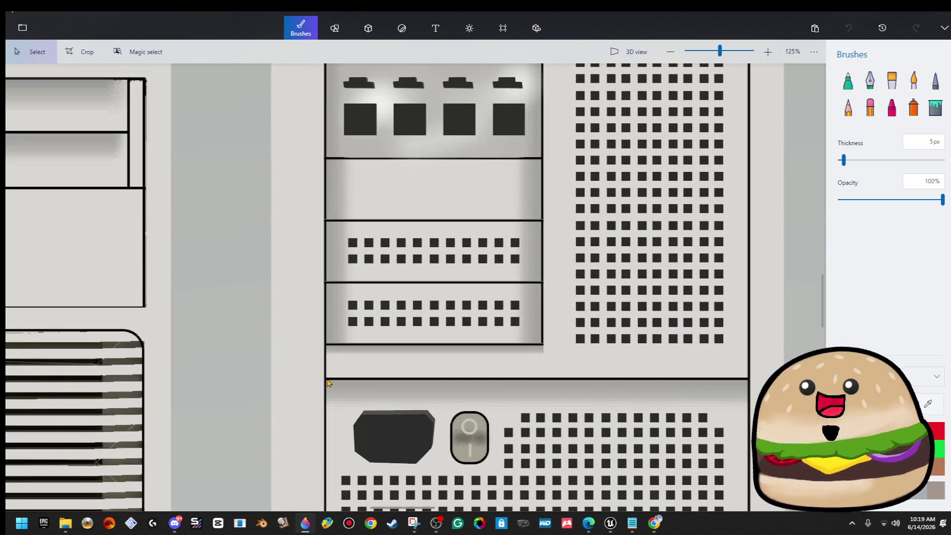
pyautogui.moveTo(326, 379)
pyautogui.mouseDown()
pyautogui.moveTo(527, 414)
pyautogui.moveTo(733, 421)
pyautogui.moveTo(766, 409)
pyautogui.mouseUp()
pyautogui.rightClick(699, 379)
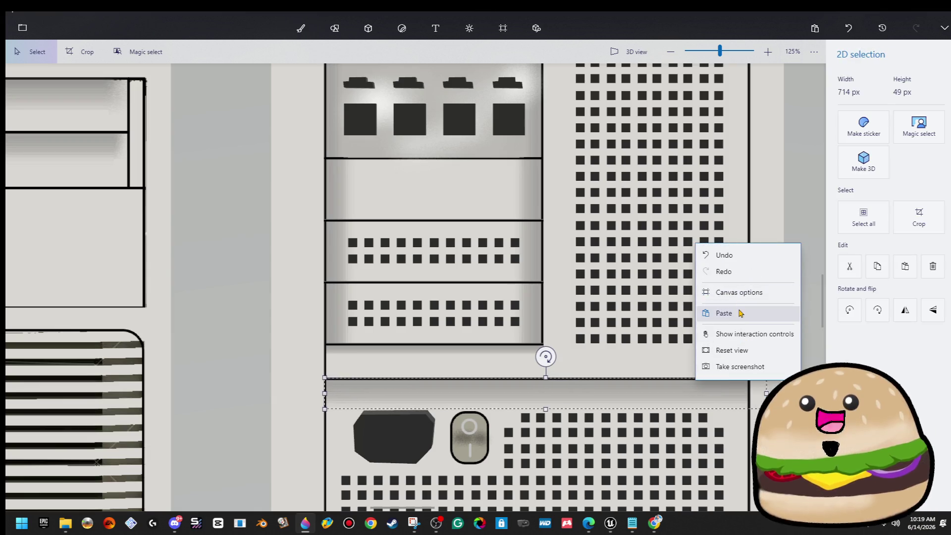
pyautogui.rightClick(646, 388)
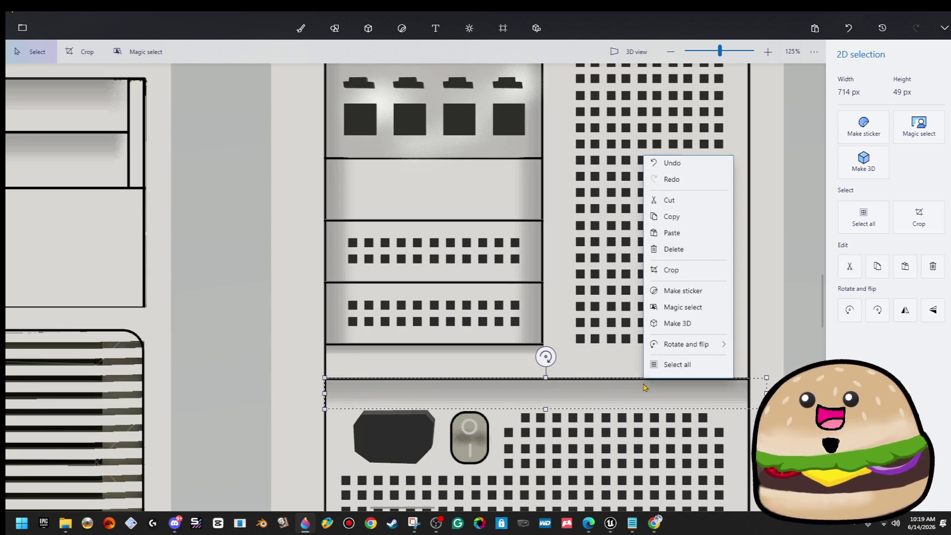
pyautogui.click(707, 223)
# - Flip the strip vertically and drop it along the bottom edge of the back panel
pyautogui.scroll(-1, 674, 327)
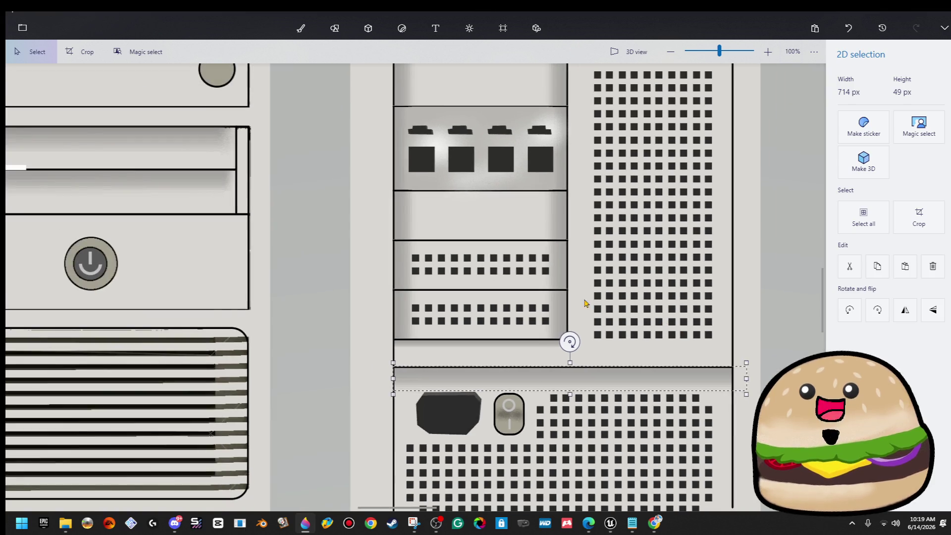
pyautogui.scroll(-1, 584, 303)
pyautogui.scroll(1, 633, 469)
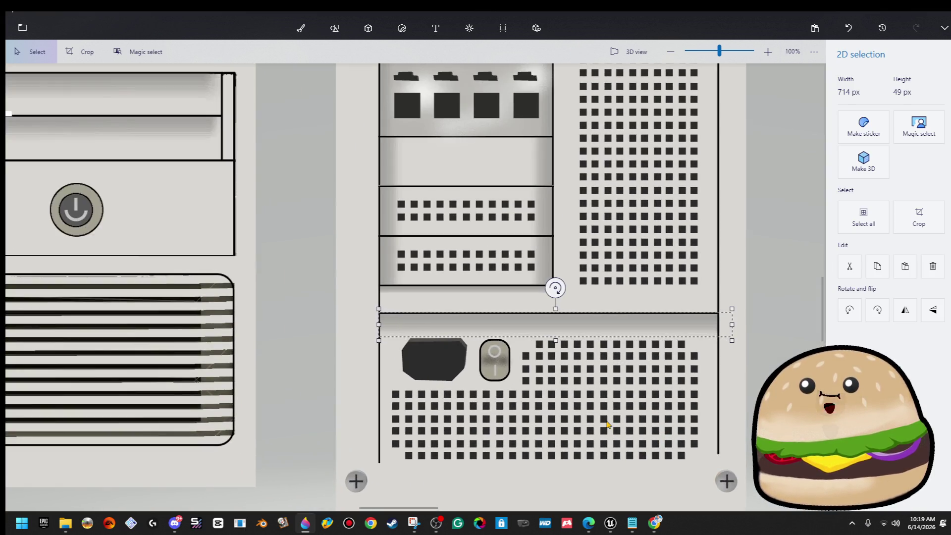
pyautogui.click(933, 310)
pyautogui.moveTo(609, 324)
pyautogui.mouseDown()
pyautogui.moveTo(596, 455)
pyautogui.moveTo(609, 473)
pyautogui.moveTo(609, 458)
pyautogui.mouseUp()
pyautogui.scroll(2, 574, 451)
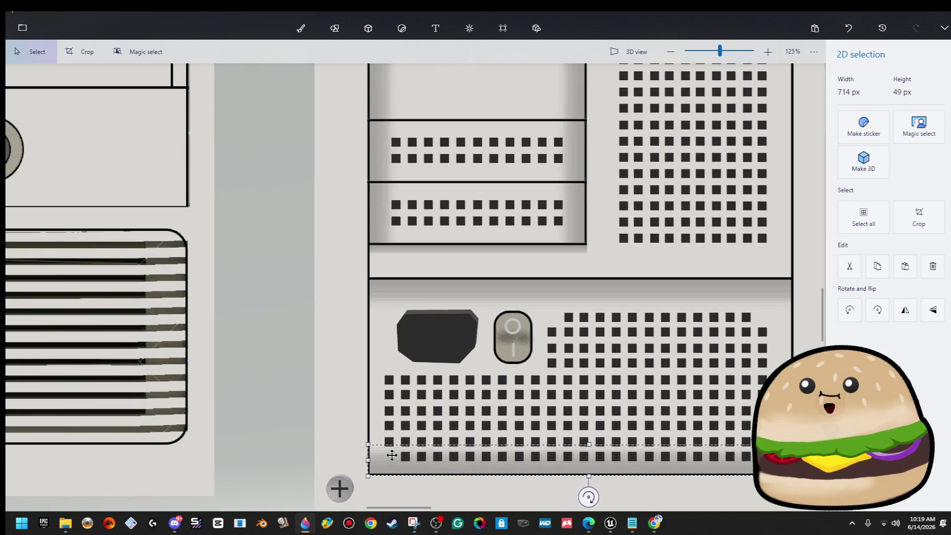
pyautogui.scroll(2, 573, 451)
pyautogui.press('Escape')
pyautogui.scroll(-4, 811, 392)
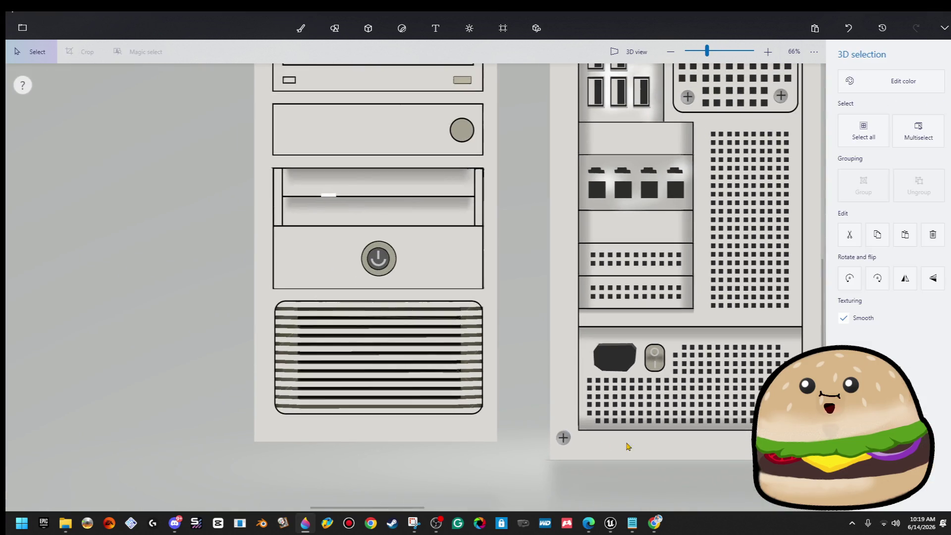
# - Nudge the lower-left corner screw of the middle tower into its new position
pyautogui.keyDown('ctrl'); pyautogui.click(563, 437); pyautogui.keyUp('ctrl')
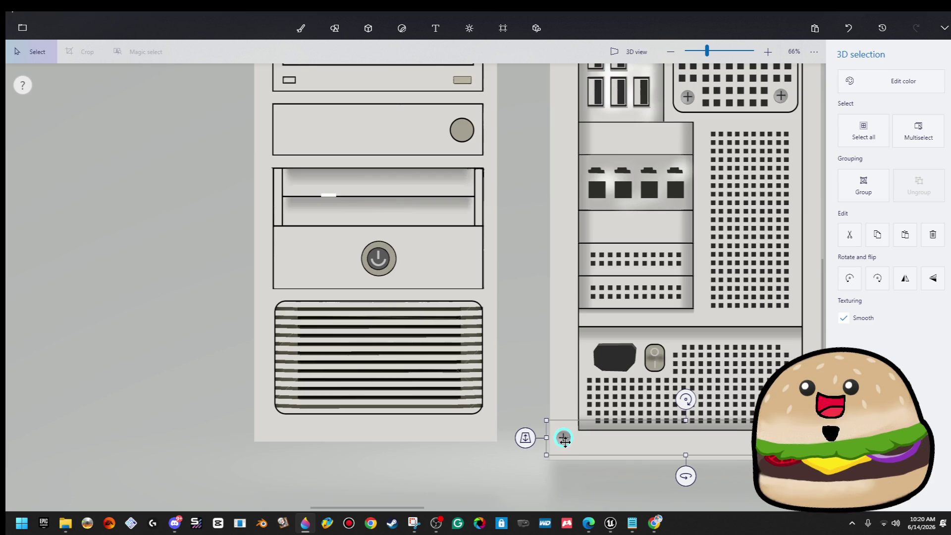
pyautogui.keyDown('ctrl'); pyautogui.click(546, 367); pyautogui.keyUp('ctrl')
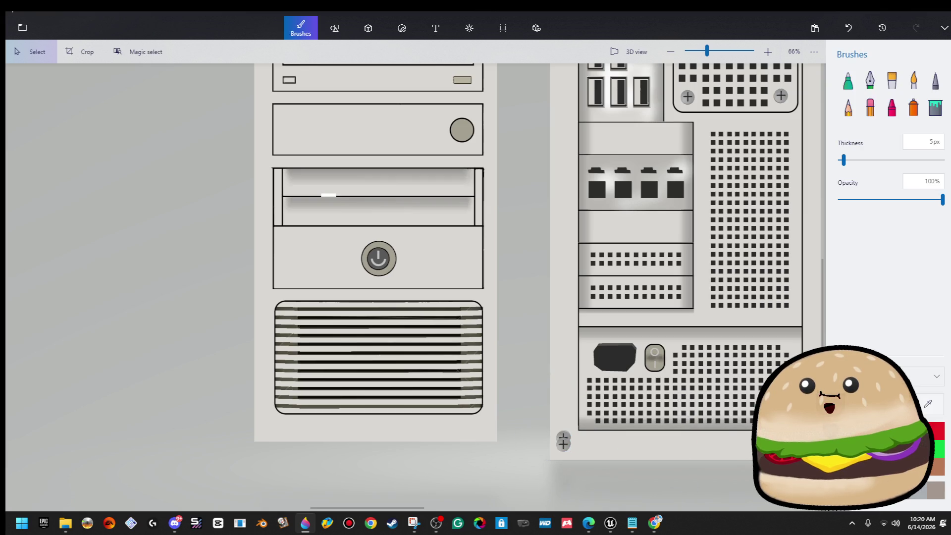
pyautogui.click(564, 438)
pyautogui.click(520, 398)
# - Box-select the middle tower and a column along its left edge to check it
pyautogui.scroll(-5, 520, 398)
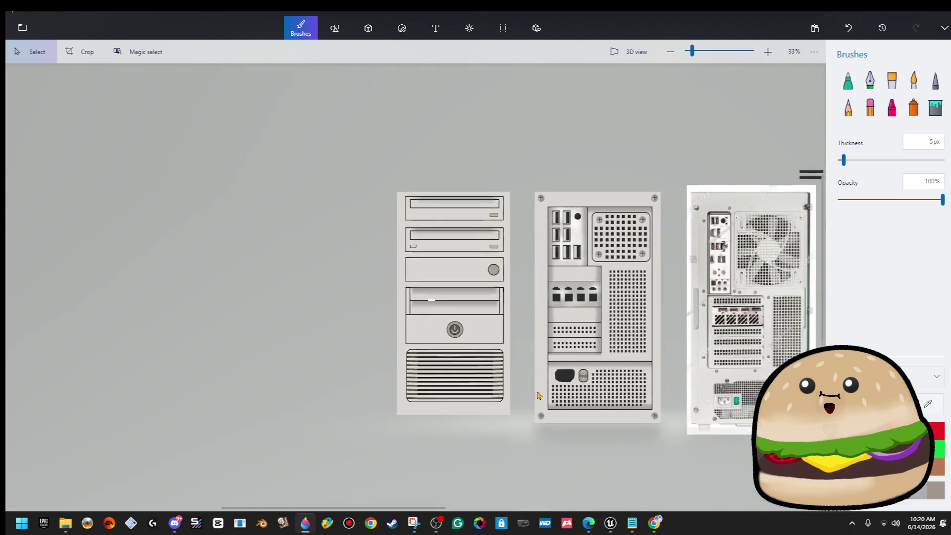
pyautogui.scroll(5, 375, 299)
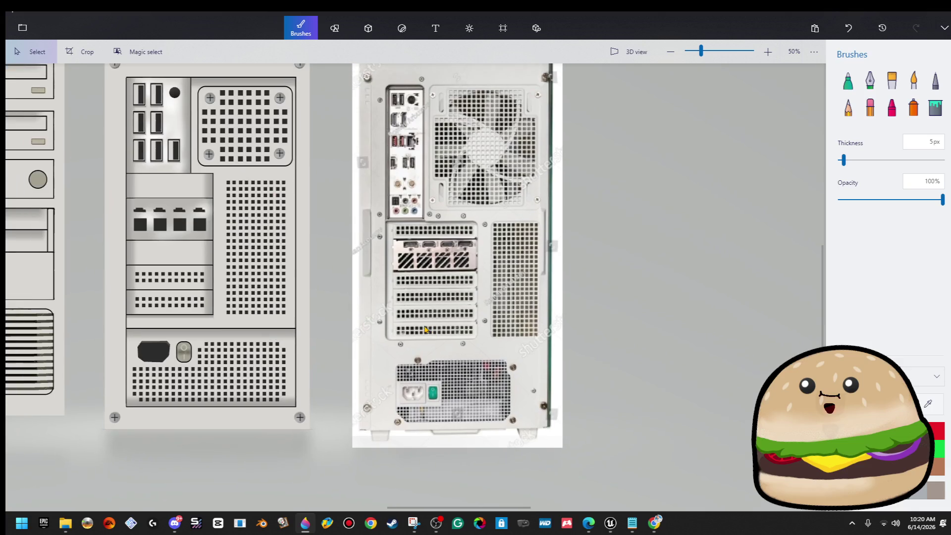
pyautogui.scroll(-3, 386, 328)
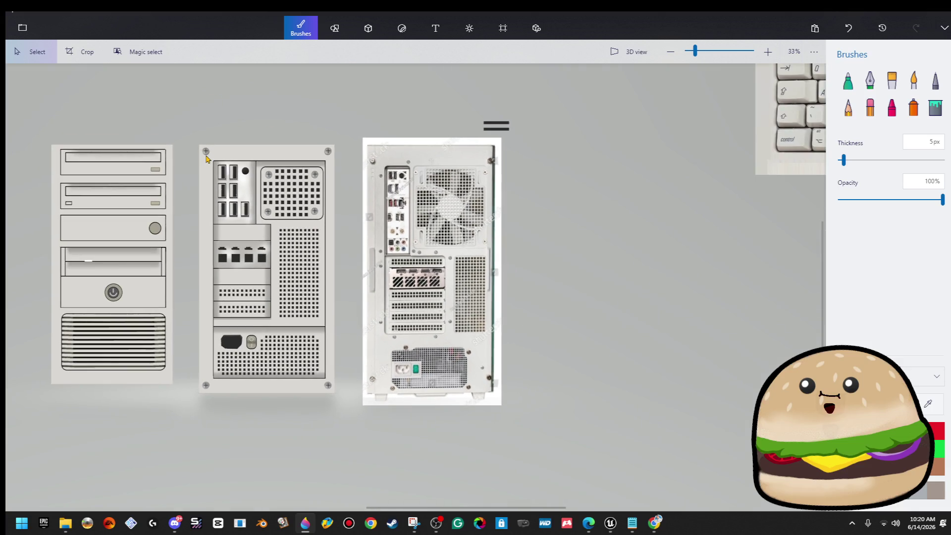
pyautogui.moveTo(213, 158); pyautogui.dragTo(329, 384)
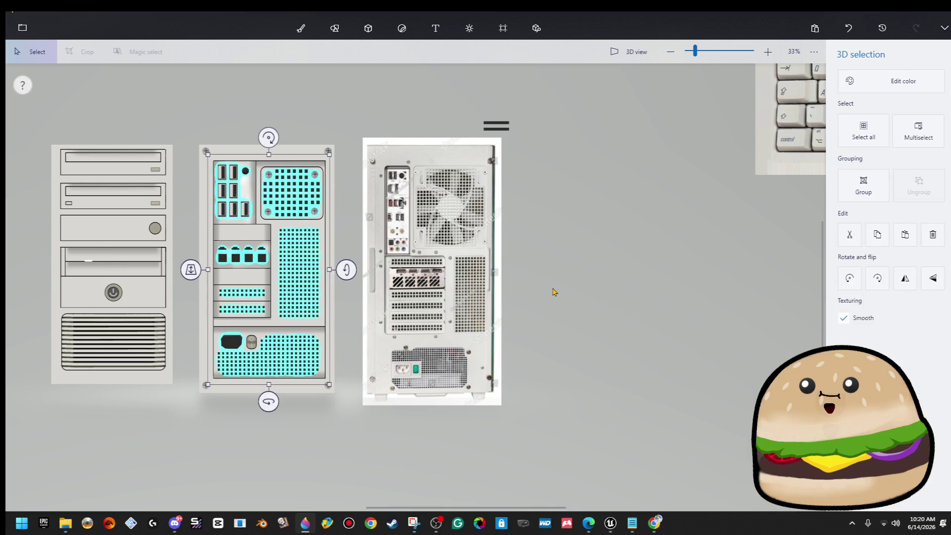
pyautogui.click(553, 292)
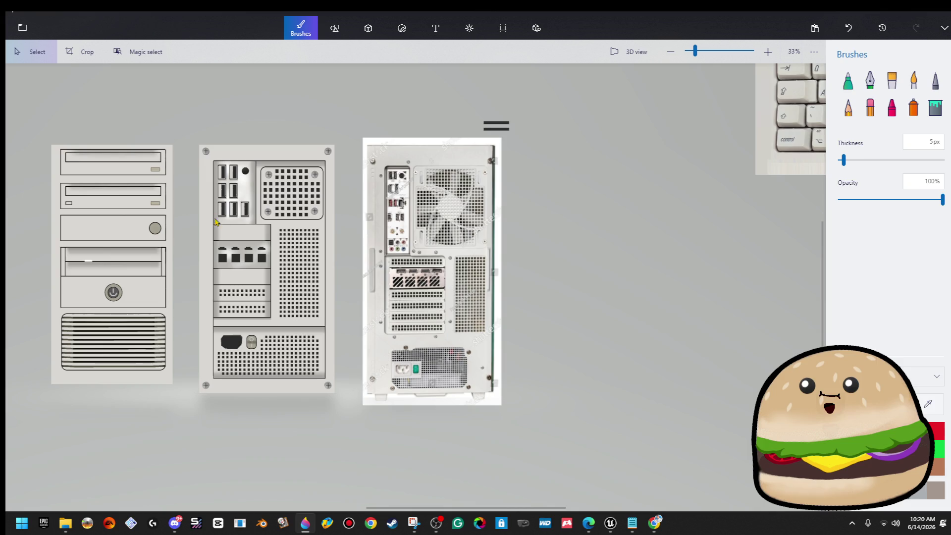
pyautogui.moveTo(201, 143); pyautogui.dragTo(219, 411)
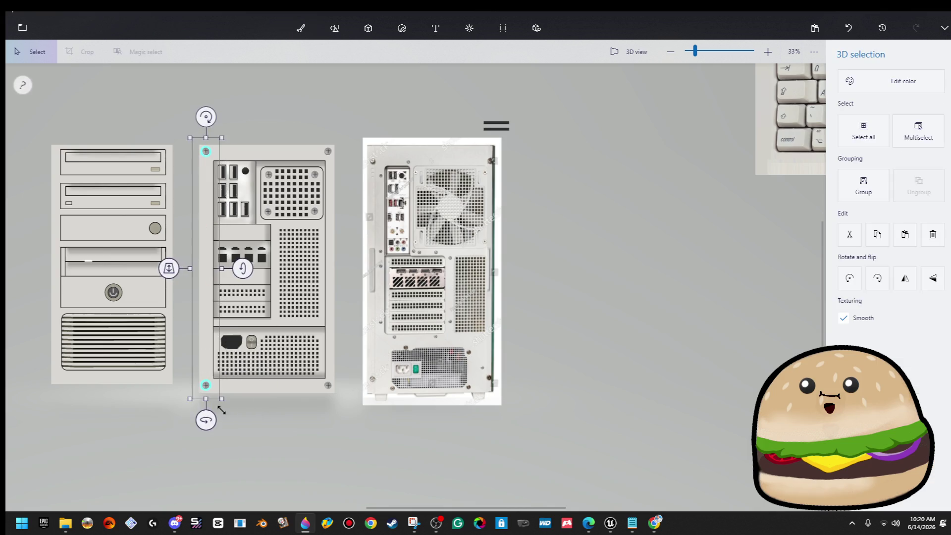
pyautogui.click(239, 412)
pyautogui.scroll(3, 201, 121)
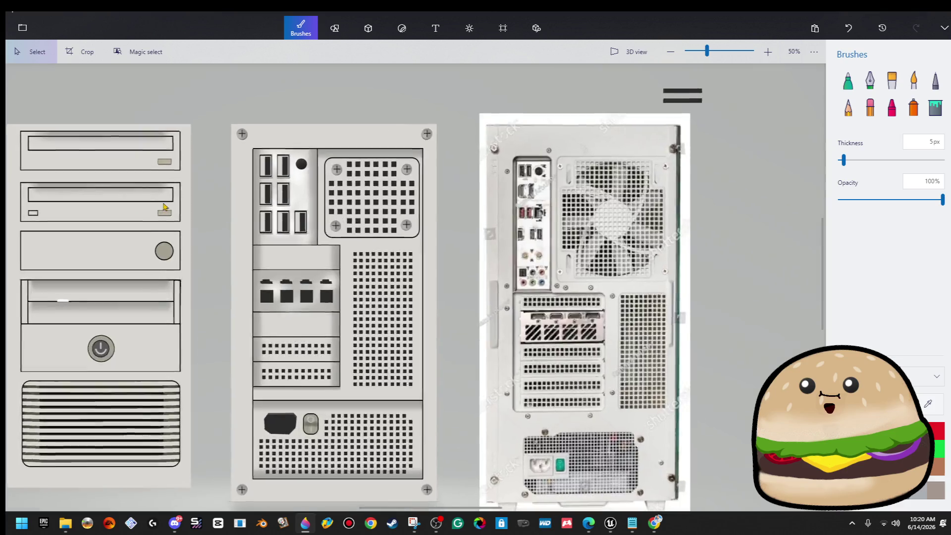
pyautogui.scroll(-3, 259, 102)
pyautogui.moveTo(257, 99)
pyautogui.mouseDown()
pyautogui.moveTo(283, 269)
pyautogui.moveTo(277, 376)
pyautogui.mouseUp()
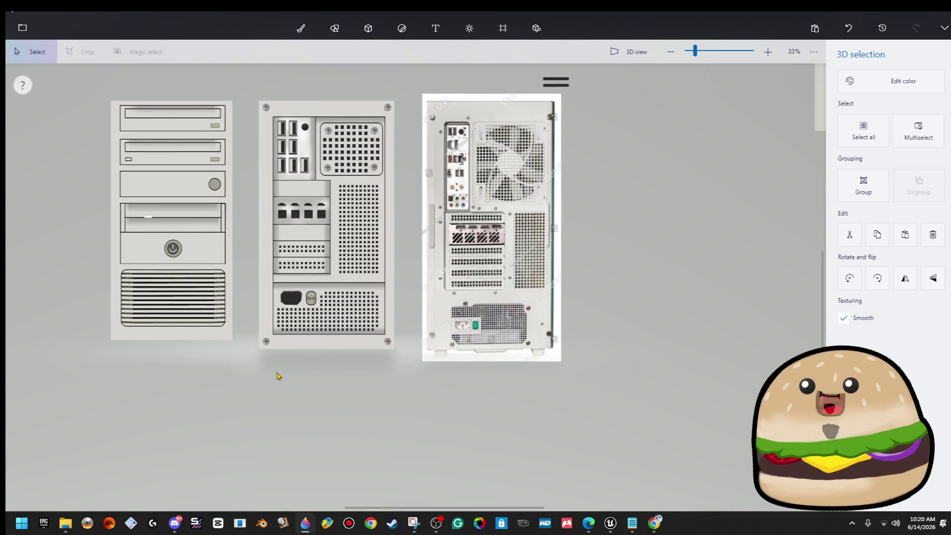
pyautogui.click(435, 74)
# - Trim the canvas width from 828 to 818 px
pyautogui.click(503, 28)
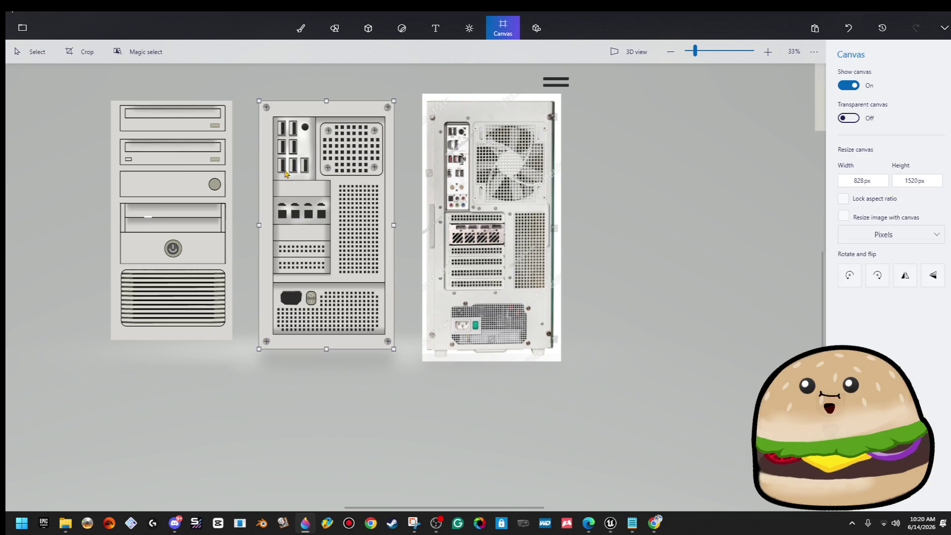
pyautogui.scroll(3, 244, 239)
pyautogui.scroll(3, 244, 240)
pyautogui.moveTo(251, 284); pyautogui.dragTo(253, 285)
pyautogui.scroll(-3, 248, 282)
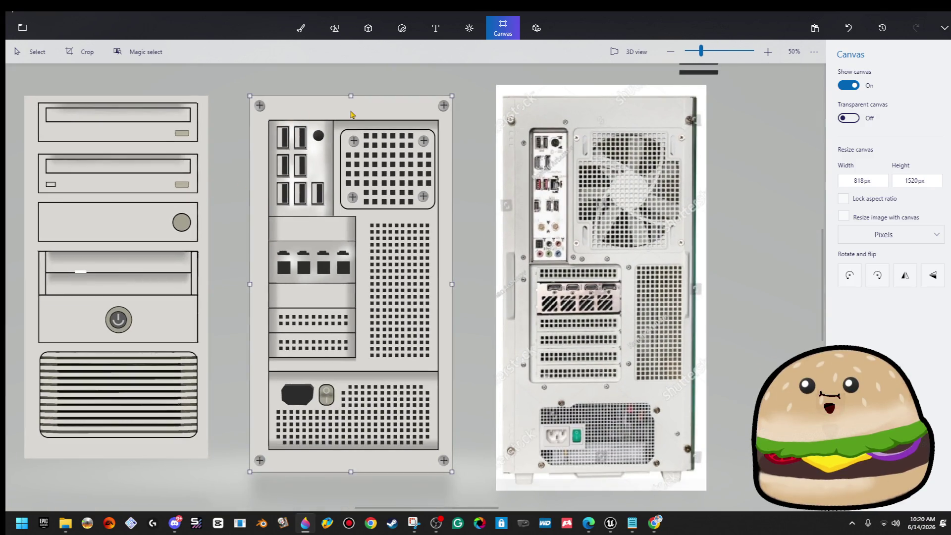
# - Save the image as 'white beige pc back PIXELATED' in New PC Texture, then save the project
pyautogui.click(22, 28)
pyautogui.click(122, 157)
pyautogui.click(214, 94)
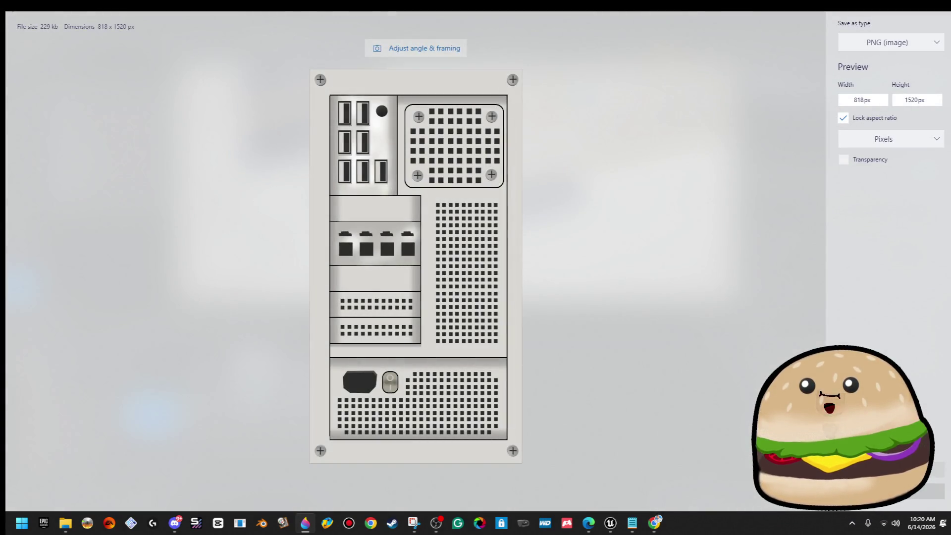
pyautogui.click(931, 469)
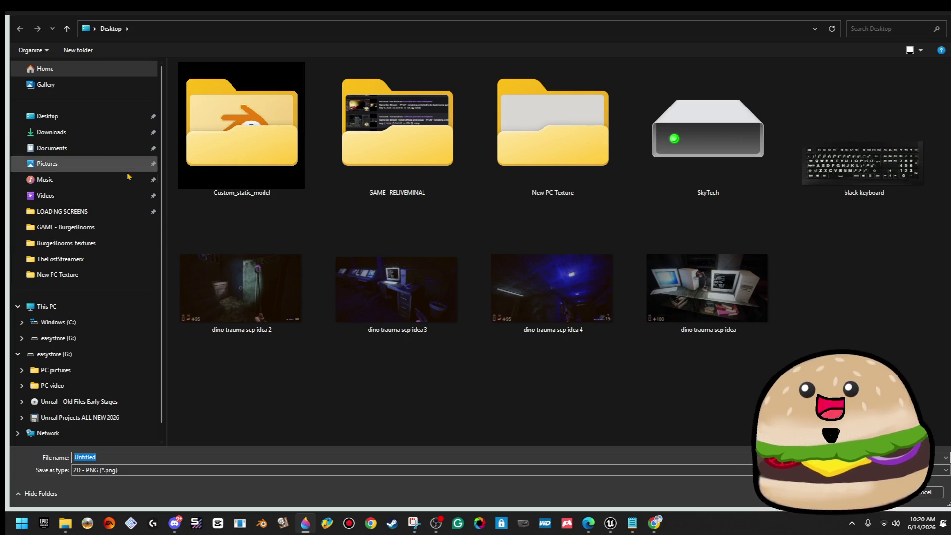
pyautogui.doubleClick(565, 155)
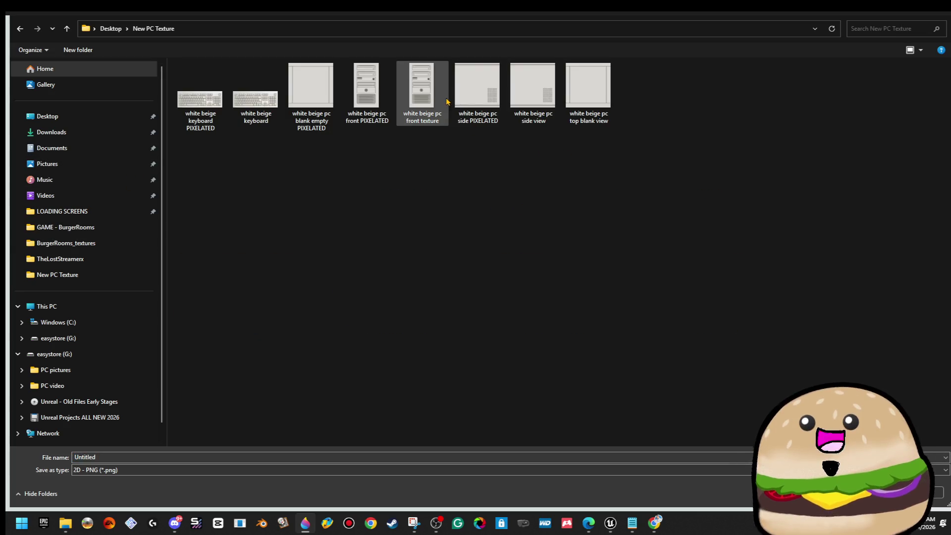
pyautogui.click(415, 99)
pyautogui.click(374, 114)
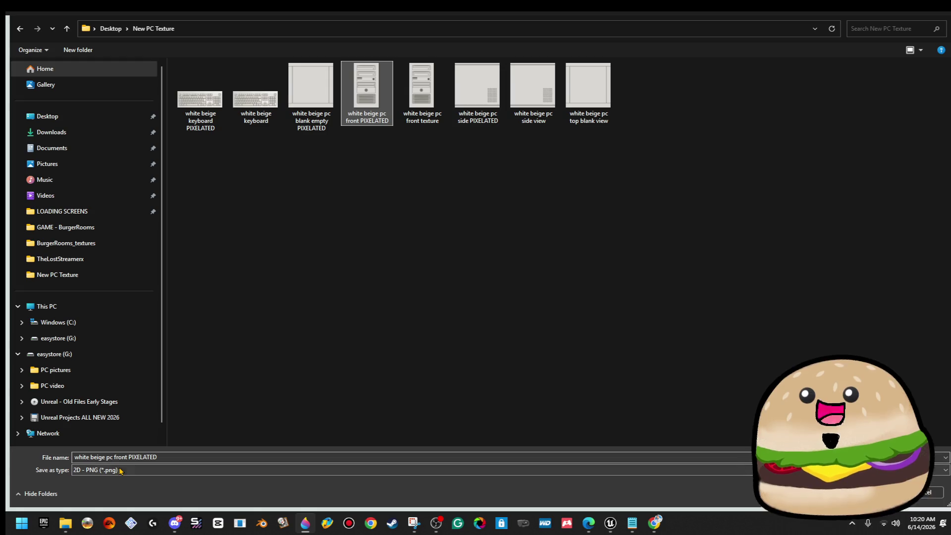
pyautogui.doubleClick(115, 457)
pyautogui.write('back')
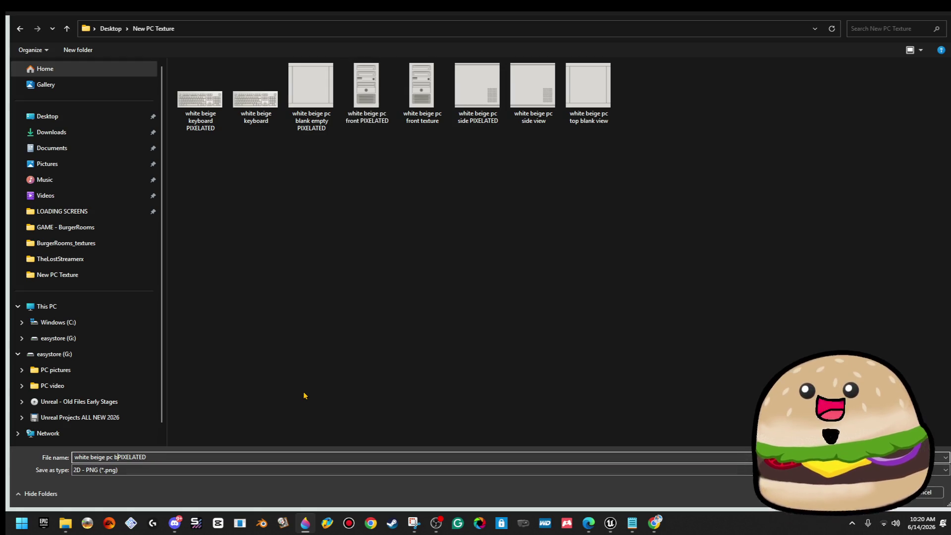
pyautogui.press('Return')
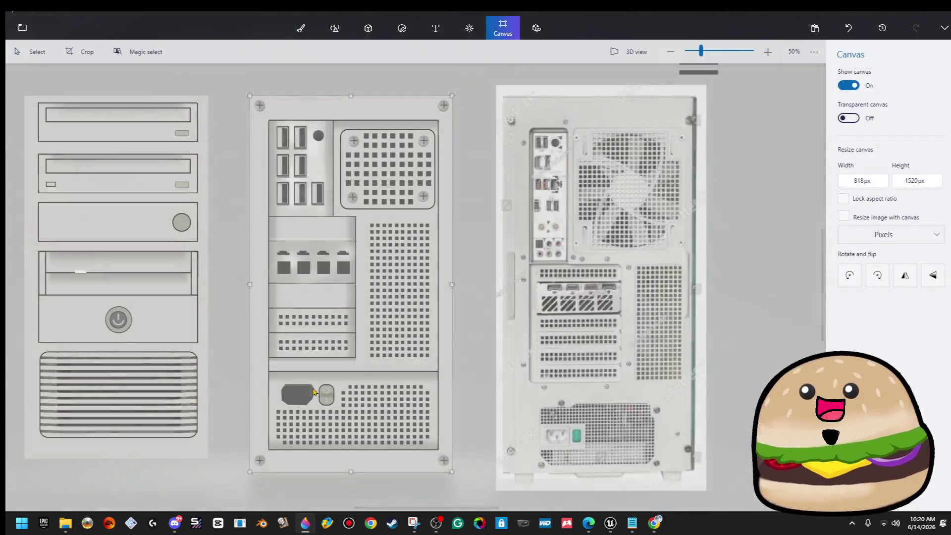
pyautogui.click(22, 27)
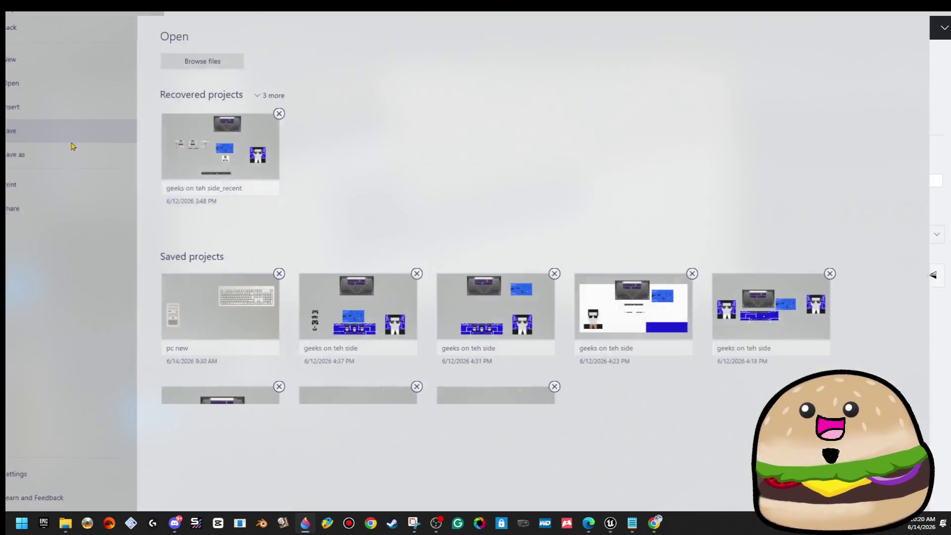
pyautogui.click(73, 140)
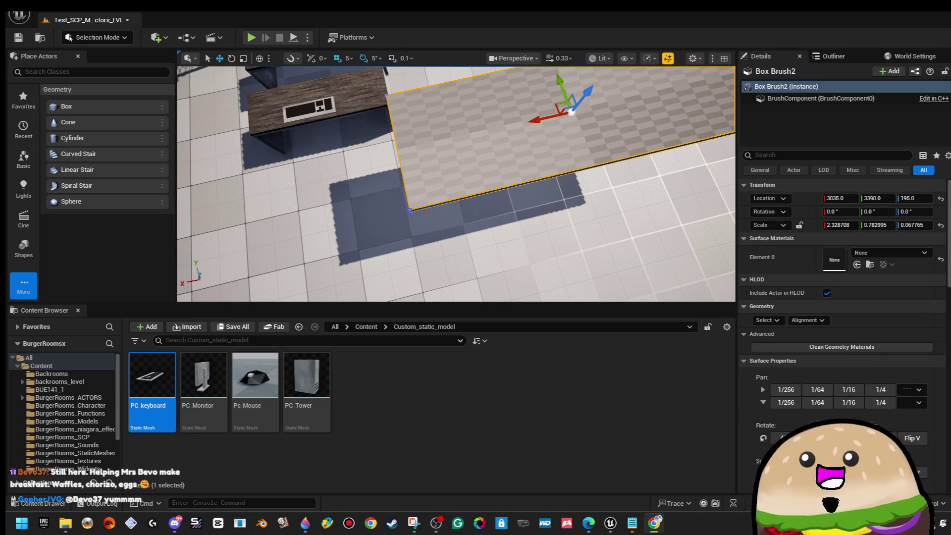
# - Bring the Chrome window with the Flash_Dreams_Studios itch.io profile in front of Unreal
pyautogui.hotkey('alt', 'Tab')
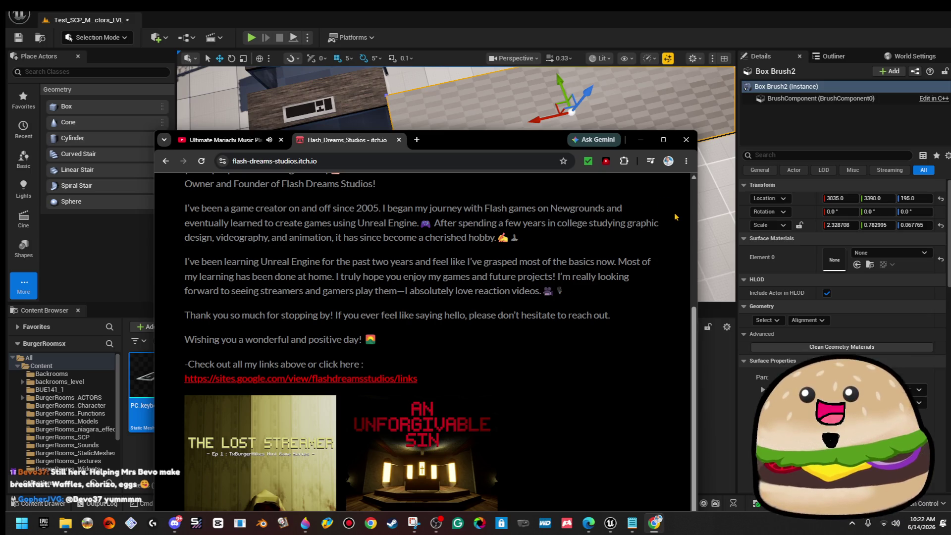
# - Maximize the itch.io profile page and open the Creator Dashboard
pyautogui.click(663, 139)
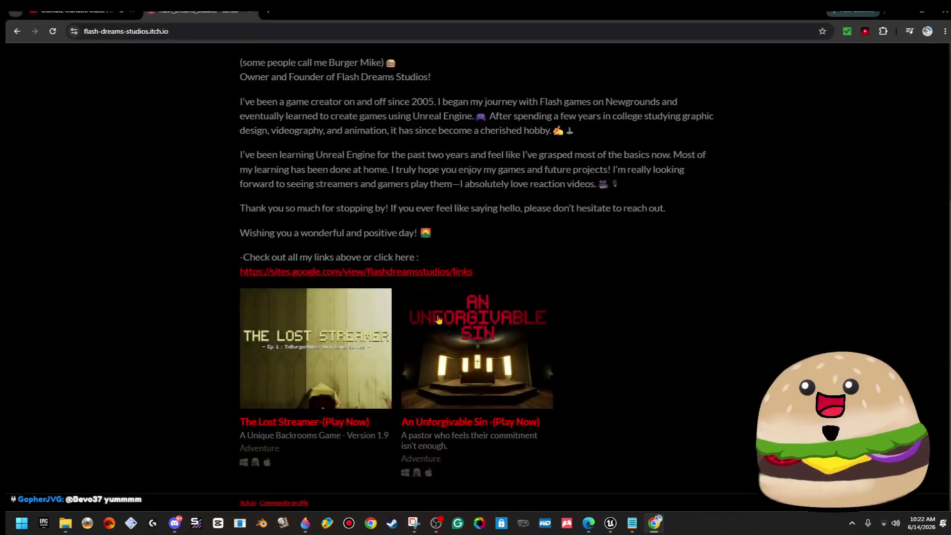
pyautogui.scroll(5, 461, 317)
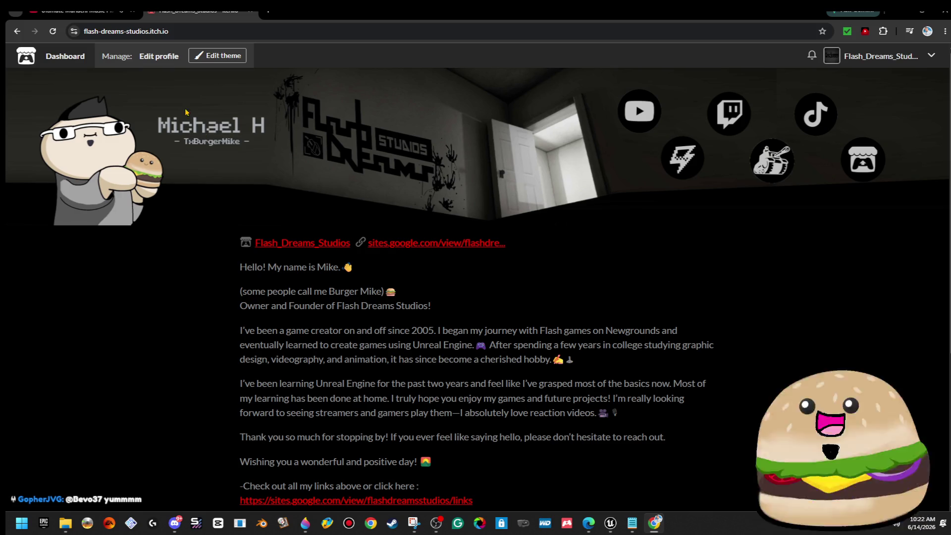
pyautogui.click(65, 58)
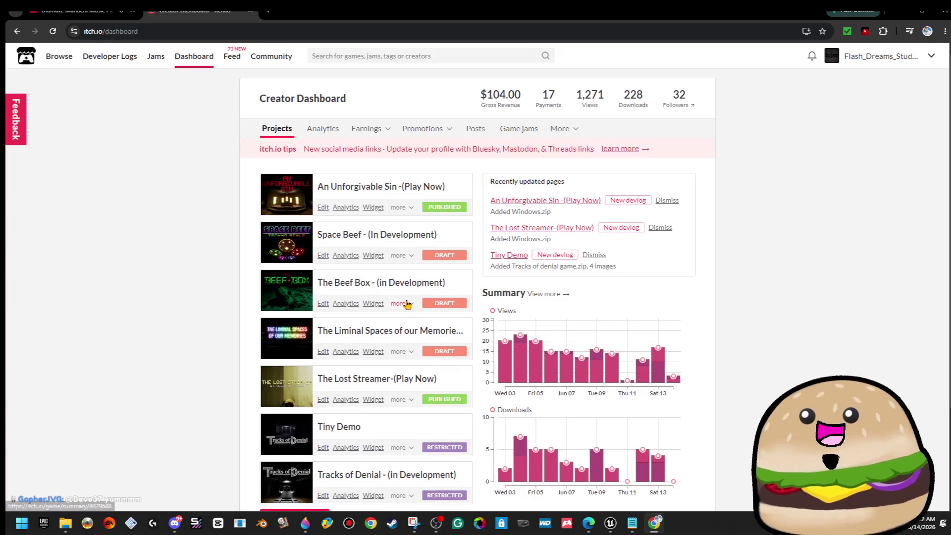
pyautogui.scroll(-3, 407, 304)
pyautogui.scroll(1, 367, 355)
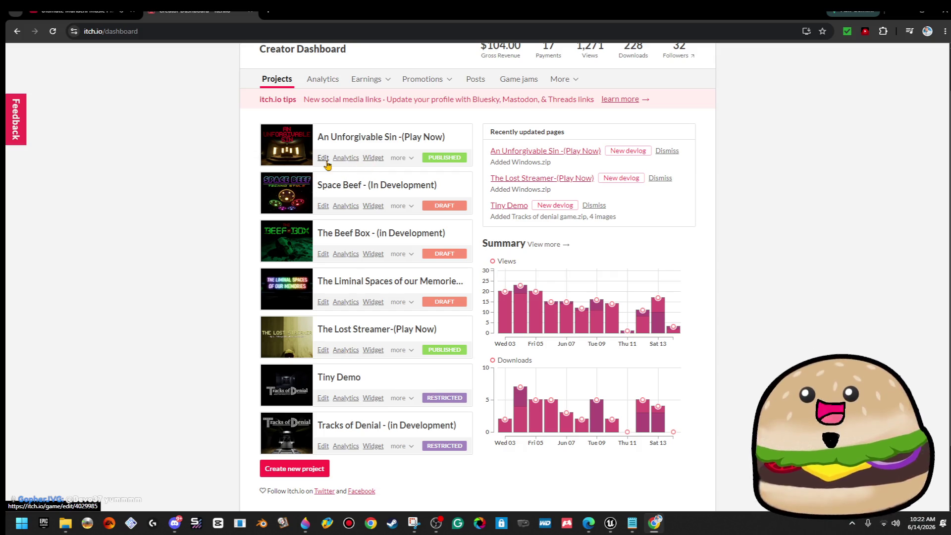
# - Untick Linux and macOS for An Unforgivable Sin's Windows.zip and save the page
pyautogui.click(326, 162)
pyautogui.scroll(-8, 389, 258)
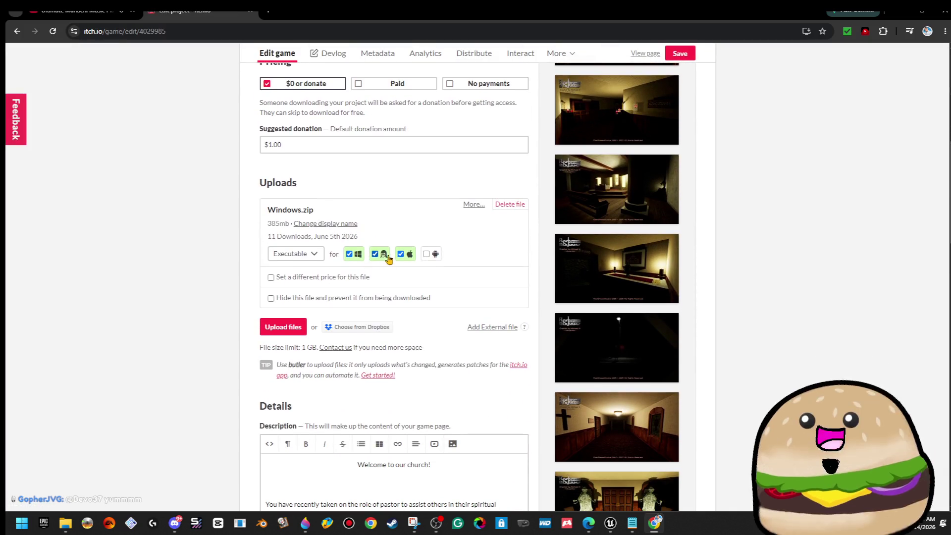
pyautogui.click(402, 254)
pyautogui.click(376, 254)
pyautogui.scroll(-7, 398, 317)
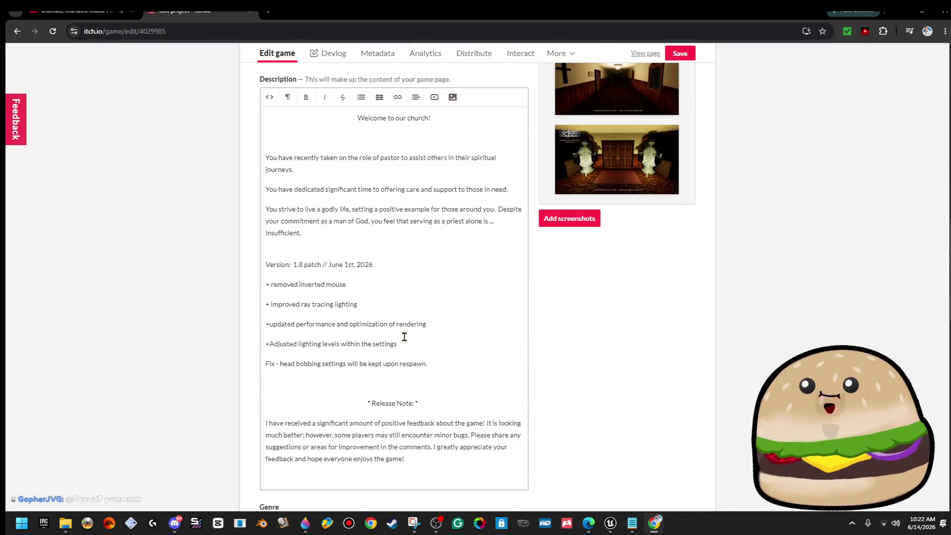
pyautogui.scroll(-12, 405, 337)
pyautogui.click(690, 61)
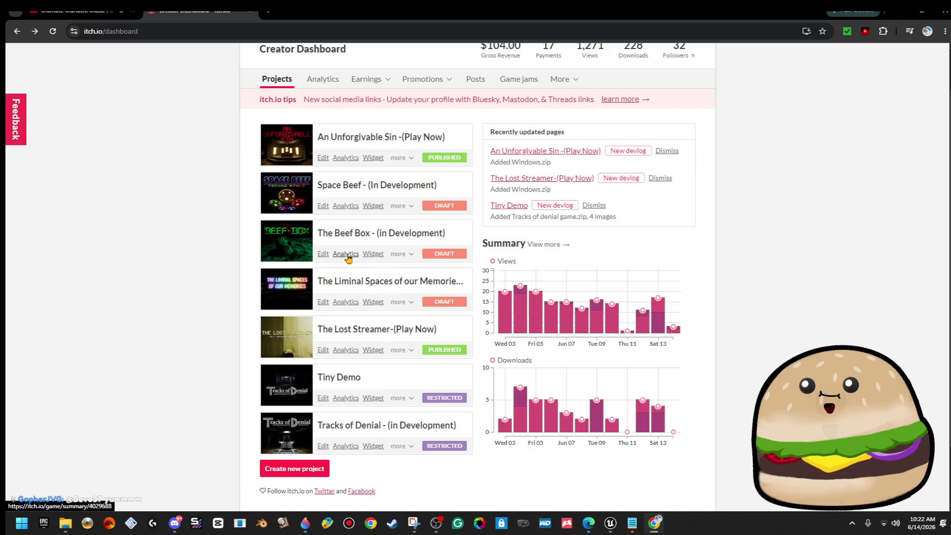
# - Save The Lost Streamer's edit page, then switch to the music video tab
pyautogui.click(323, 350)
pyautogui.scroll(-7, 325, 352)
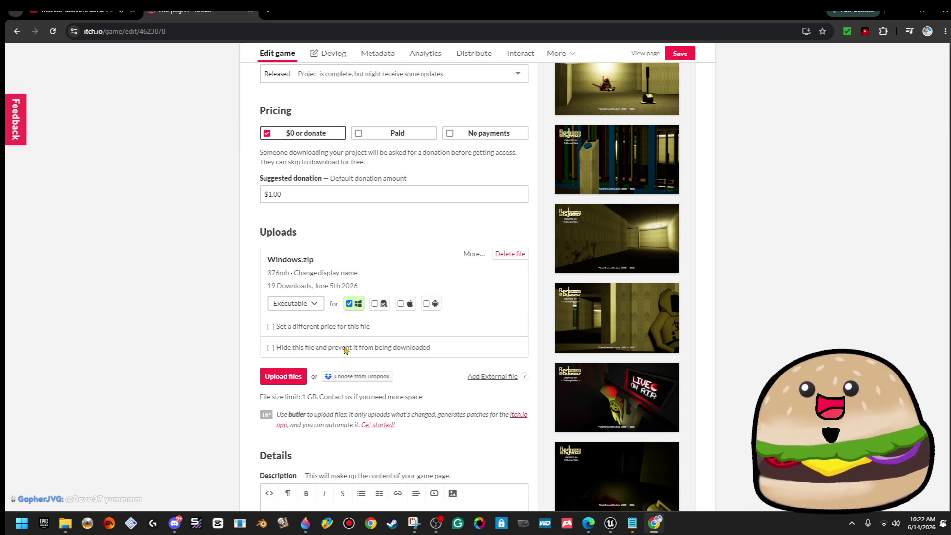
pyautogui.scroll(-15, 346, 350)
pyautogui.click(277, 424)
pyautogui.scroll(15, 329, 270)
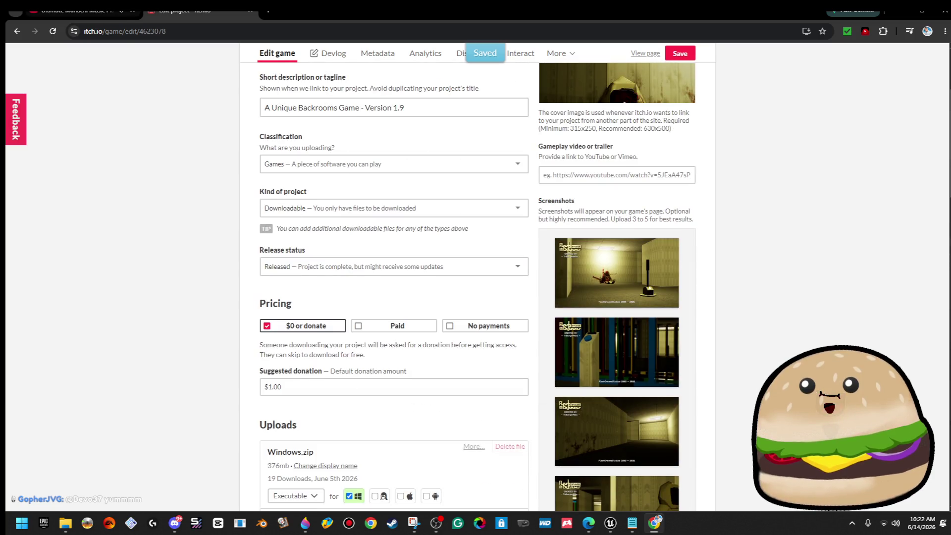
pyautogui.hotkey('ctrl', '1')
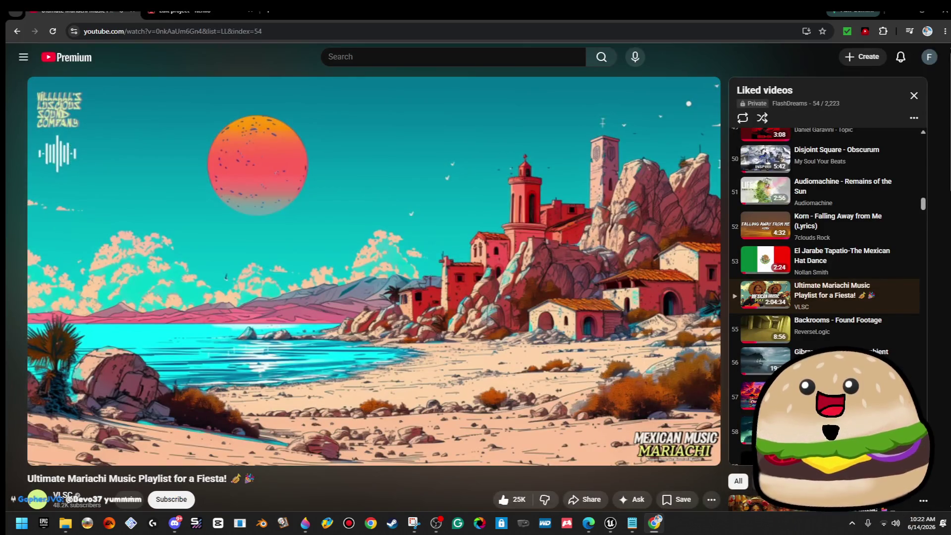
# - Pause the music video, minimize Chrome, glance at the Shutterstock PC back page, and return to Unreal
pyautogui.click(137, 163)
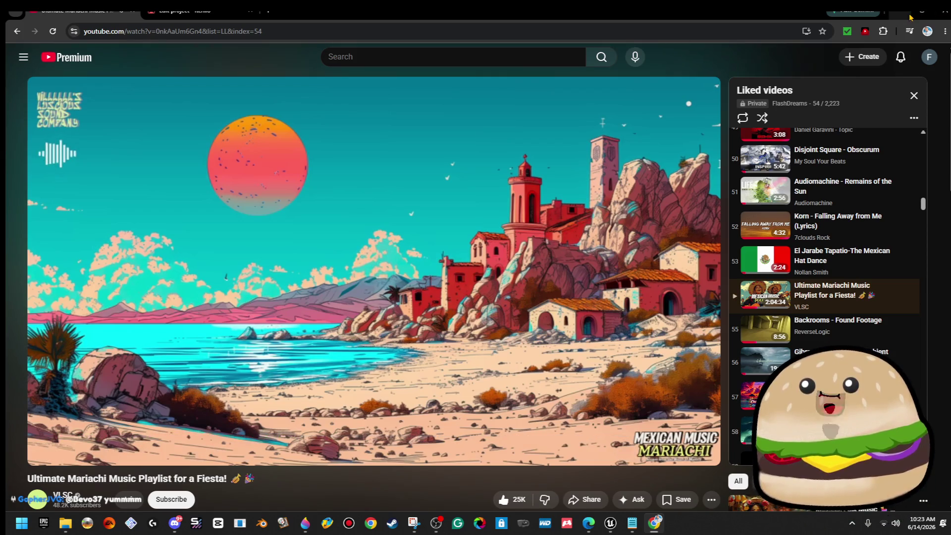
pyautogui.click(910, 18)
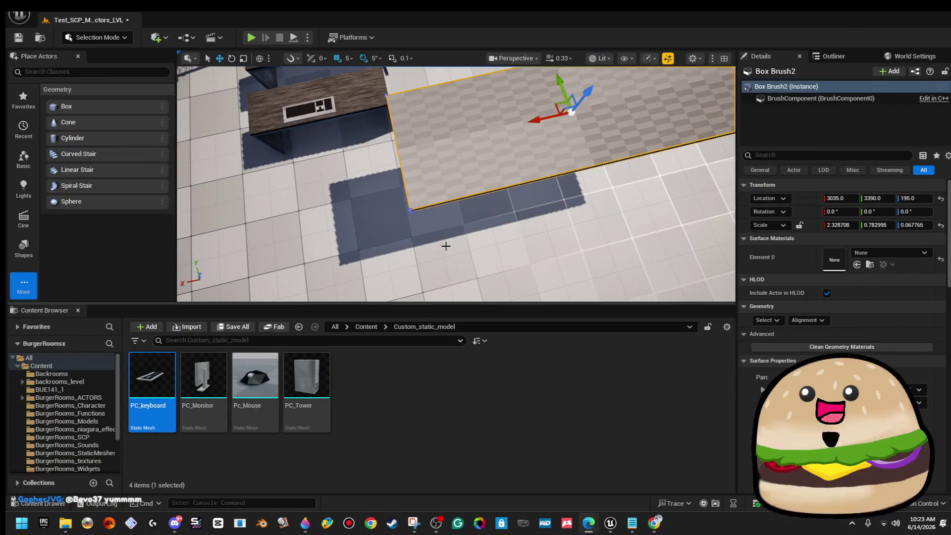
pyautogui.moveTo(590, 526)
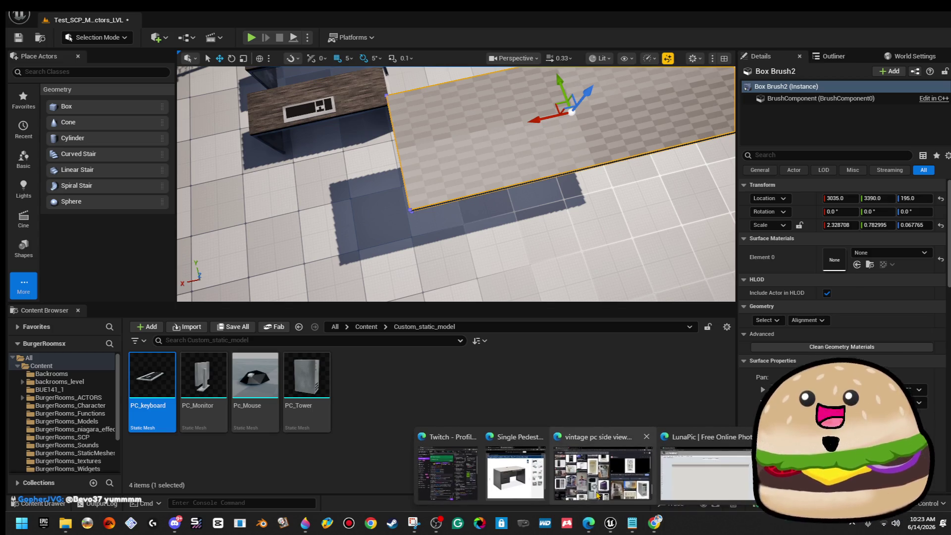
pyautogui.click(598, 495)
pyautogui.click(173, 12)
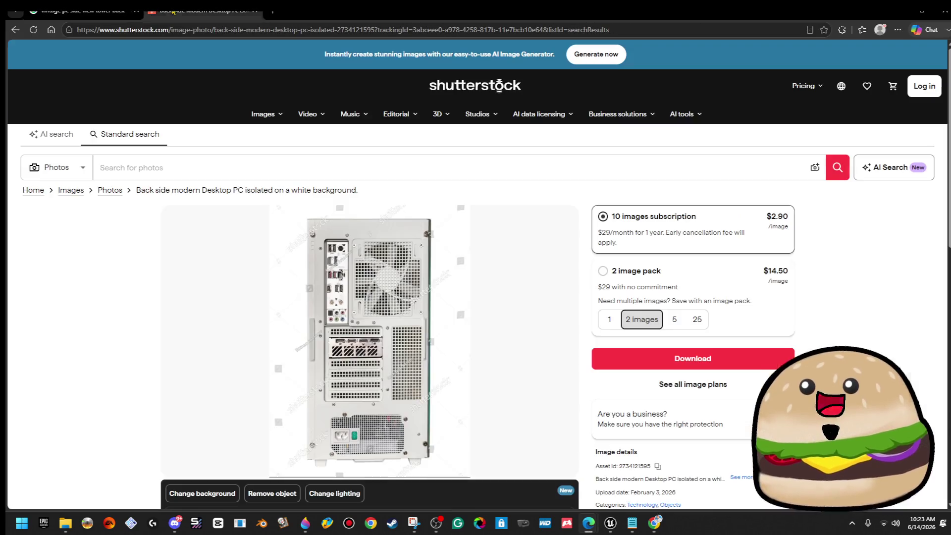
pyautogui.hotkey('alt', 'Tab')
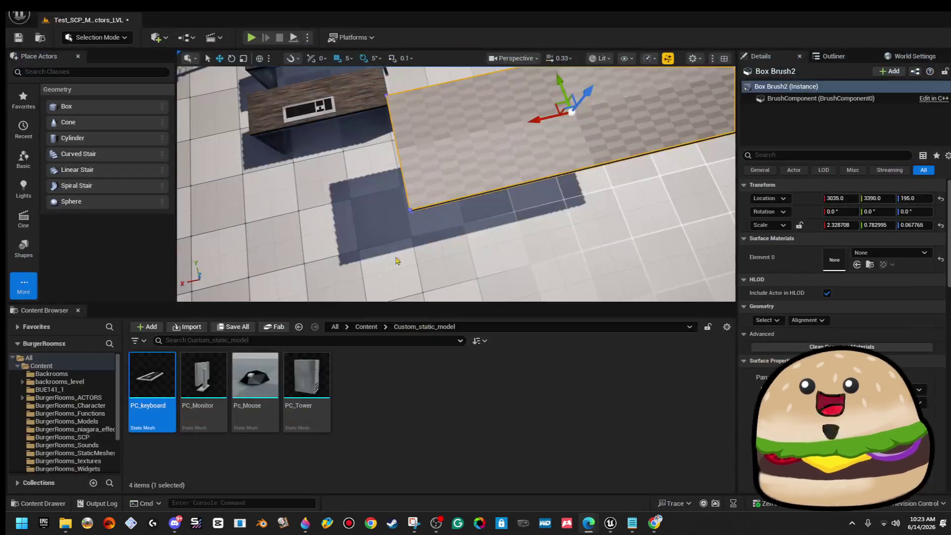
pyautogui.moveTo(592, 528)
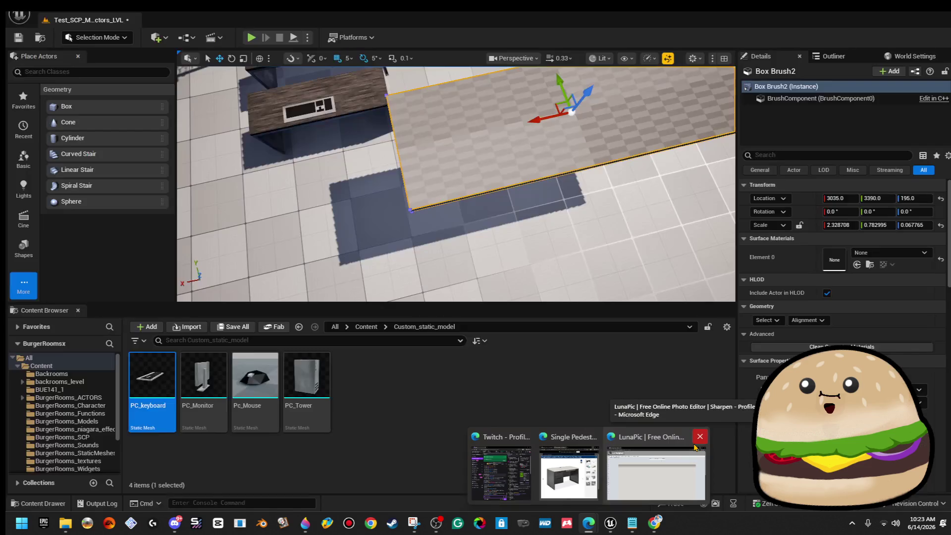
# - Upload 'white beige pc back PIXELATED' into LunaPic, replacing a mistaken front-image upload
pyautogui.click(674, 446)
pyautogui.moveTo(30, 95)
pyautogui.click(51, 120)
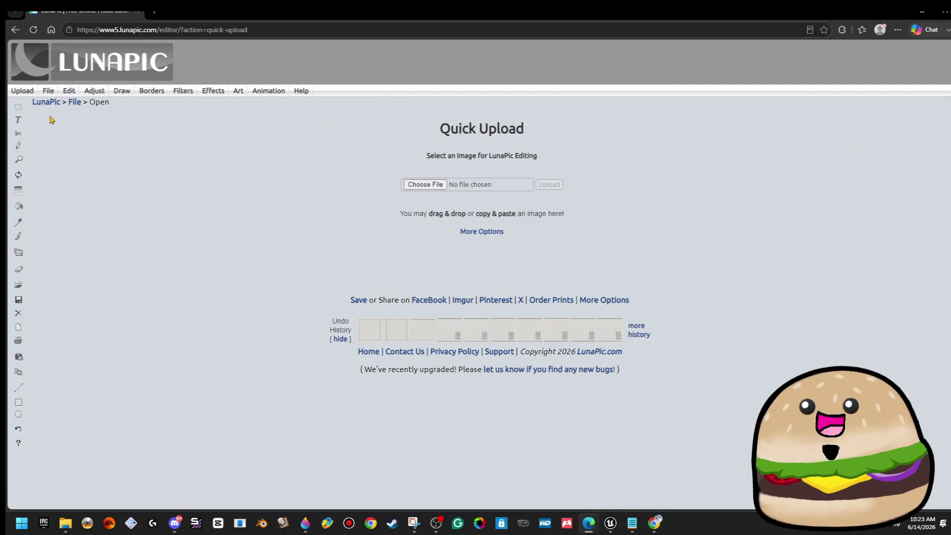
pyautogui.click(409, 185)
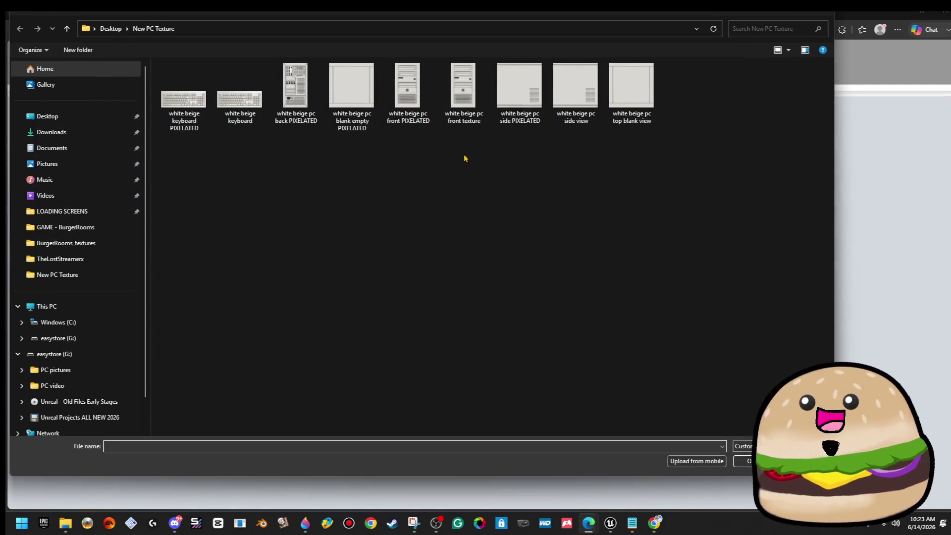
pyautogui.doubleClick(423, 100)
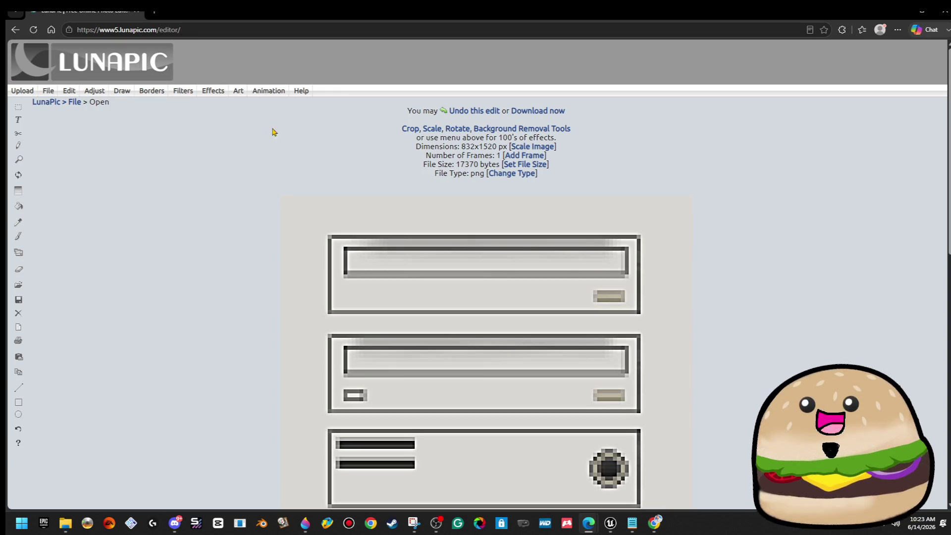
pyautogui.click(122, 91)
pyautogui.scroll(-7, 304, 275)
pyautogui.scroll(7, 260, 279)
pyautogui.moveTo(48, 90)
pyautogui.click(90, 136)
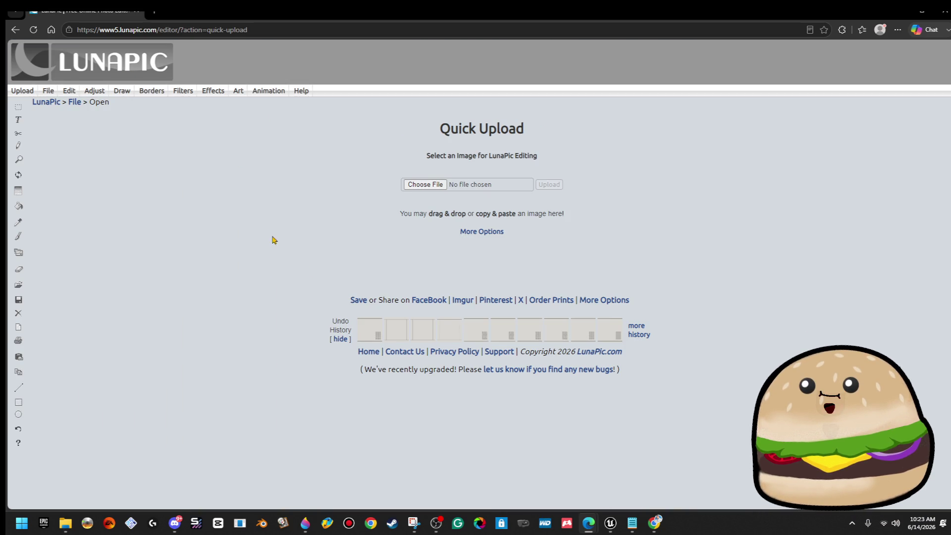
pyautogui.click(426, 185)
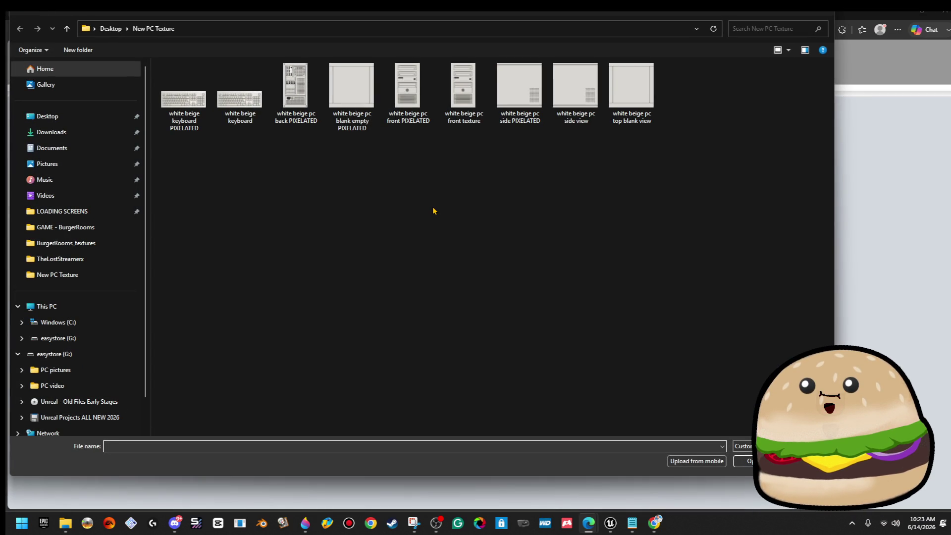
pyautogui.doubleClick(319, 127)
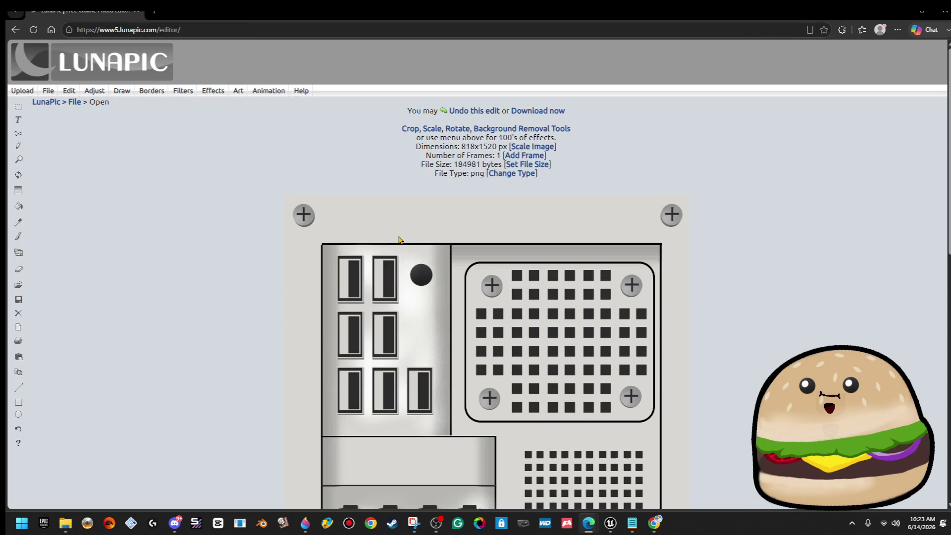
# - Apply Pixelate with a pixel size of 10 to the back texture
pyautogui.moveTo(93, 94)
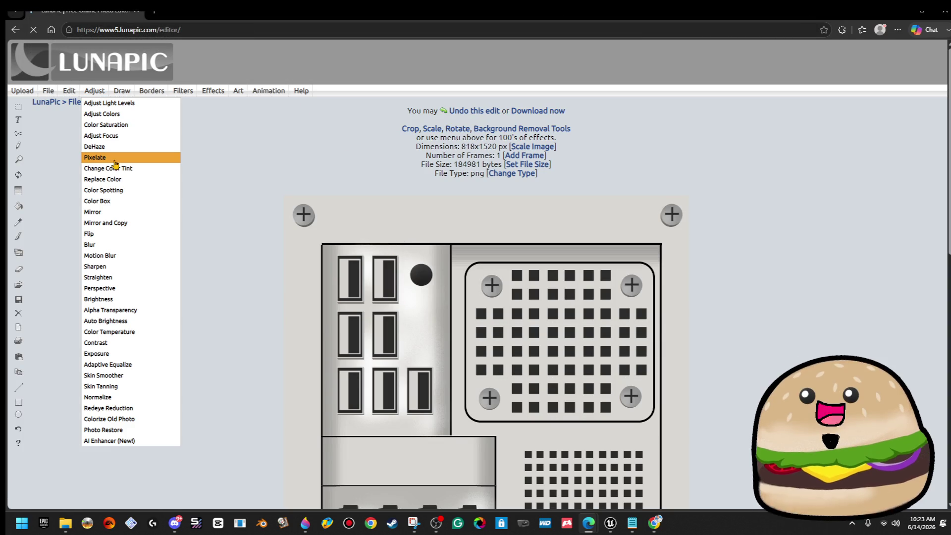
pyautogui.click(115, 163)
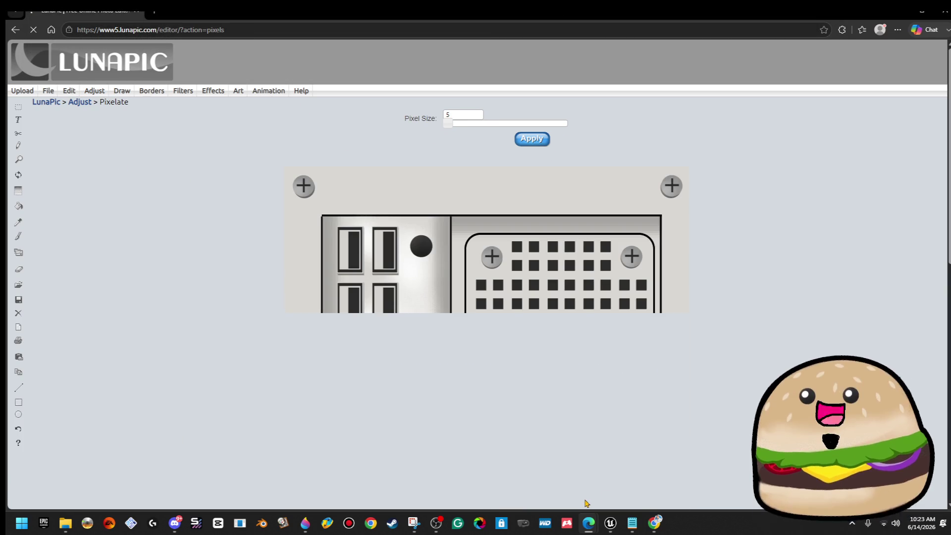
pyautogui.moveTo(654, 525)
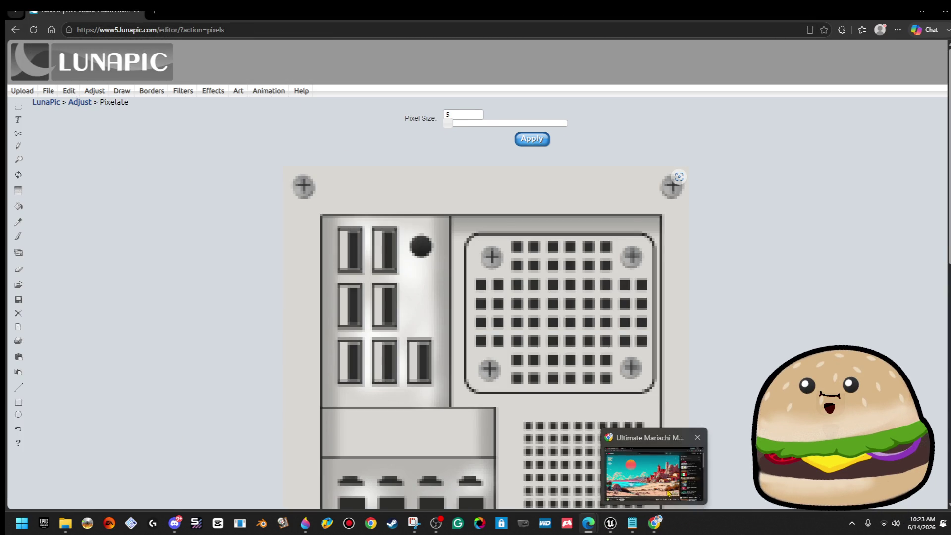
pyautogui.click(654, 476)
pyautogui.click(433, 401)
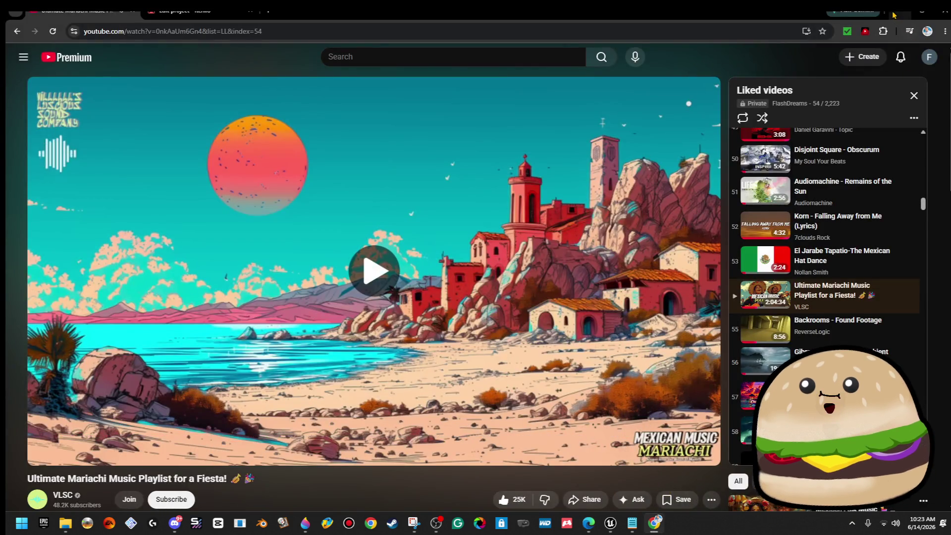
pyautogui.hotkey('alt', 'Tab')
pyautogui.moveTo(447, 124); pyautogui.dragTo(451, 127)
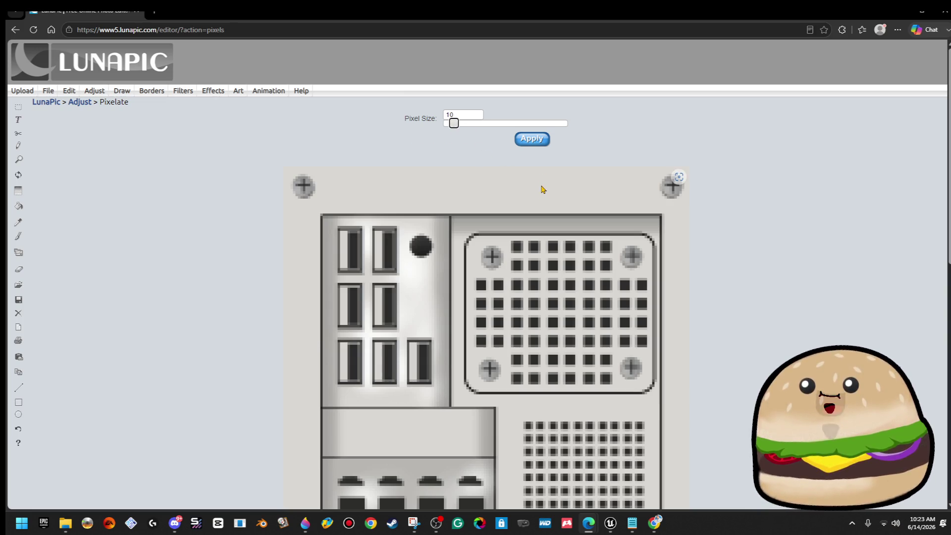
pyautogui.click(530, 139)
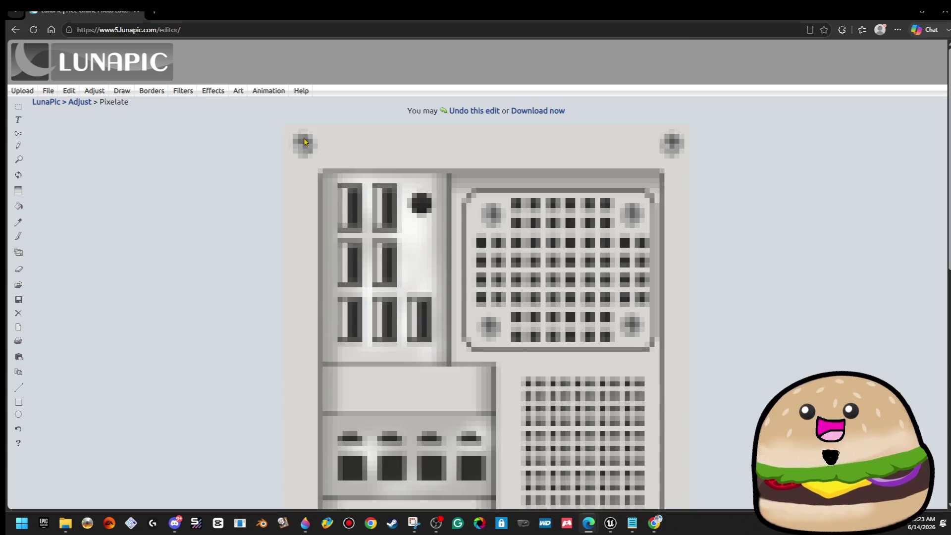
# - Sharpen the pixelated image with the slider at maximum
pyautogui.moveTo(94, 90)
pyautogui.click(122, 272)
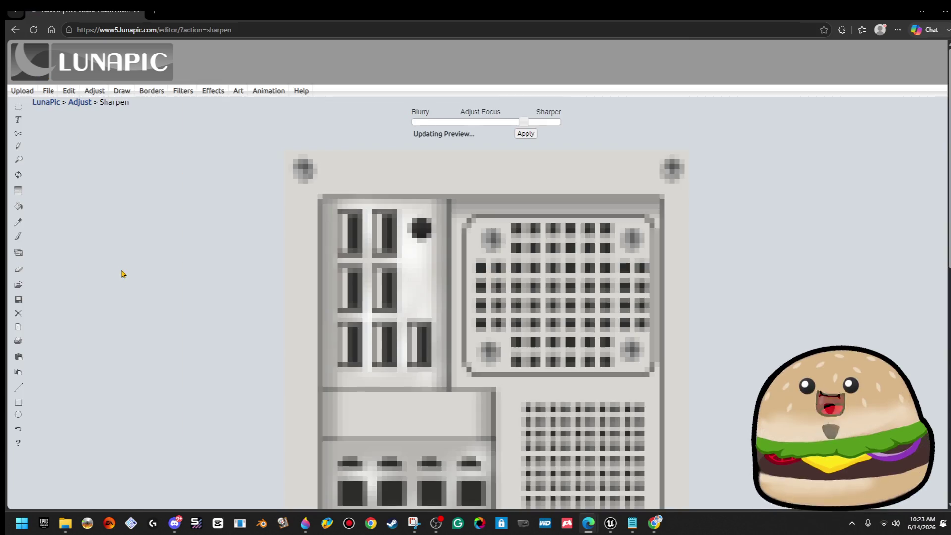
pyautogui.moveTo(518, 129); pyautogui.dragTo(574, 132)
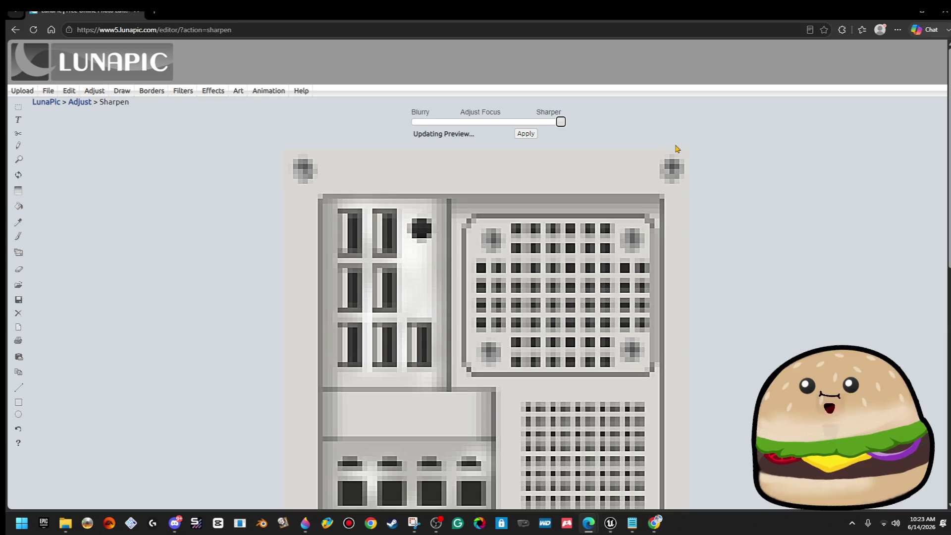
pyautogui.click(525, 135)
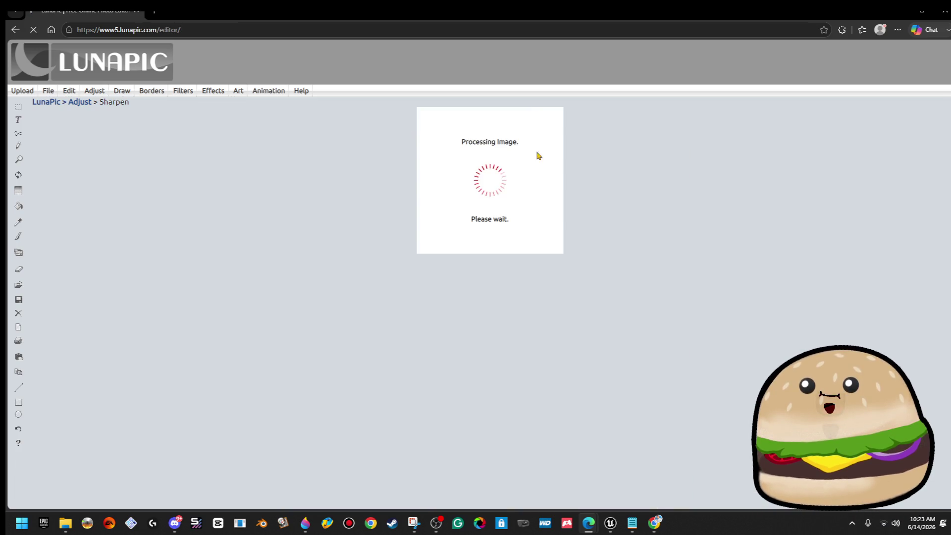
pyautogui.scroll(-7, 622, 262)
pyautogui.rightClick(579, 223)
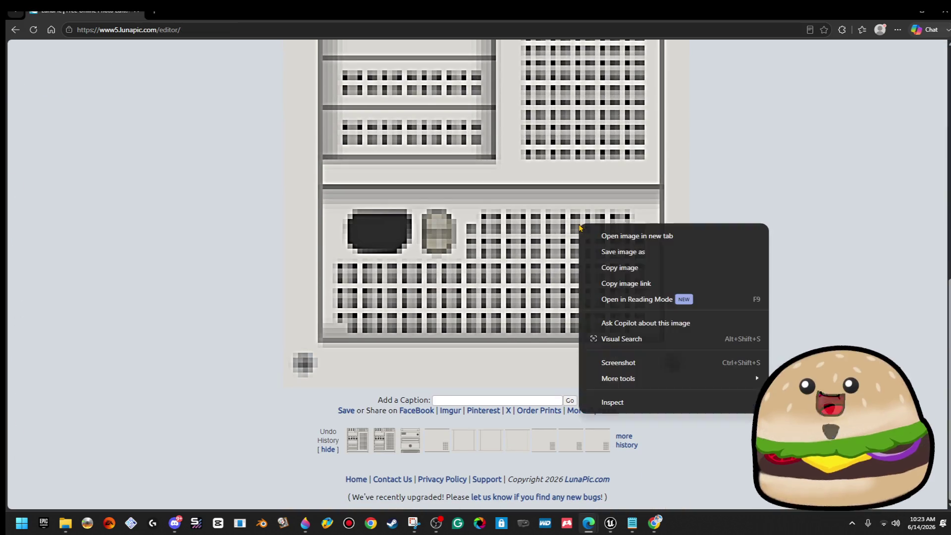
# - Save the image as 'white beige pc back PIXELATED', confirming the overwrite
pyautogui.click(647, 261)
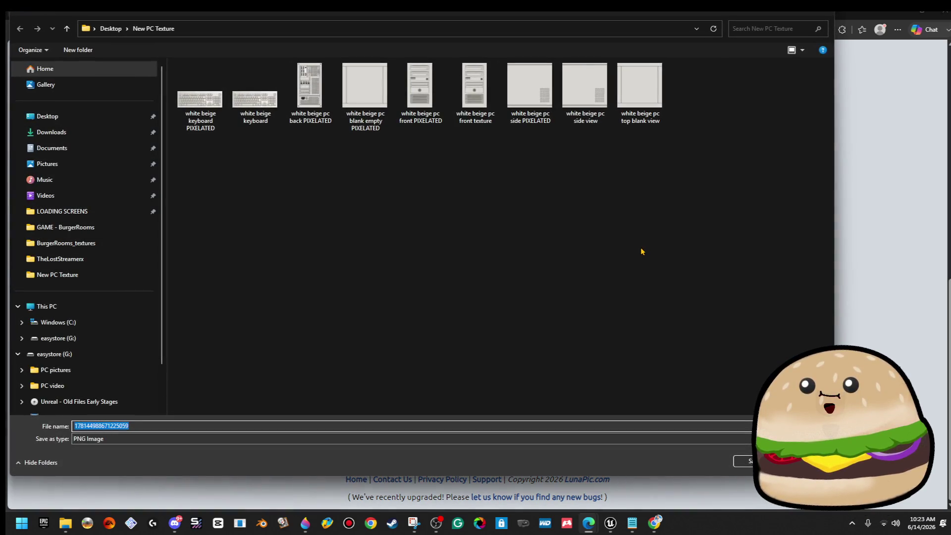
pyautogui.click(421, 105)
pyautogui.doubleClick(120, 426)
pyautogui.write('backPIXELATED')
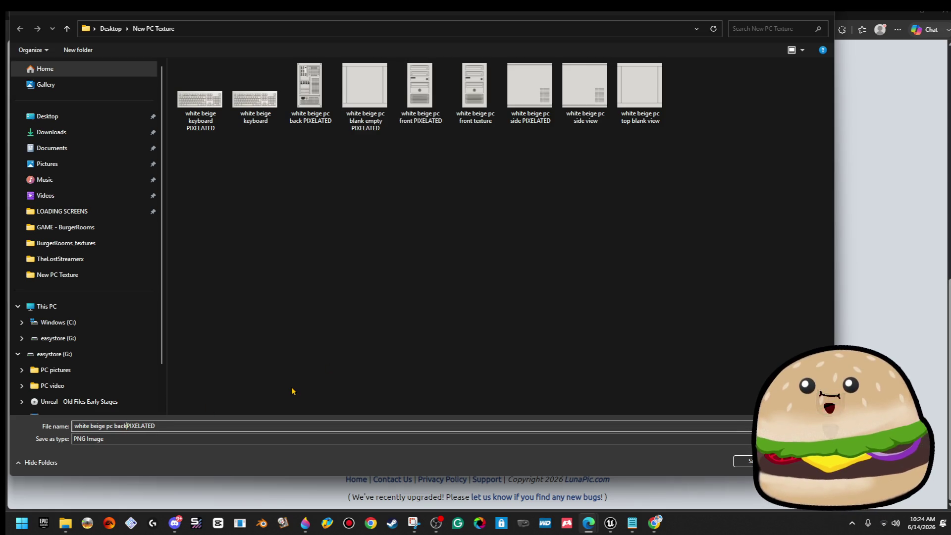
pyautogui.press('Return')
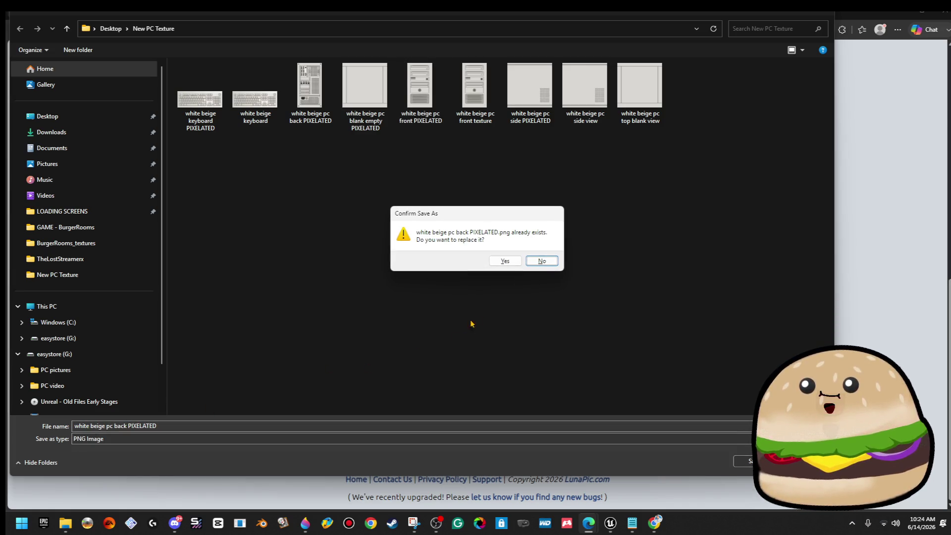
pyautogui.click(501, 261)
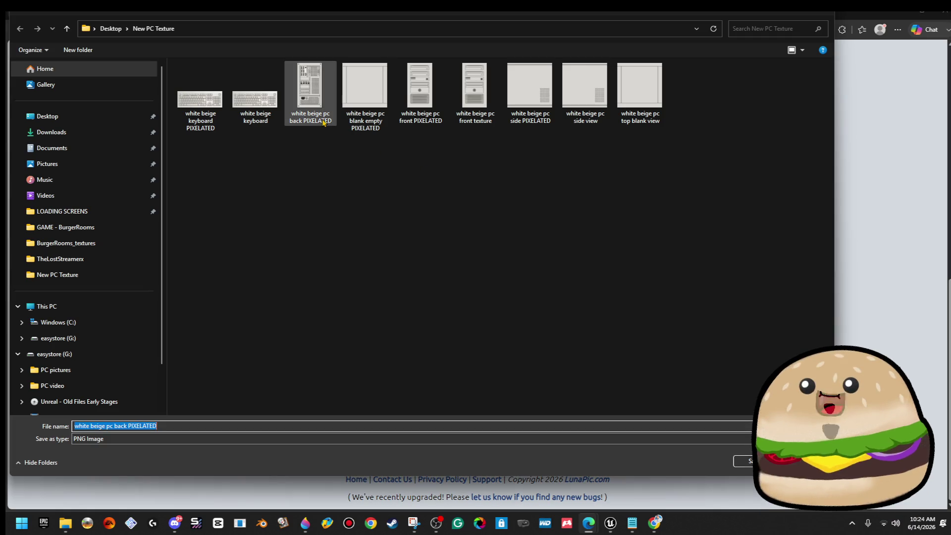
# - Rename the old file to 'white beige pc back' and save the new one as 'white beige pc back PIXELATED'
pyautogui.rightClick(314, 113)
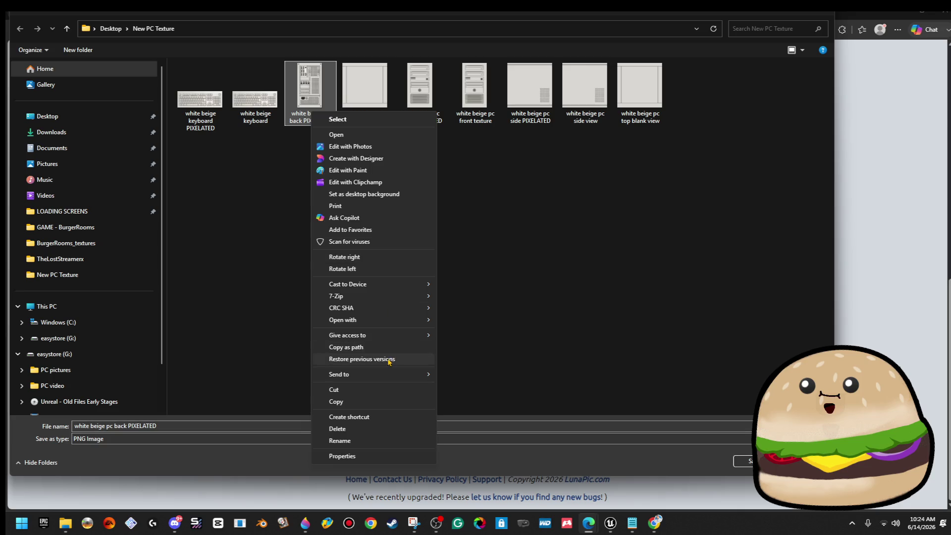
pyautogui.click(357, 442)
pyautogui.press('Escape')
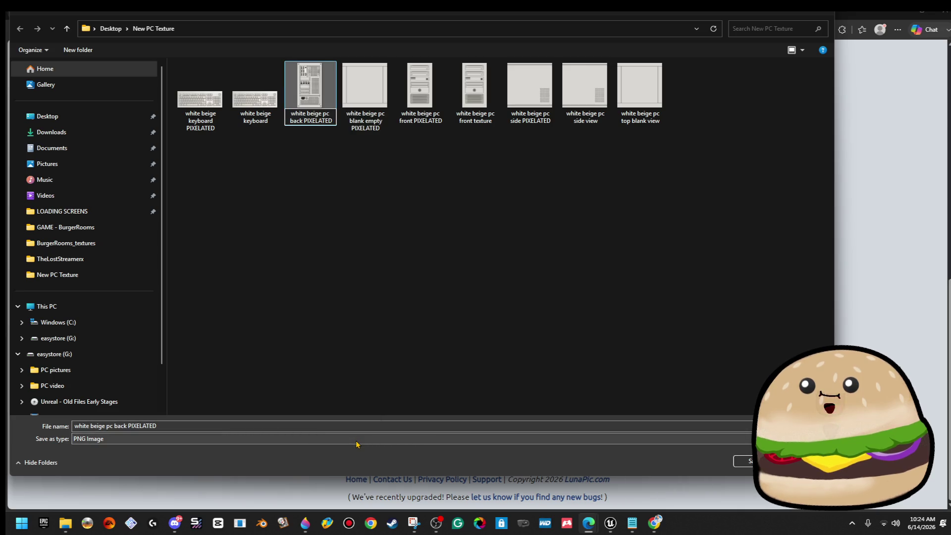
pyautogui.press('BackSpace')
pyautogui.press('Return')
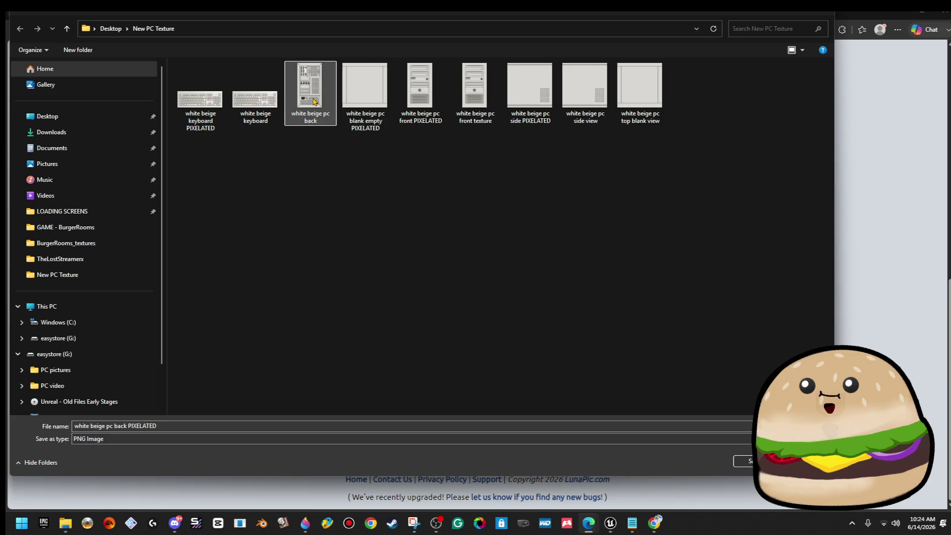
pyautogui.click(170, 427)
pyautogui.press('End')
pyautogui.write('PIXELA')
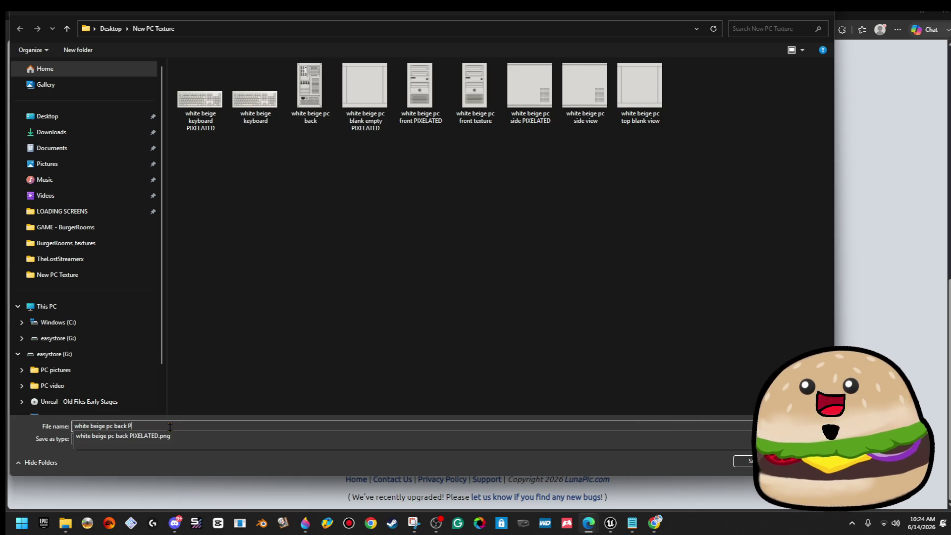
pyautogui.write('TED')
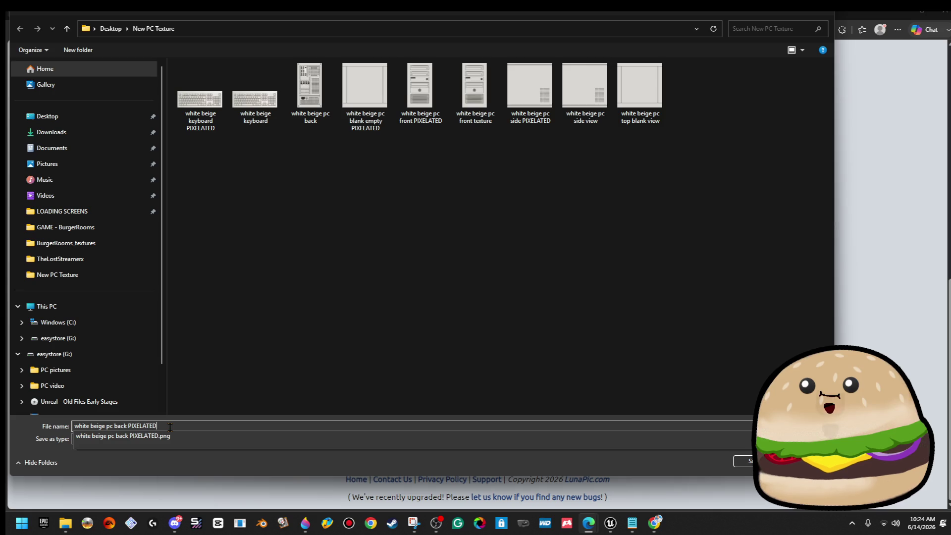
pyautogui.press('Return')
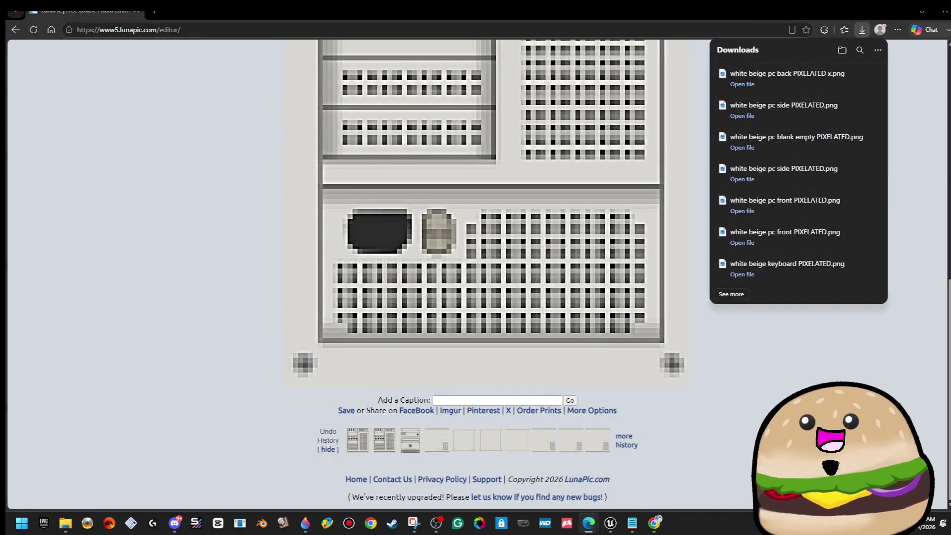
# - Return to Unreal and open the BurgerRooms_textures folder in the Content Browser
pyautogui.click(898, 14)
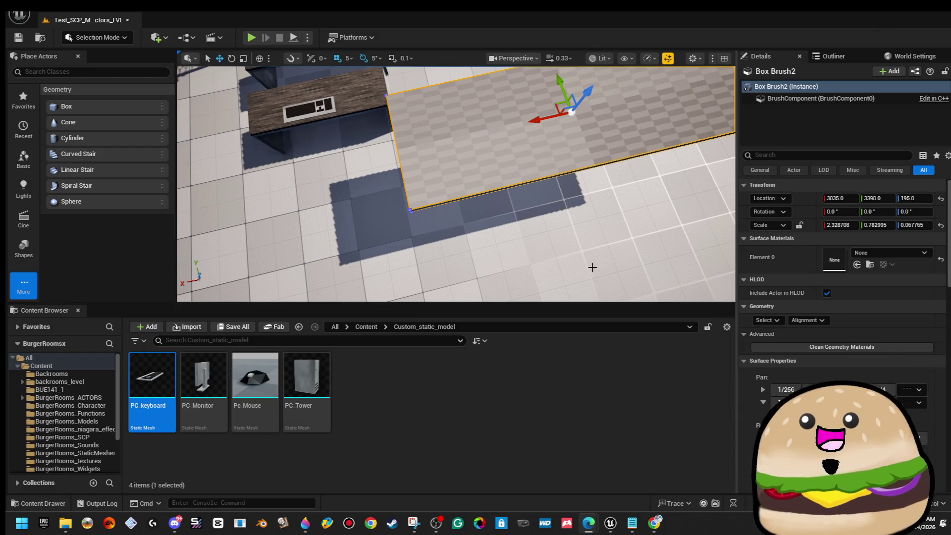
pyautogui.moveTo(446, 189); pyautogui.dragTo(426, 209)
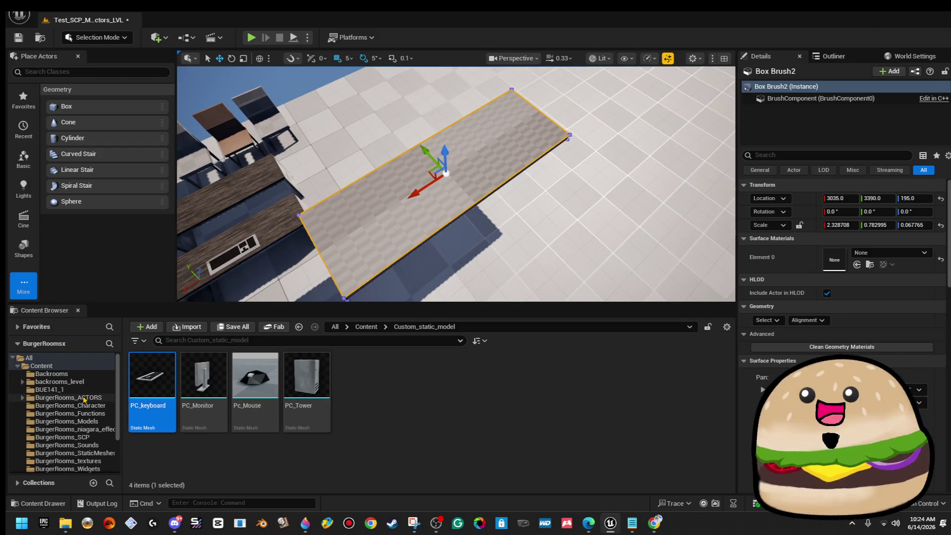
pyautogui.scroll(-2, 74, 421)
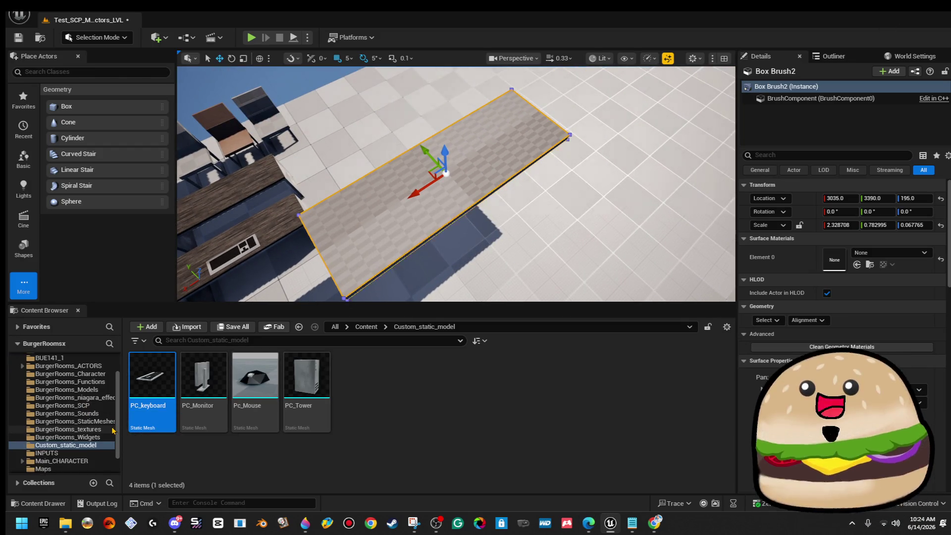
pyautogui.click(75, 429)
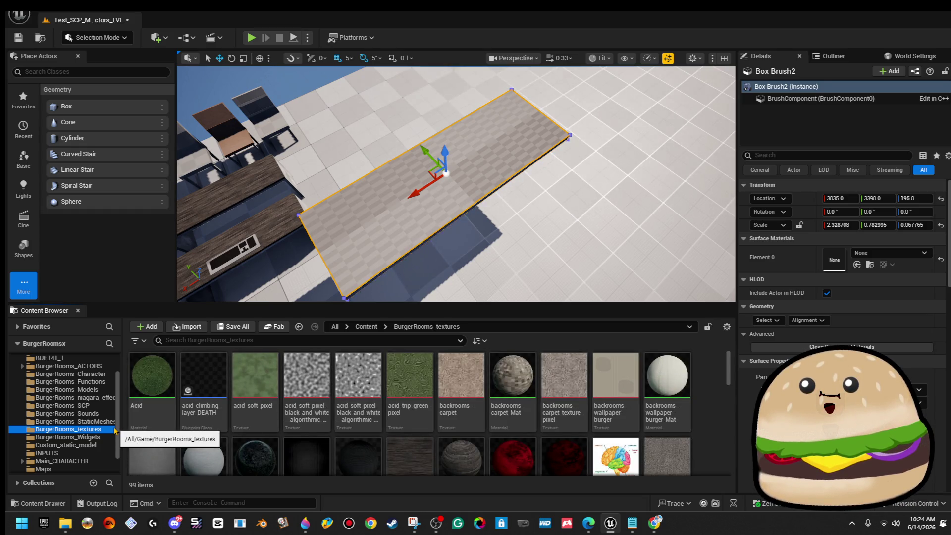
# - Import the keyboard, pc back x, front, side and blank empty PIXELATED textures from New PC Texture
pyautogui.click(184, 327)
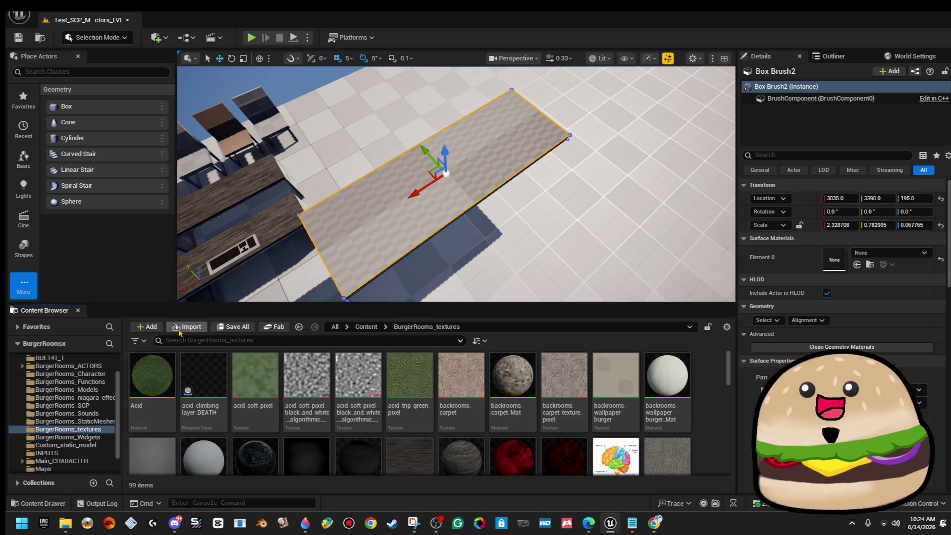
pyautogui.click(84, 115)
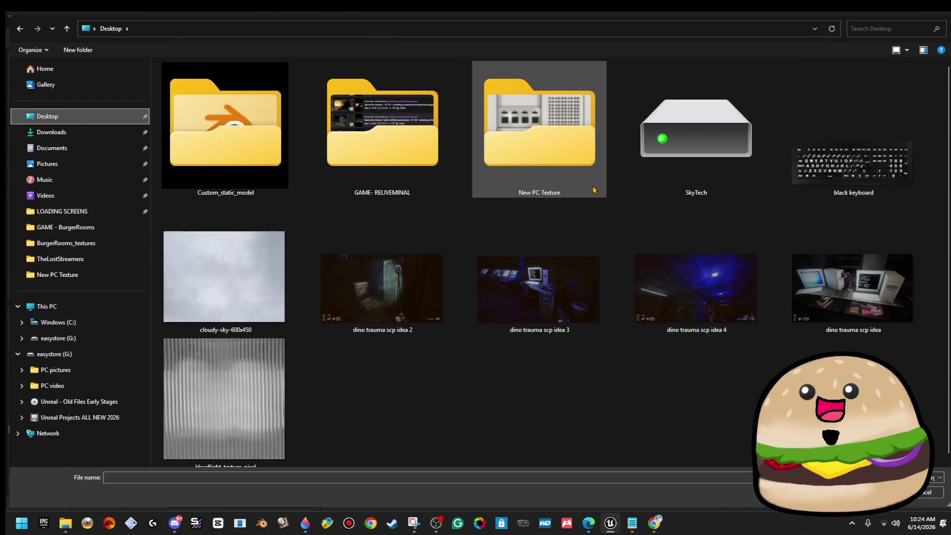
pyautogui.doubleClick(542, 148)
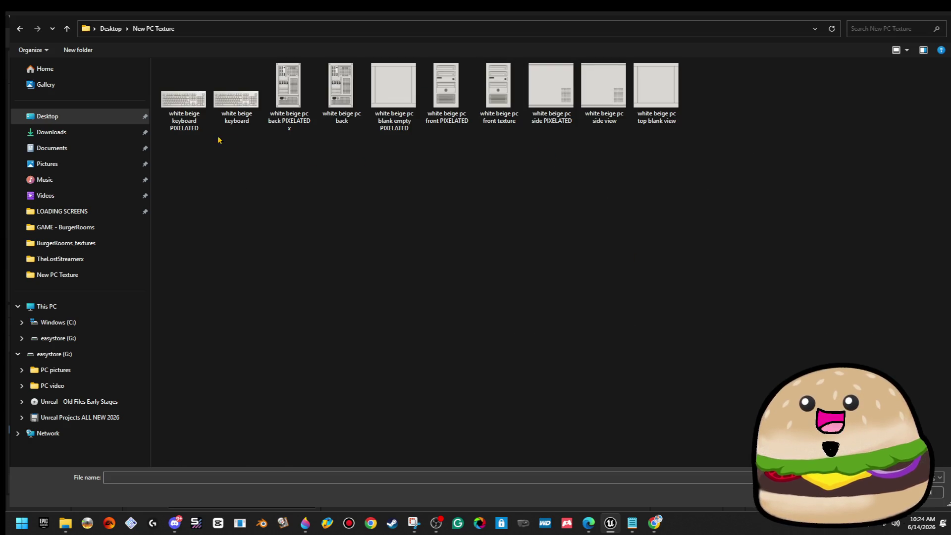
pyautogui.click(184, 99)
pyautogui.keyDown('ctrl'); pyautogui.click(288, 94); pyautogui.keyUp('ctrl')
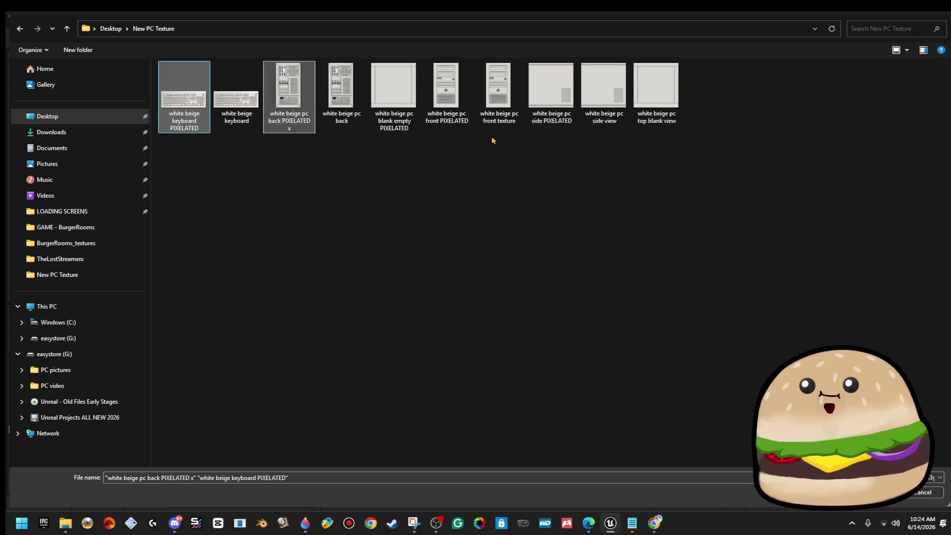
pyautogui.keyDown('ctrl'); pyautogui.click(453, 121); pyautogui.keyUp('ctrl')
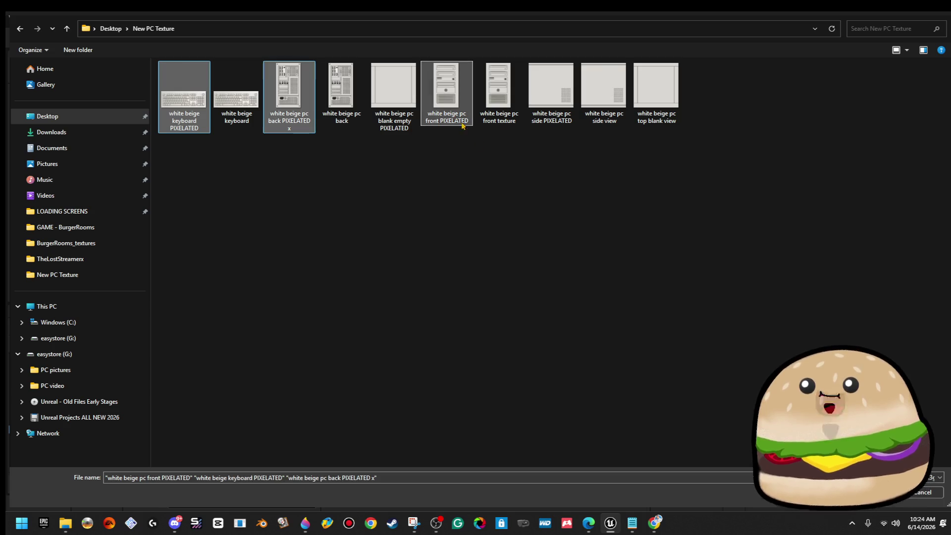
pyautogui.keyDown('ctrl'); pyautogui.click(558, 119); pyautogui.keyUp('ctrl')
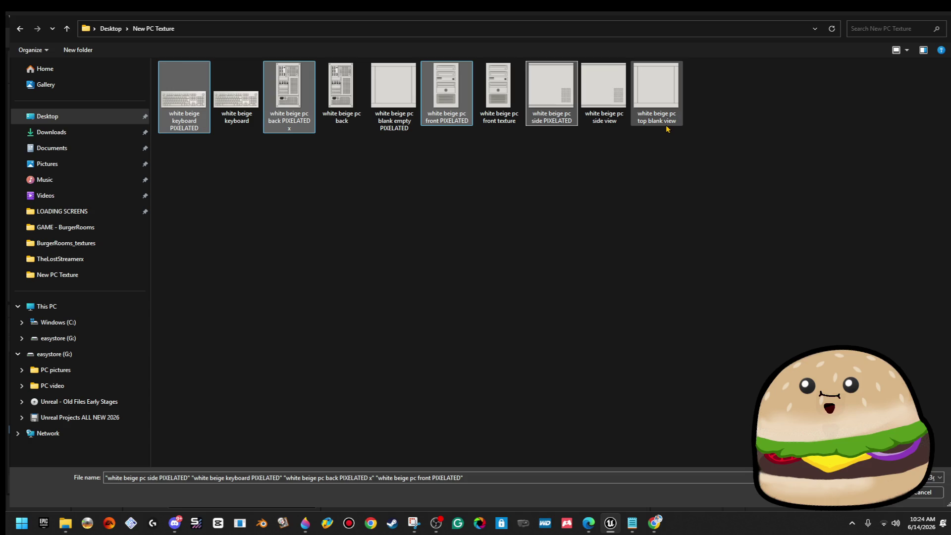
pyautogui.keyDown('ctrl'); pyautogui.click(387, 110); pyautogui.keyUp('ctrl')
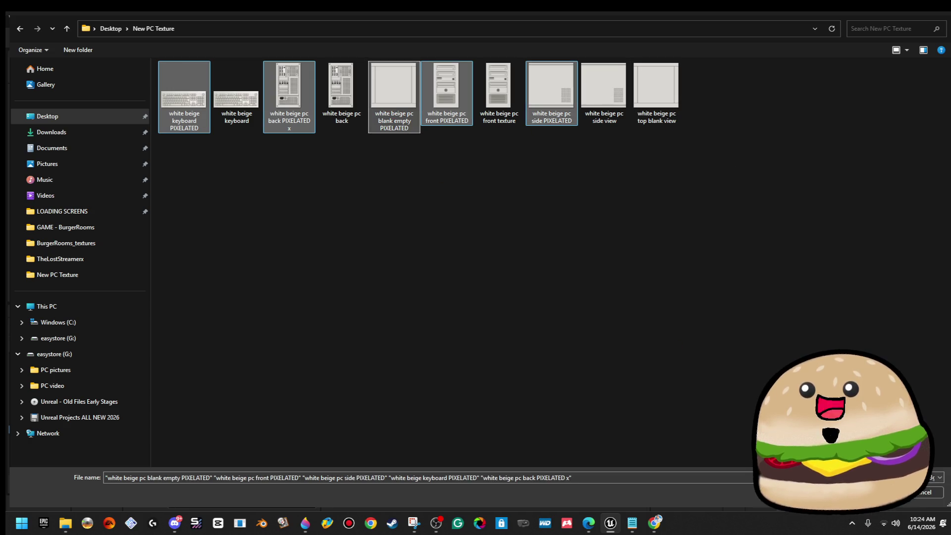
pyautogui.press('Return')
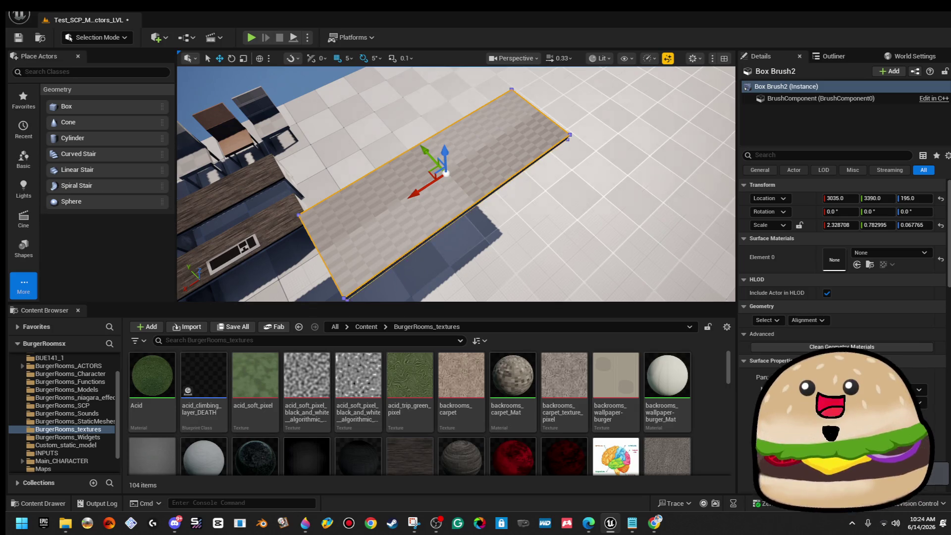
pyautogui.moveTo(542, 240)
pyautogui.mouseDown()
pyautogui.moveTo(569, 218)
pyautogui.moveTo(529, 229)
pyautogui.mouseUp()
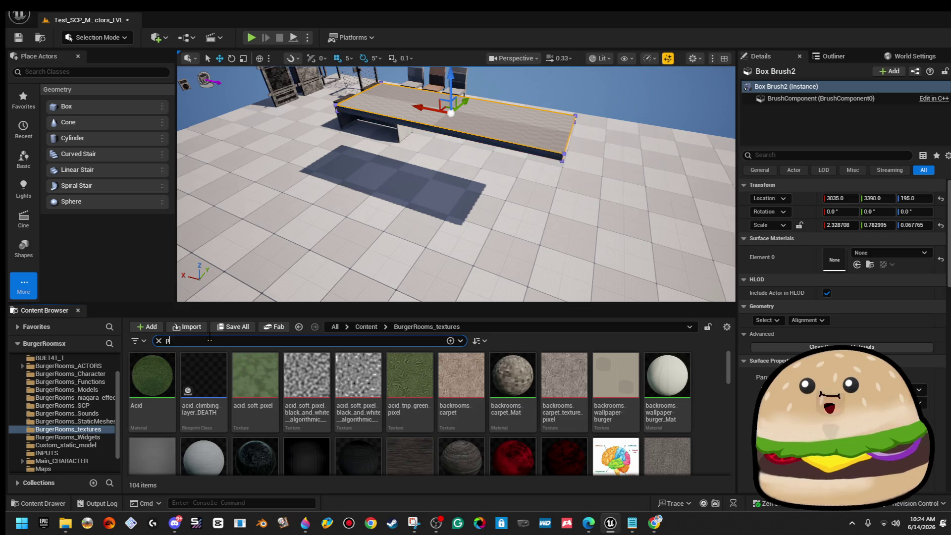
# - Filter the Content Browser to the 'pixelated' textures and fly the view to the desk
pyautogui.write('ixeled')
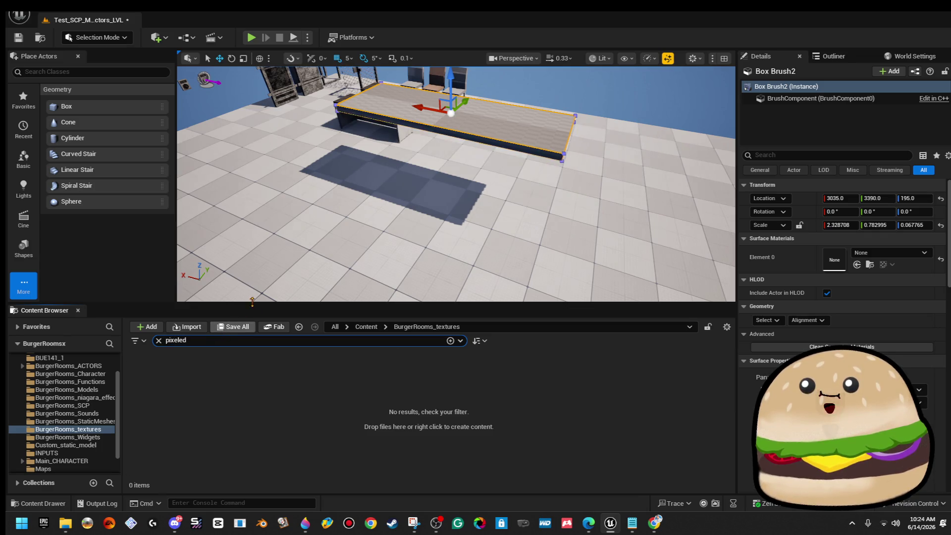
pyautogui.press('BackSpace')
pyautogui.press('BackSpace')
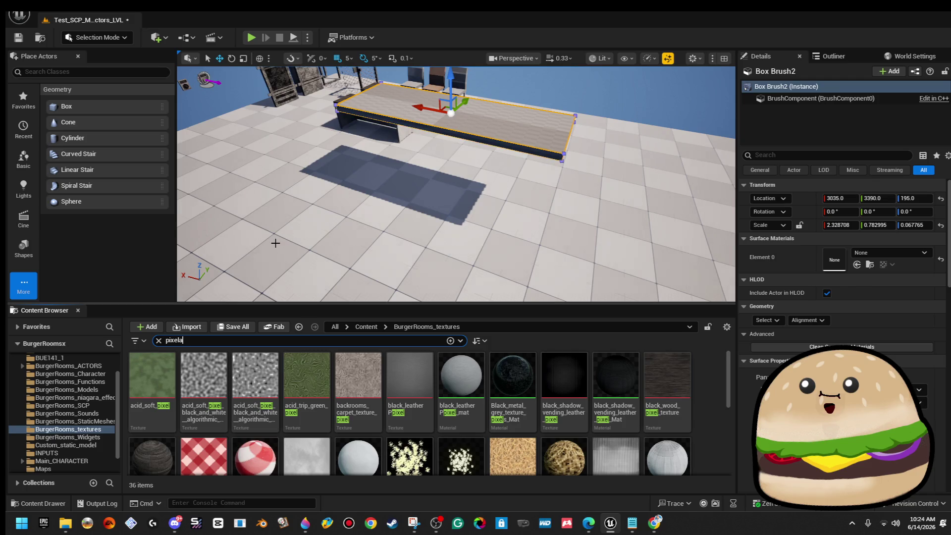
pyautogui.write('ted')
pyautogui.moveTo(281, 244); pyautogui.dragTo(281, 208)
pyautogui.moveTo(321, 257)
pyautogui.mouseDown()
pyautogui.moveTo(322, 243)
pyautogui.moveTo(321, 258)
pyautogui.mouseUp()
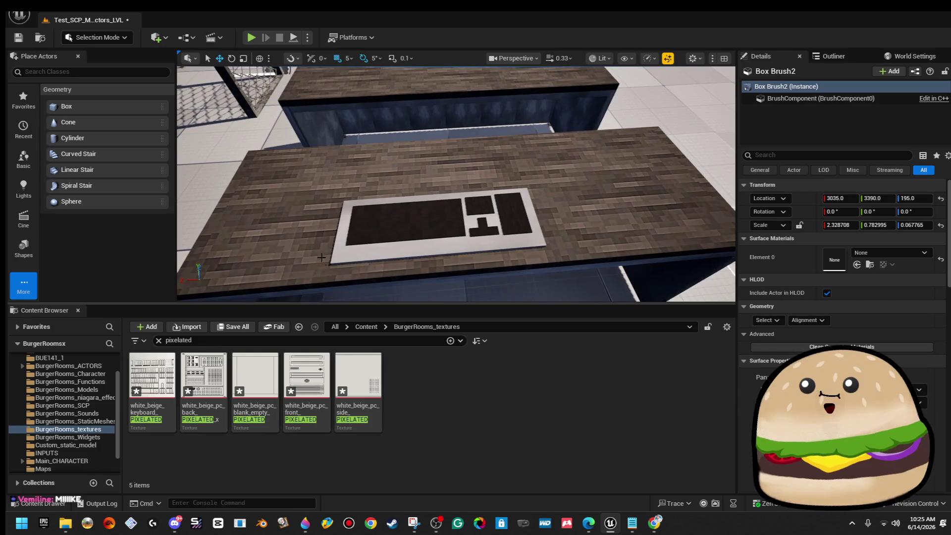
# - Place a new Box brush over the desk, keeping the keyboard, and lock its scale proportions
pyautogui.click(383, 233)
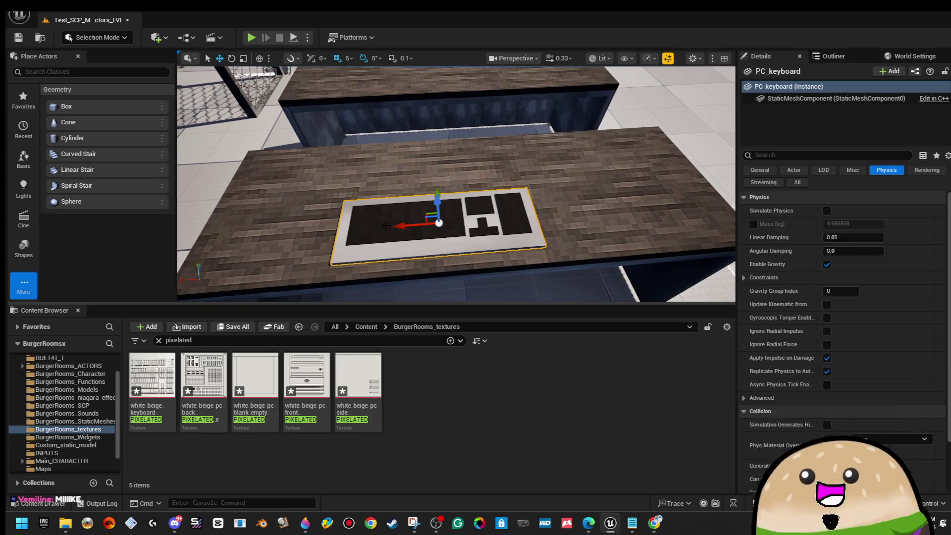
pyautogui.press('Delete')
pyautogui.moveTo(84, 110)
pyautogui.mouseDown()
pyautogui.moveTo(322, 187)
pyautogui.moveTo(389, 204)
pyautogui.moveTo(394, 196)
pyautogui.mouseUp()
pyautogui.hotkey('ctrl', 'z')
pyautogui.hotkey('ctrl', 'z')
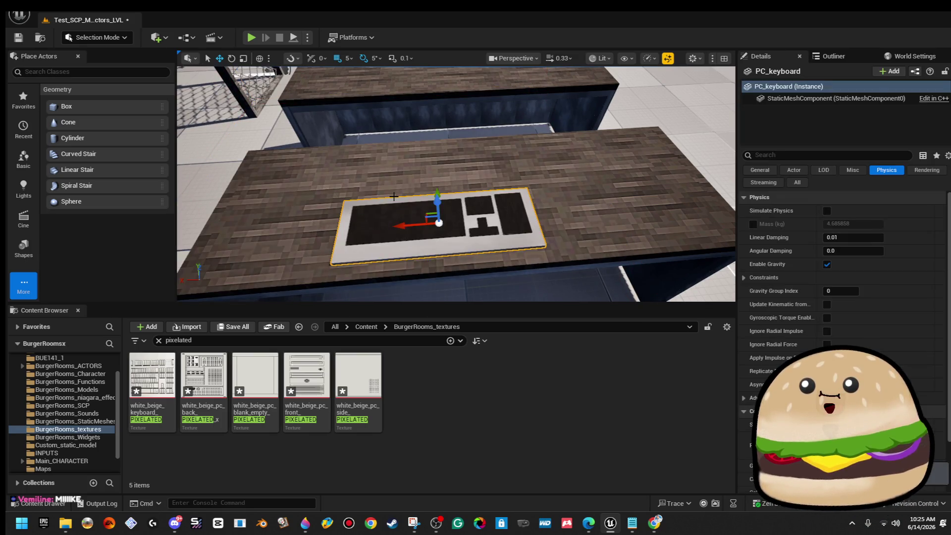
pyautogui.moveTo(170, 106)
pyautogui.mouseDown()
pyautogui.moveTo(148, 111)
pyautogui.moveTo(356, 199)
pyautogui.mouseUp()
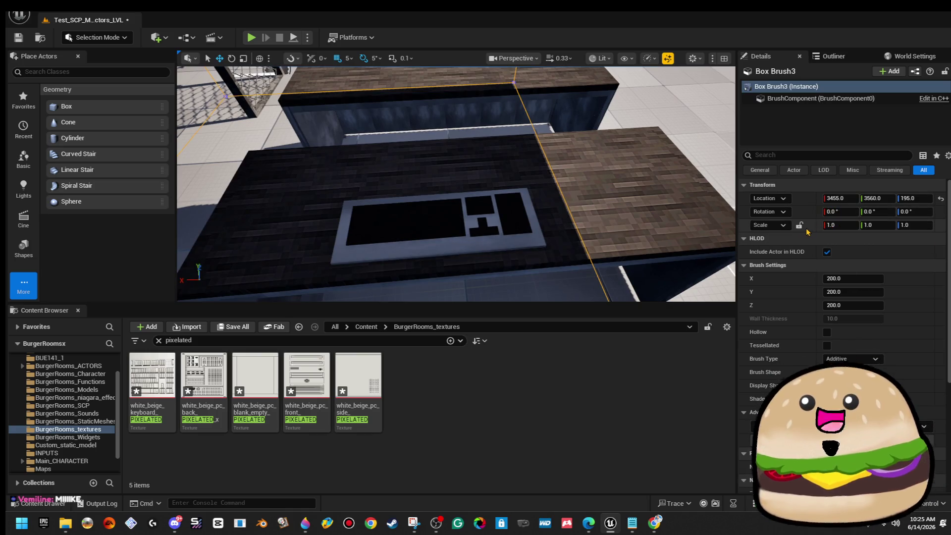
pyautogui.click(799, 226)
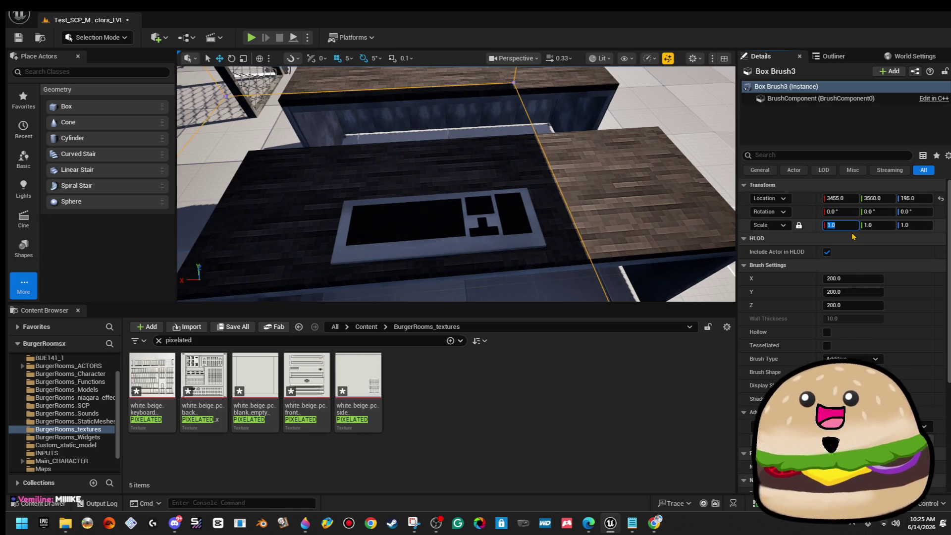
pyautogui.write('.1')
pyautogui.write('0.1')
# - Shrink Box Brush3 to 0.1 scale and drop it onto the desk beside the keyboard at 3440, 3570, 104.9
pyautogui.press('Return')
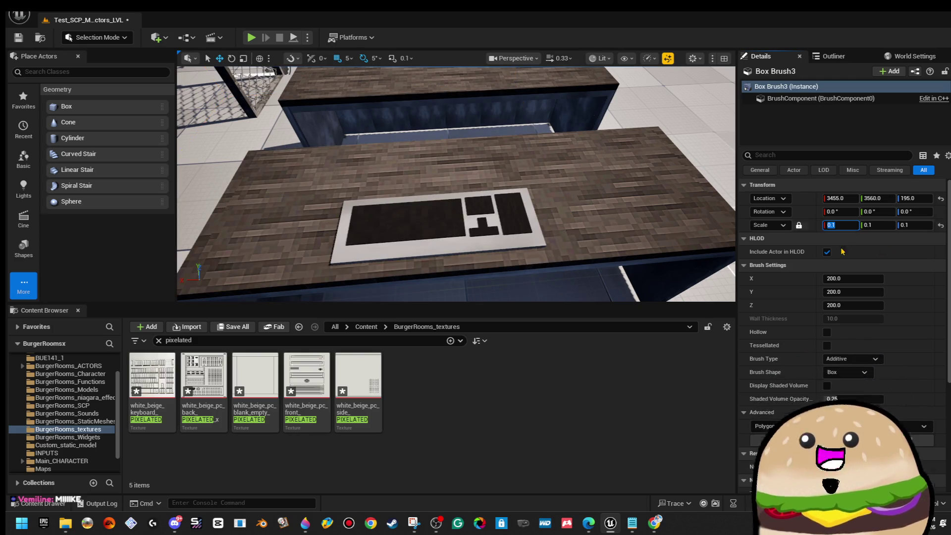
pyautogui.moveTo(495, 198)
pyautogui.mouseDown()
pyautogui.moveTo(495, 223)
pyautogui.moveTo(482, 170)
pyautogui.mouseUp()
pyautogui.moveTo(406, 136); pyautogui.dragTo(408, 119)
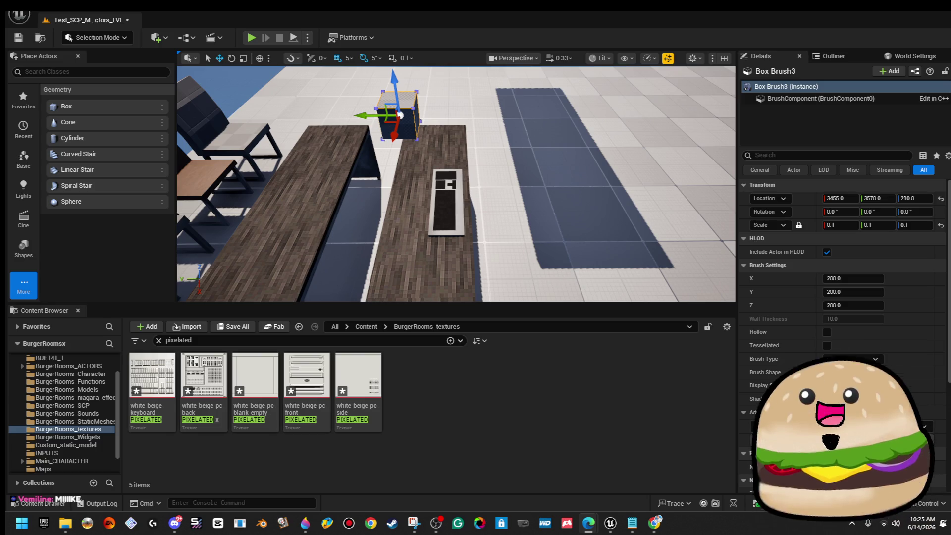
pyautogui.moveTo(515, 178)
pyautogui.mouseDown()
pyautogui.moveTo(436, 143)
pyautogui.moveTo(466, 129)
pyautogui.moveTo(476, 146)
pyautogui.moveTo(431, 117)
pyautogui.moveTo(533, 183)
pyautogui.moveTo(465, 131)
pyautogui.mouseUp()
pyautogui.press('End')
pyautogui.moveTo(494, 198)
pyautogui.mouseDown()
pyautogui.moveTo(494, 226)
pyautogui.moveTo(494, 198)
pyautogui.mouseUp()
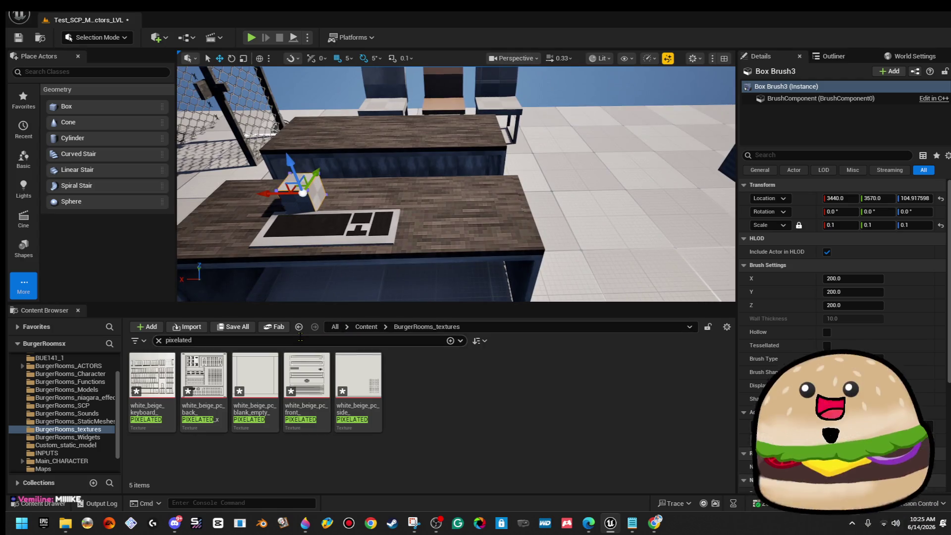
# - Place the PC_Tower model on the desk, rotated -90 degrees and slid left
pyautogui.write('c')
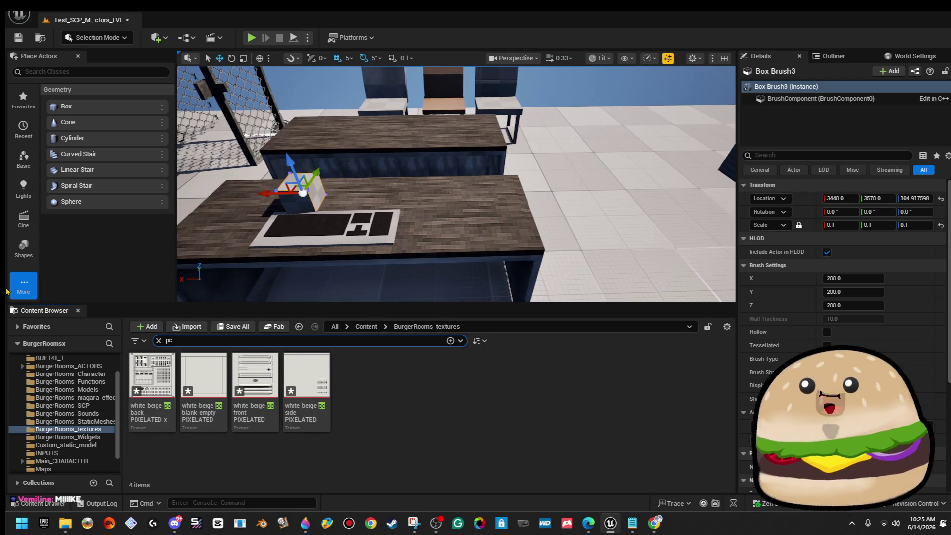
pyautogui.click(360, 328)
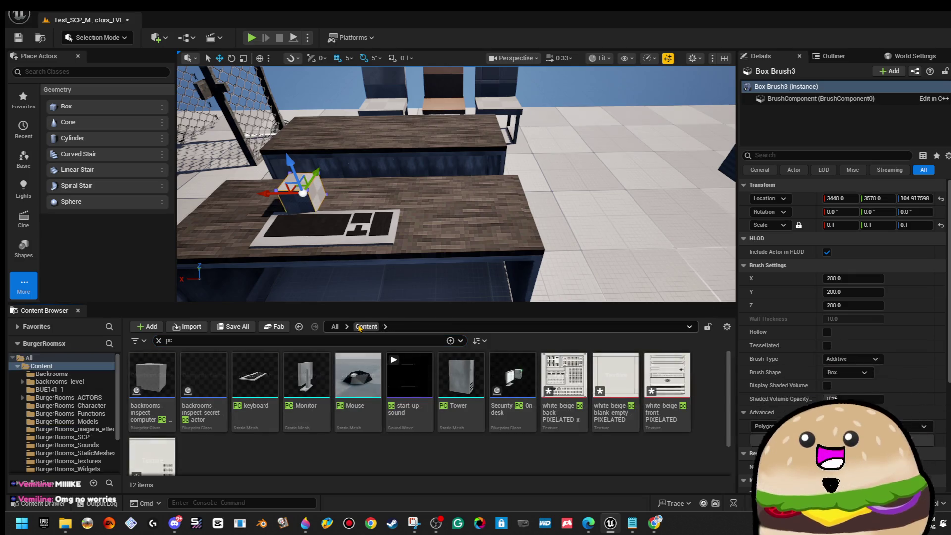
pyautogui.moveTo(494, 198); pyautogui.dragTo(505, 198)
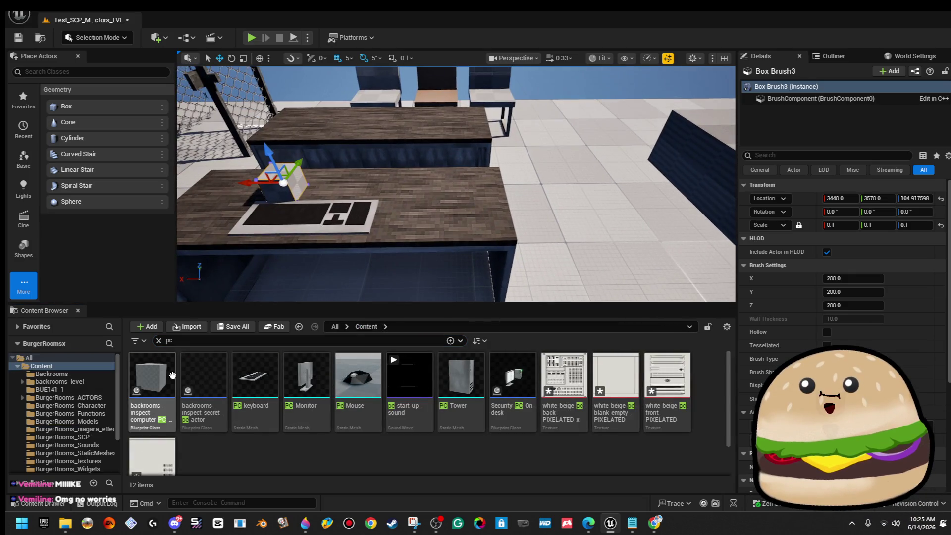
pyautogui.moveTo(461, 377)
pyautogui.mouseDown()
pyautogui.moveTo(431, 213)
pyautogui.moveTo(447, 179)
pyautogui.moveTo(452, 124)
pyautogui.mouseUp()
pyautogui.press('e')
pyautogui.moveTo(429, 157); pyautogui.dragTo(406, 182)
pyautogui.press('w')
pyautogui.moveTo(408, 135); pyautogui.dragTo(366, 139)
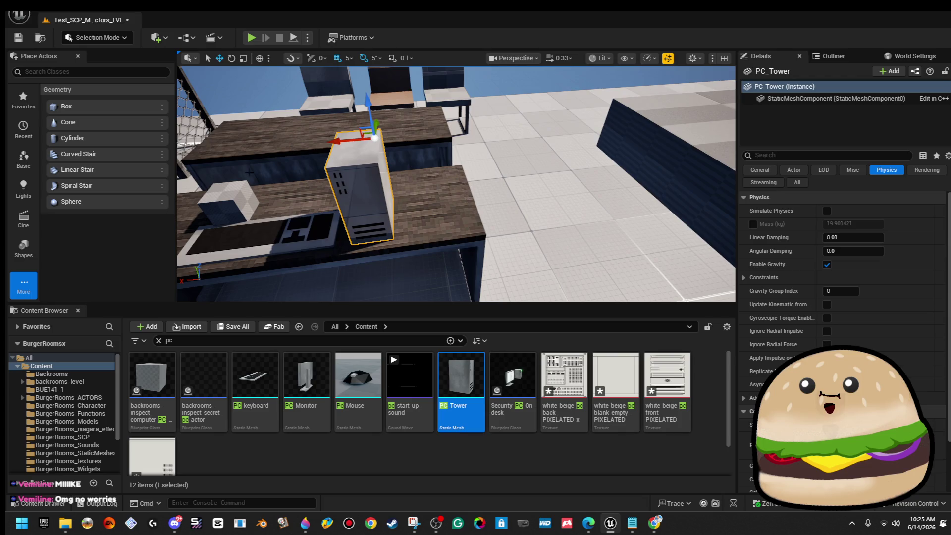
# - Move Box Brush3 beside the PC tower to about 3305, 3550, 104.9
pyautogui.click(217, 197)
pyautogui.moveTo(216, 203); pyautogui.dragTo(389, 212)
pyautogui.press('f')
pyautogui.moveTo(545, 208); pyautogui.dragTo(511, 202)
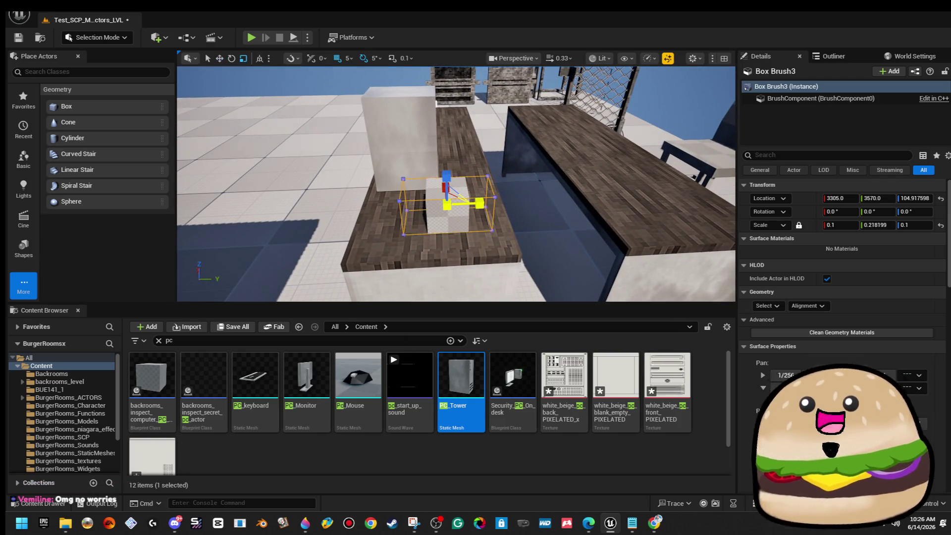
pyautogui.moveTo(481, 203); pyautogui.dragTo(448, 205)
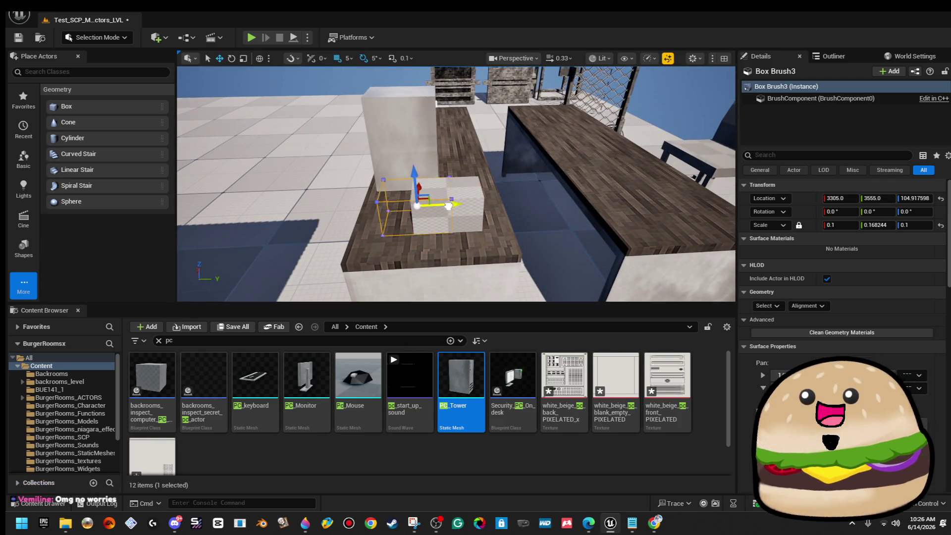
pyautogui.press('f')
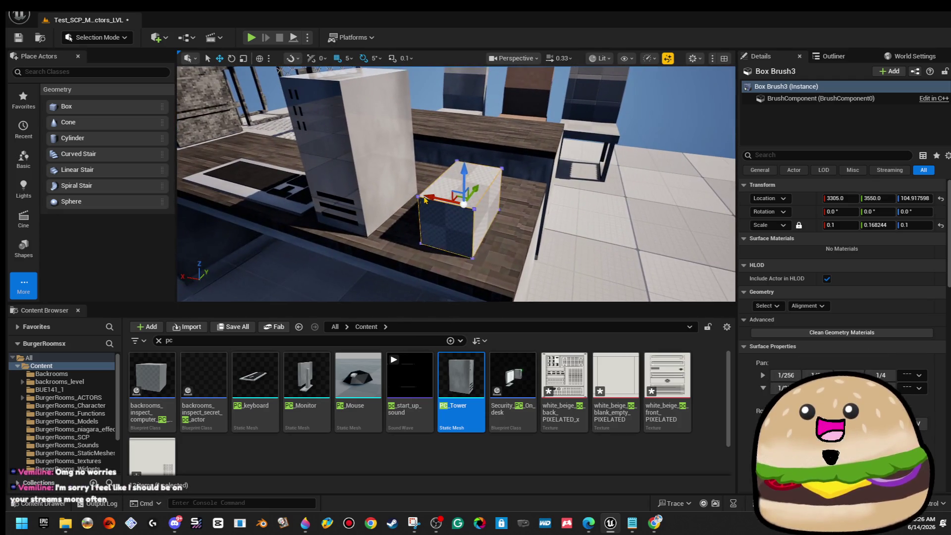
pyautogui.scroll(5, 443, 188)
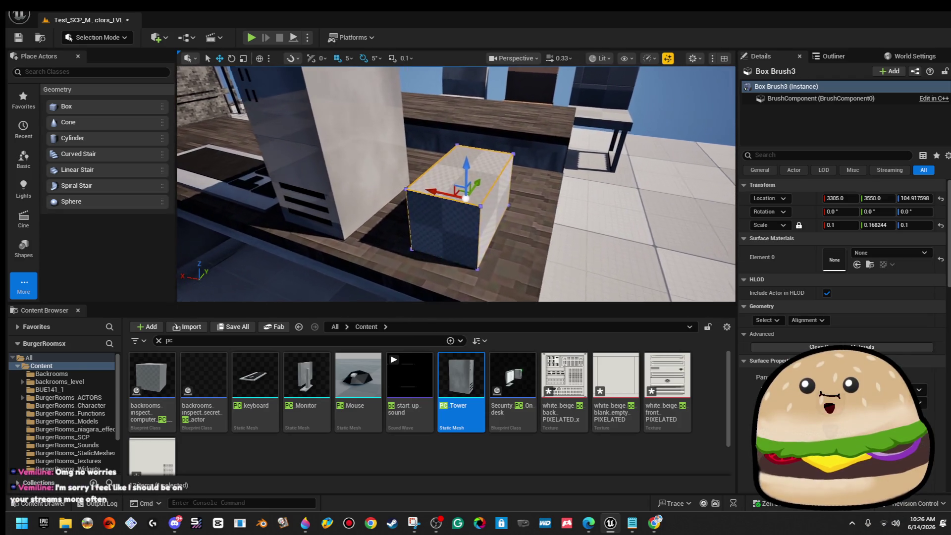
# - In Brush Editing mode, pull the box brush's edges up into a tall block beside the PC tower
pyautogui.click(114, 37)
pyautogui.click(146, 119)
pyautogui.moveTo(469, 203); pyautogui.dragTo(495, 183)
pyautogui.click(494, 183)
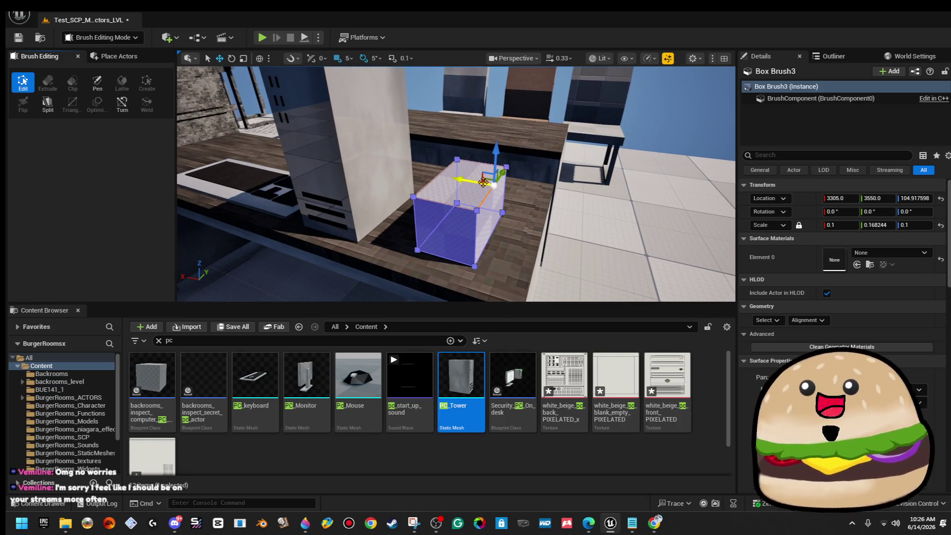
pyautogui.moveTo(434, 173)
pyautogui.mouseDown()
pyautogui.moveTo(448, 240)
pyautogui.moveTo(455, 124)
pyautogui.moveTo(422, 179)
pyautogui.mouseUp()
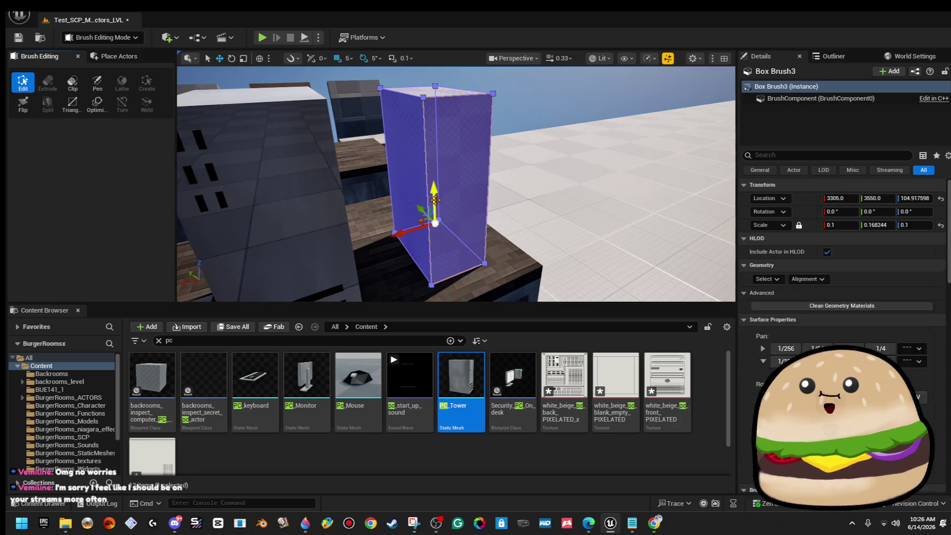
pyautogui.click(421, 178)
pyautogui.click(425, 171)
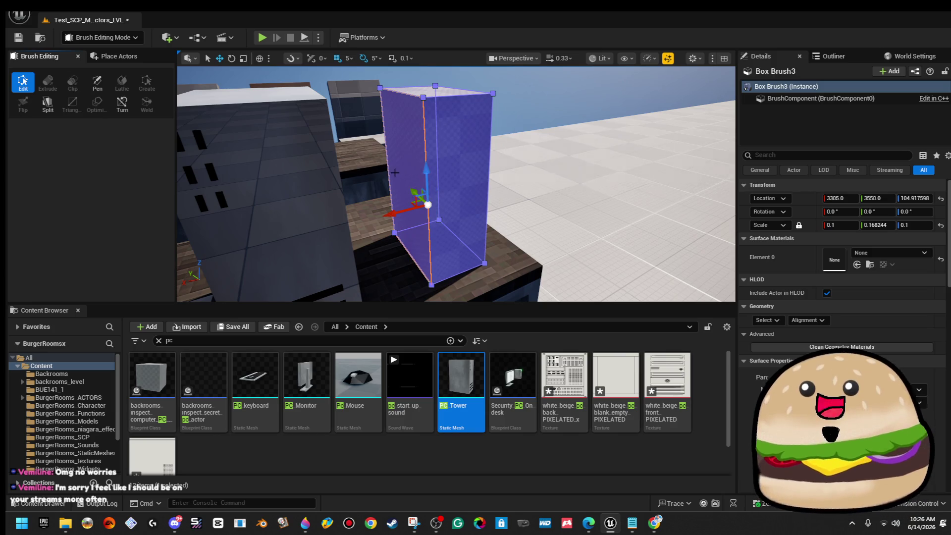
pyautogui.click(389, 169)
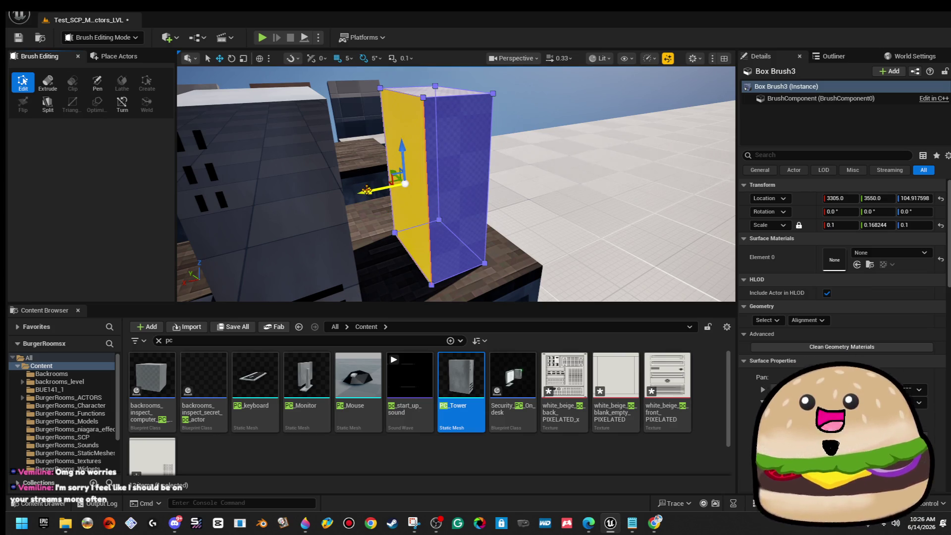
pyautogui.click(580, 74)
pyautogui.moveTo(579, 75)
pyautogui.mouseDown()
pyautogui.moveTo(569, 114)
pyautogui.moveTo(570, 84)
pyautogui.mouseUp()
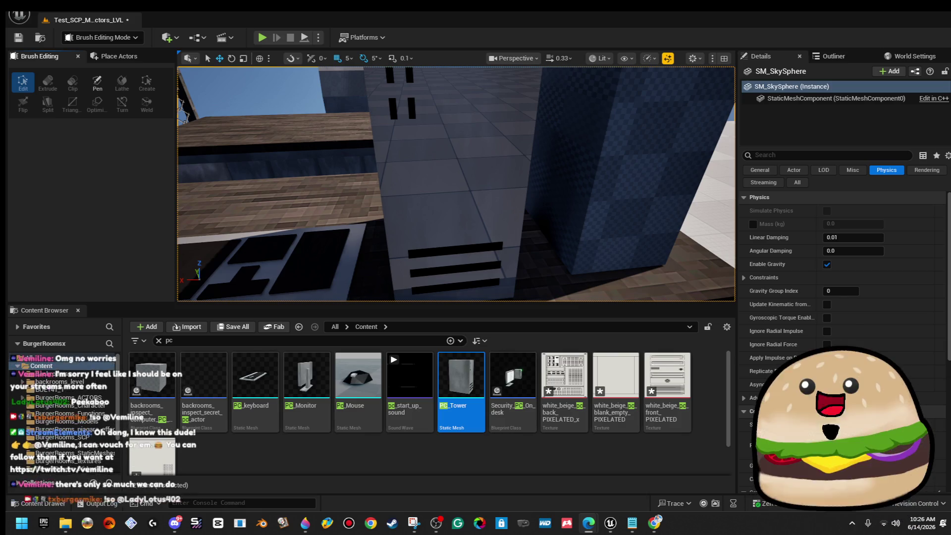
pyautogui.scroll(-5, 440, 183)
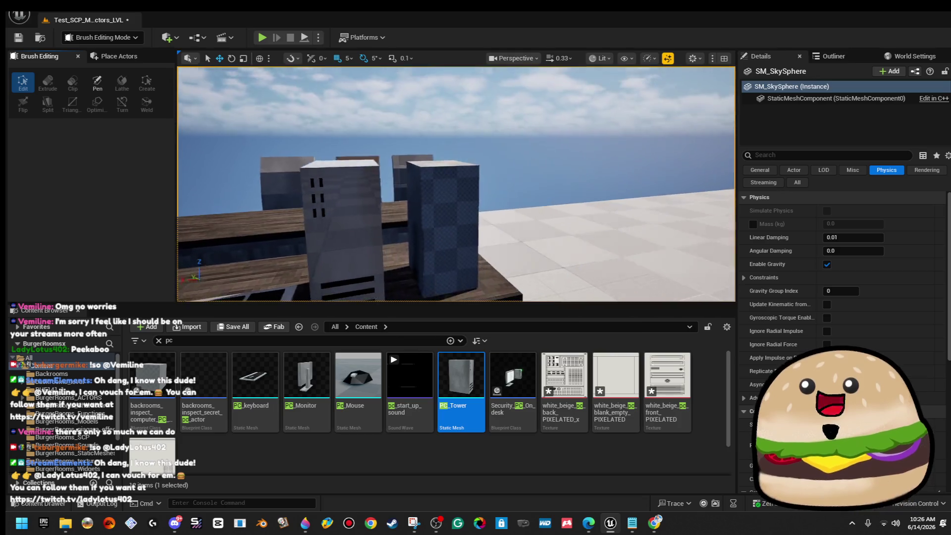
# - Apply the blank beige PC texture to the box and align it across all matching faces
pyautogui.scroll(3, 439, 188)
pyautogui.moveTo(439, 187)
pyautogui.mouseDown()
pyautogui.moveTo(565, 189)
pyautogui.moveTo(599, 272)
pyautogui.mouseUp()
pyautogui.moveTo(616, 375)
pyautogui.mouseDown()
pyautogui.moveTo(457, 212)
pyautogui.moveTo(483, 200)
pyautogui.mouseUp()
pyautogui.click(490, 207)
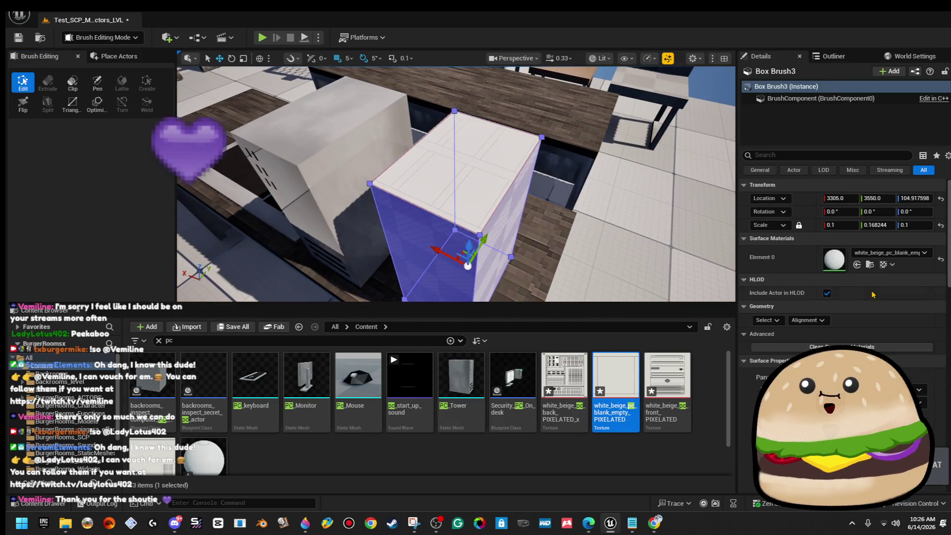
pyautogui.click(767, 320)
pyautogui.click(796, 350)
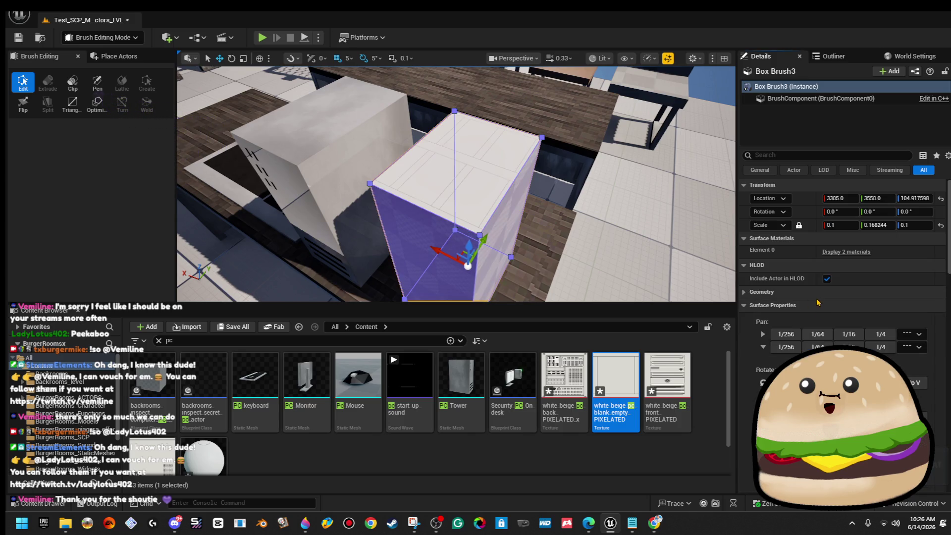
pyautogui.click(817, 293)
pyautogui.click(807, 306)
pyautogui.click(705, 286)
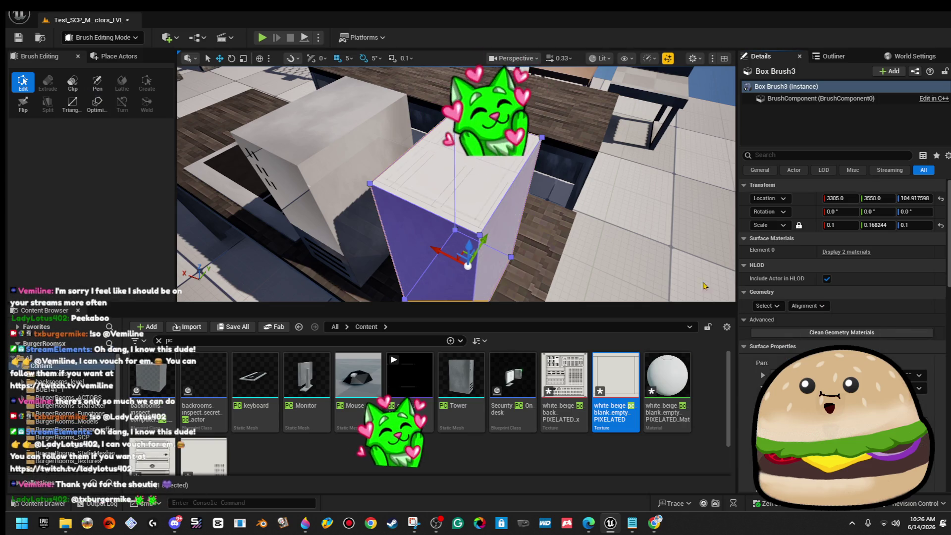
pyautogui.click(610, 201)
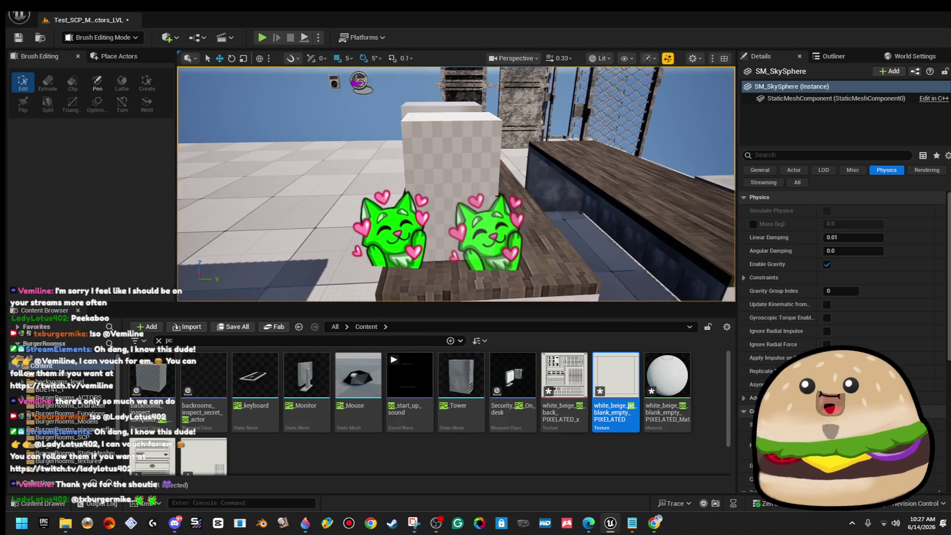
# - Apply the beige PC back-panel and side textures to the tall box brush
pyautogui.click(496, 198)
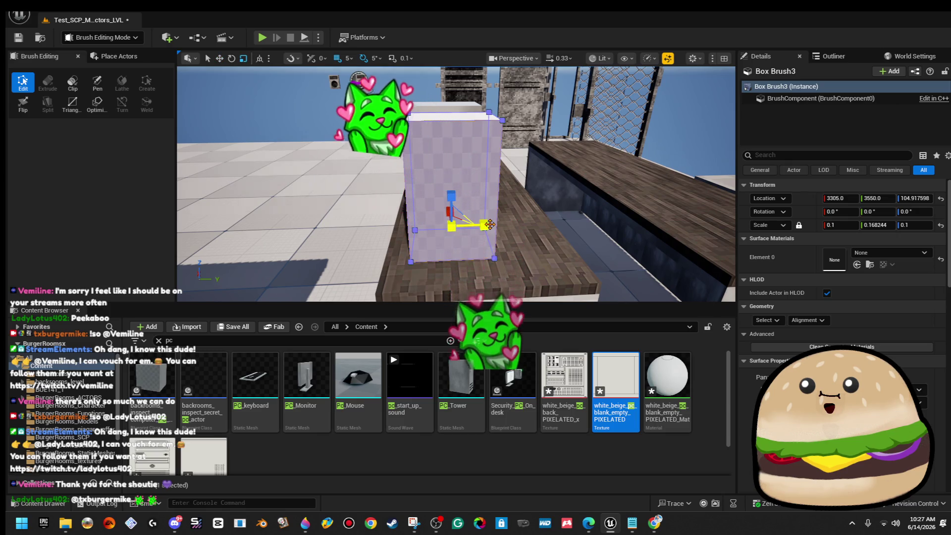
pyautogui.hotkey('ctrl', 'z')
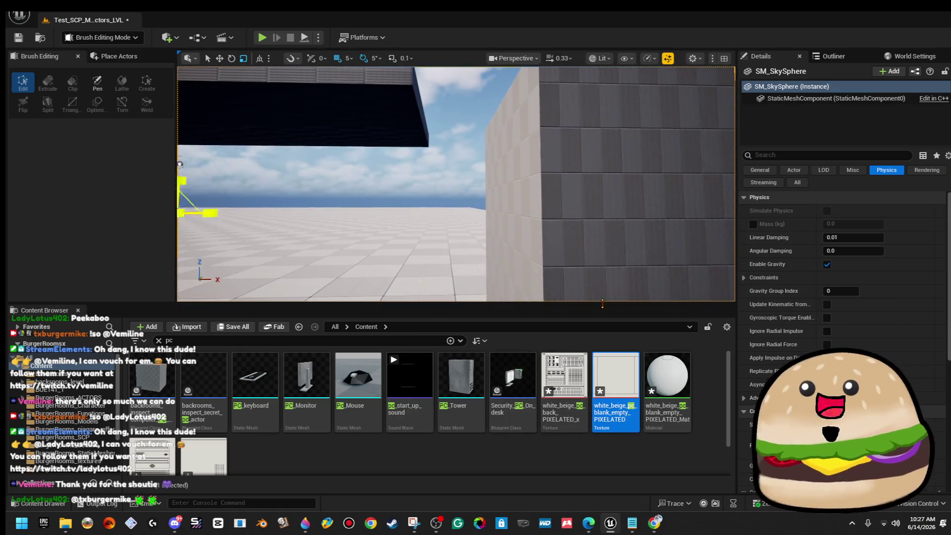
pyautogui.click(565, 391)
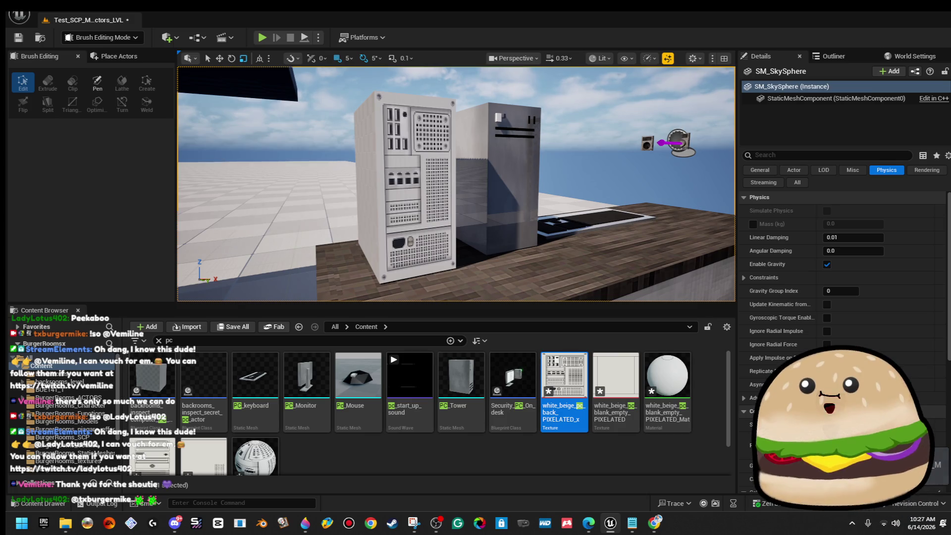
pyautogui.click(203, 455)
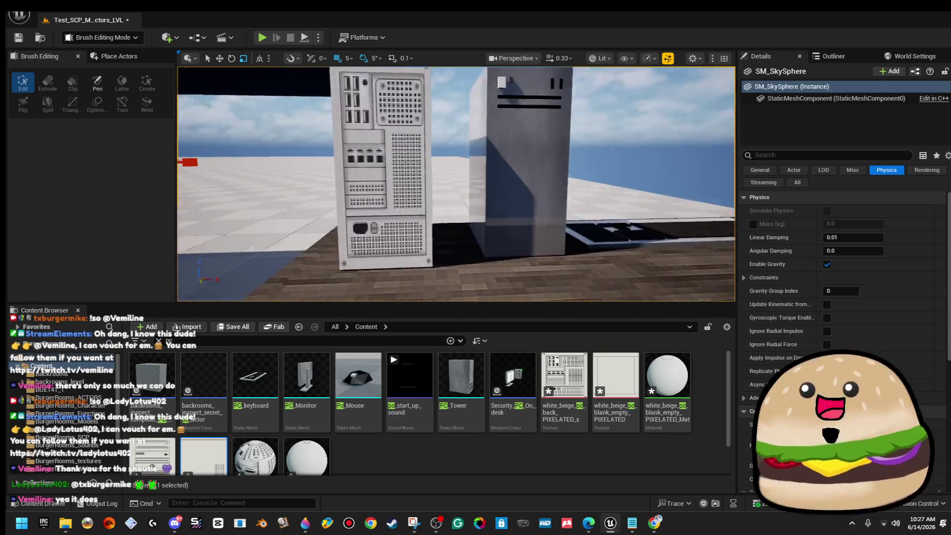
pyautogui.click(486, 174)
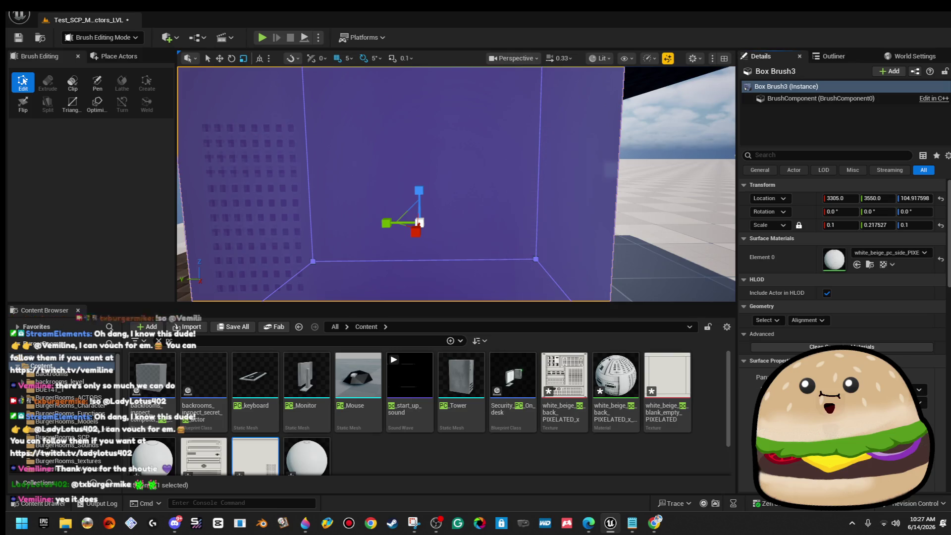
# - Apply the beige PC front texture to the box and narrow its X scale from 0.141 to about 0.121
pyautogui.click(714, 177)
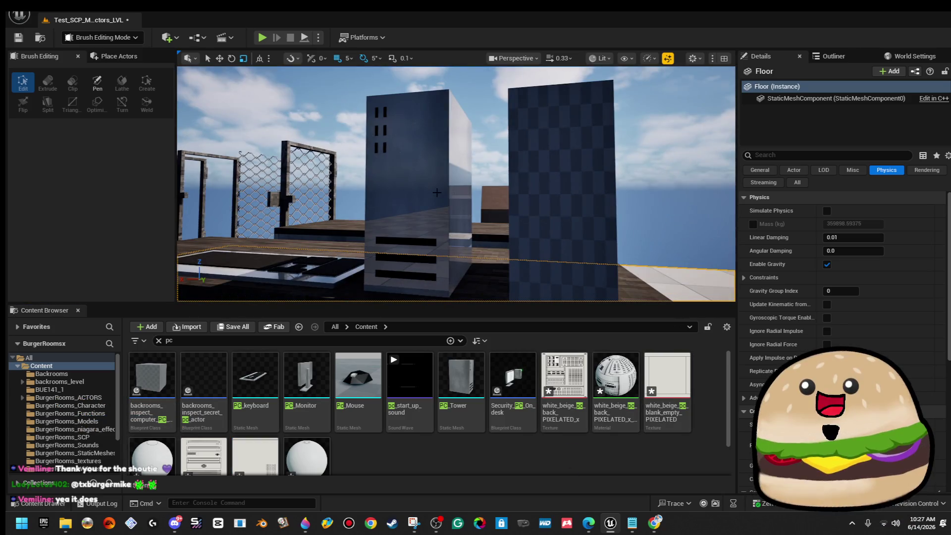
pyautogui.click(458, 214)
pyautogui.press('e')
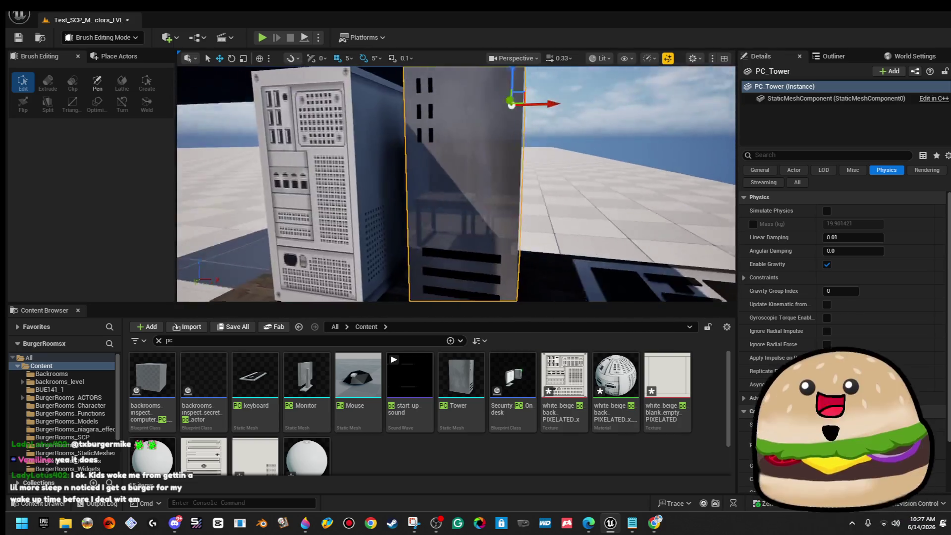
pyautogui.scroll(-5, 487, 211)
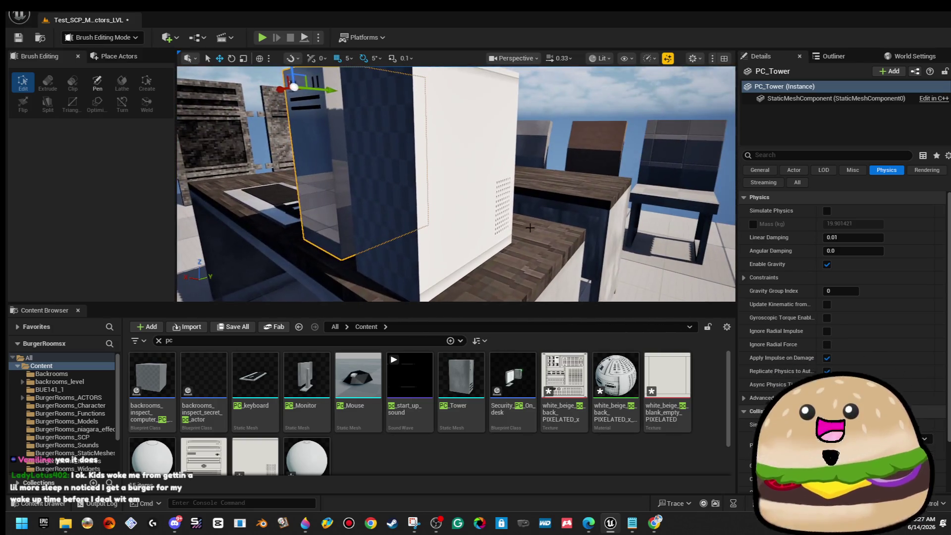
pyautogui.click(534, 199)
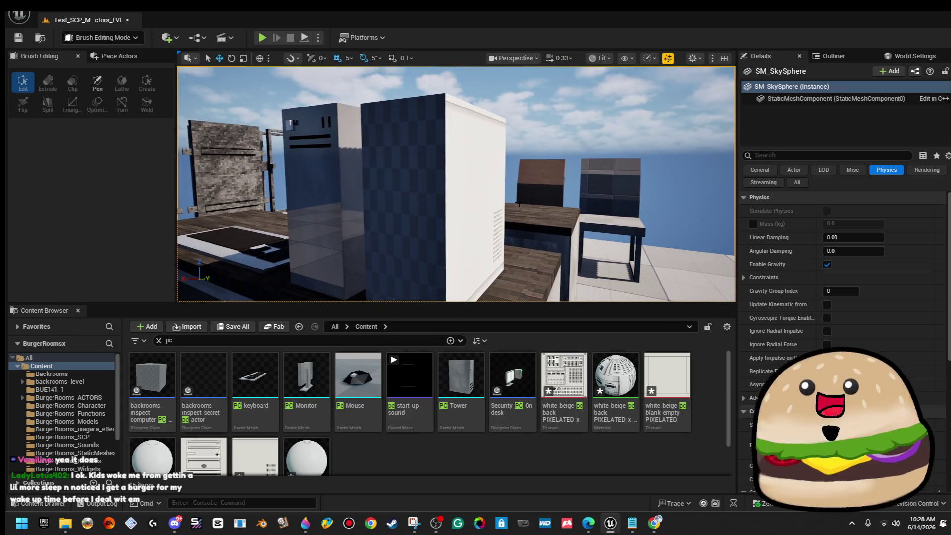
pyautogui.moveTo(386, 264); pyautogui.dragTo(387, 263)
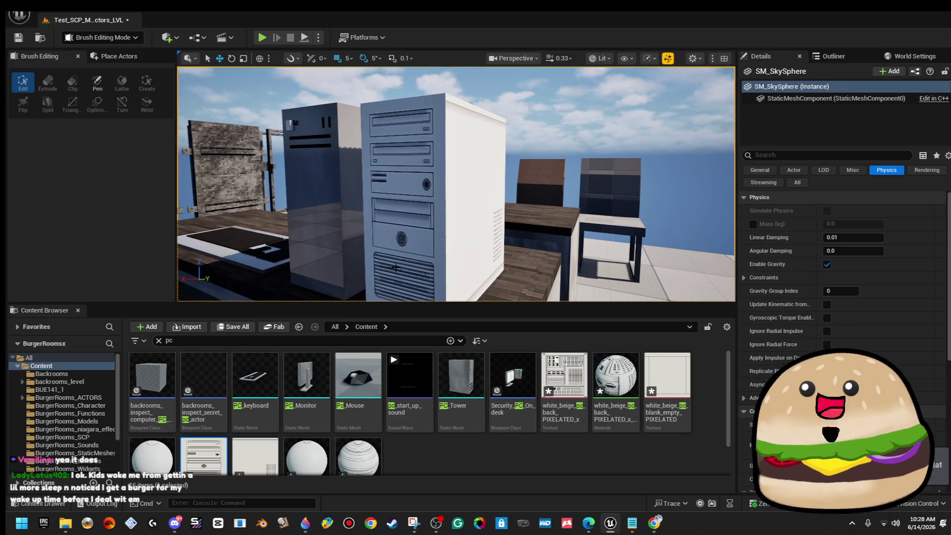
pyautogui.click(404, 250)
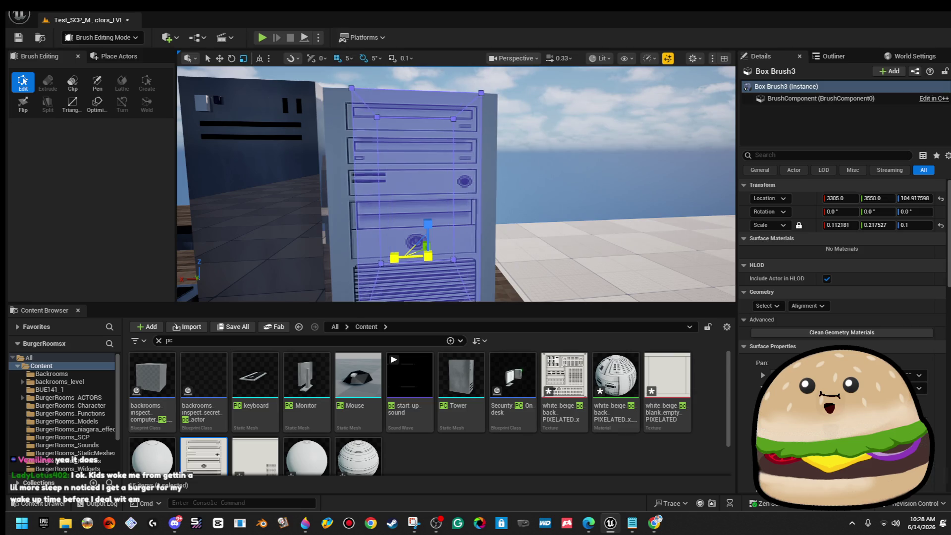
pyautogui.moveTo(840, 225); pyautogui.dragTo(837, 225)
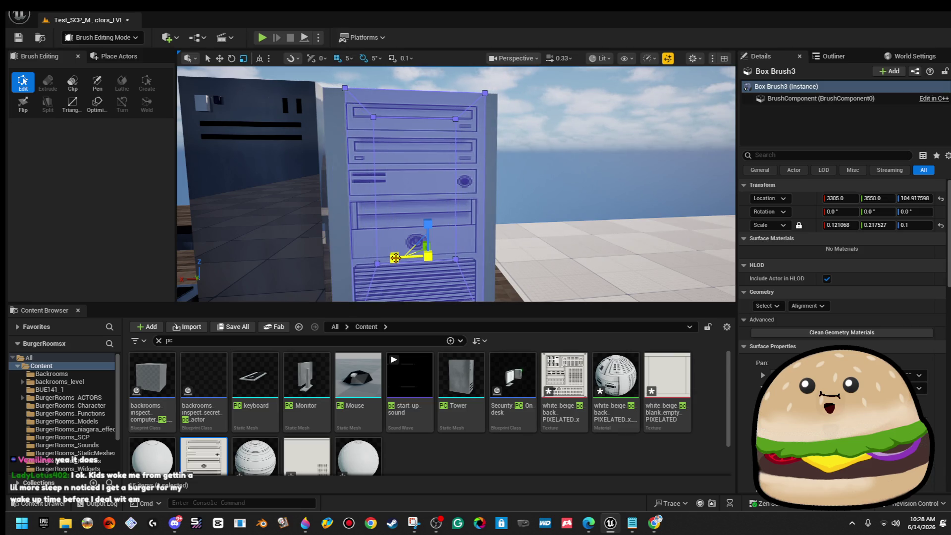
# - Fly around the textured tower to inspect its front, side and back panel
pyautogui.moveTo(594, 124); pyautogui.dragTo(565, 129)
pyautogui.press('w')
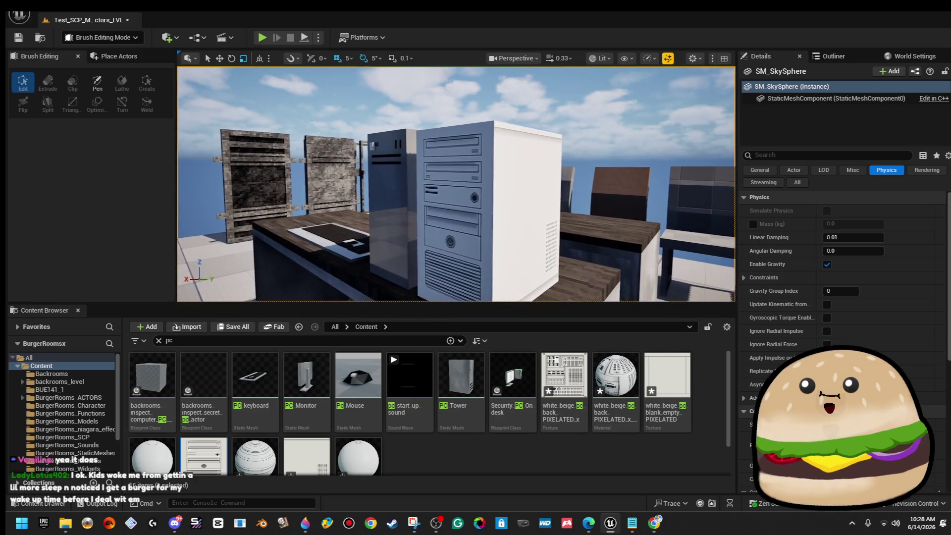
pyautogui.press('d')
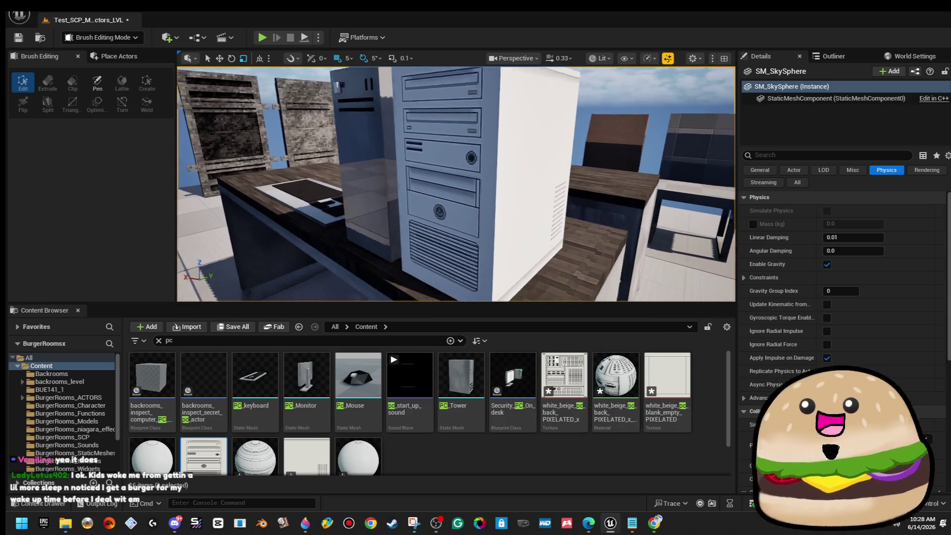
pyautogui.press('a')
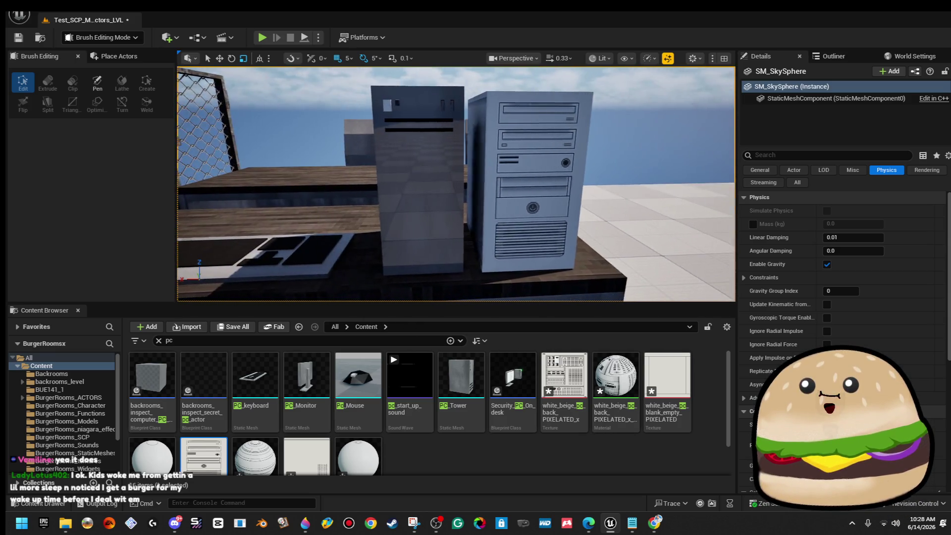
pyautogui.press('w')
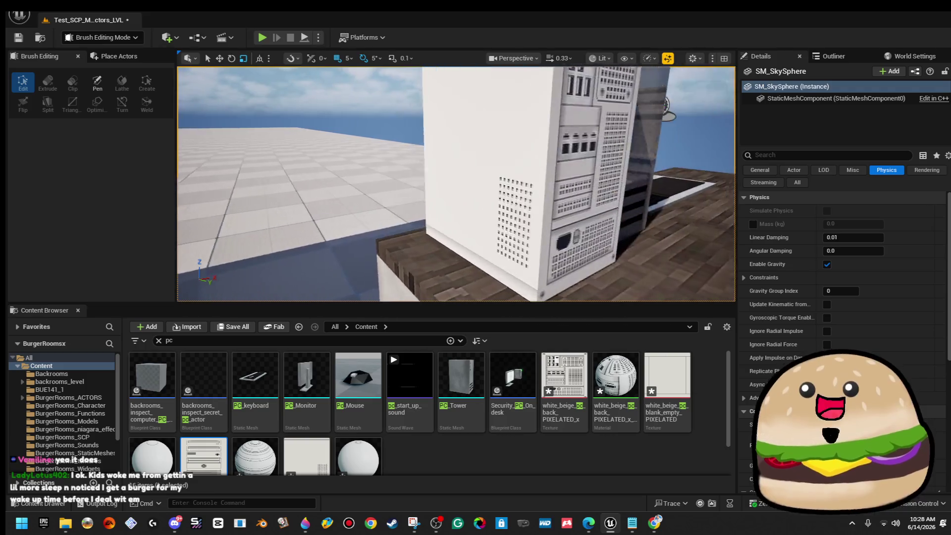
pyautogui.press('d')
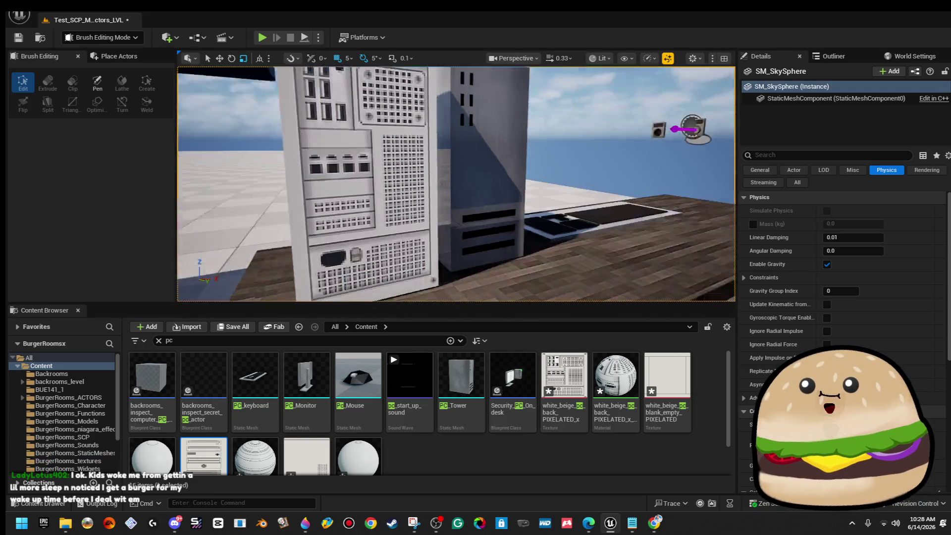
pyautogui.click(405, 206)
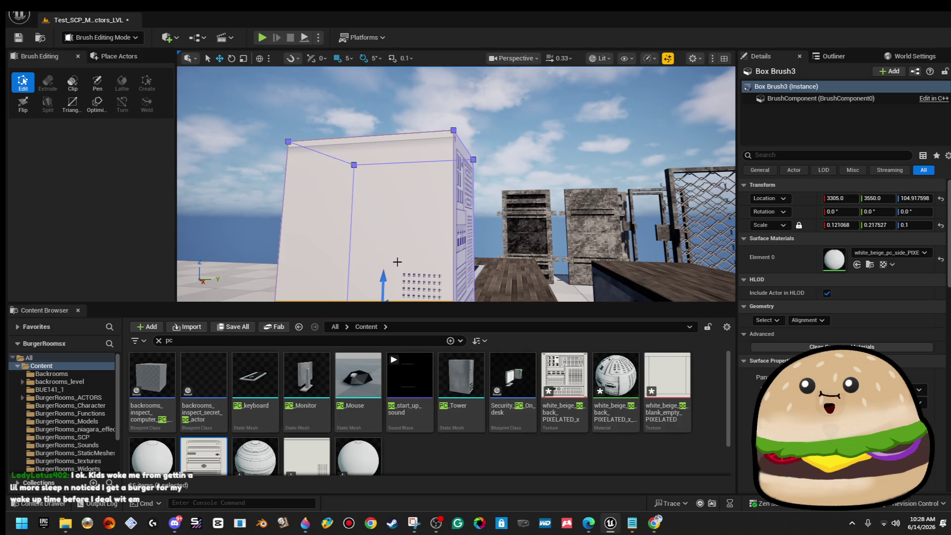
# - Switch the viewport to Unlit and fly back to view both PC towers on the desk
pyautogui.press('q')
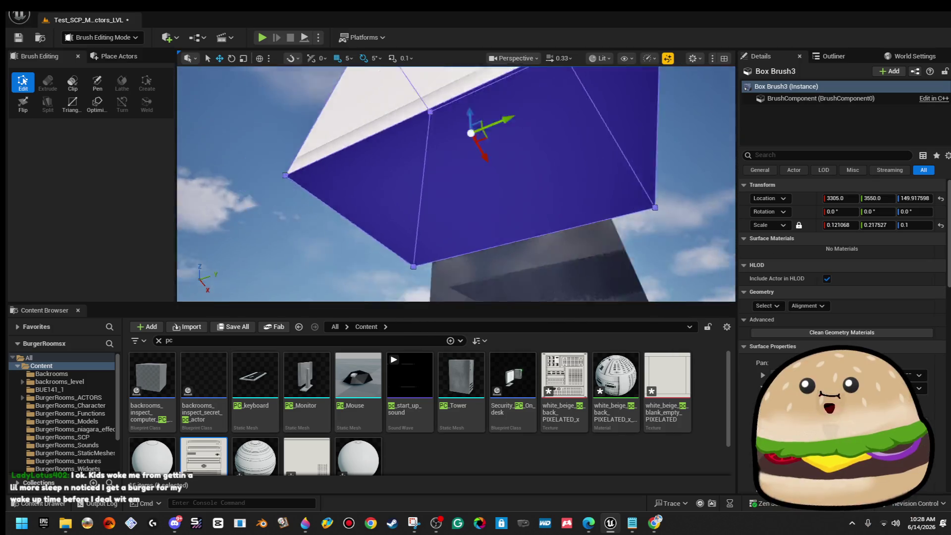
pyautogui.click(347, 231)
pyautogui.moveTo(666, 386); pyautogui.dragTo(593, 248)
pyautogui.moveTo(494, 183); pyautogui.dragTo(494, 183)
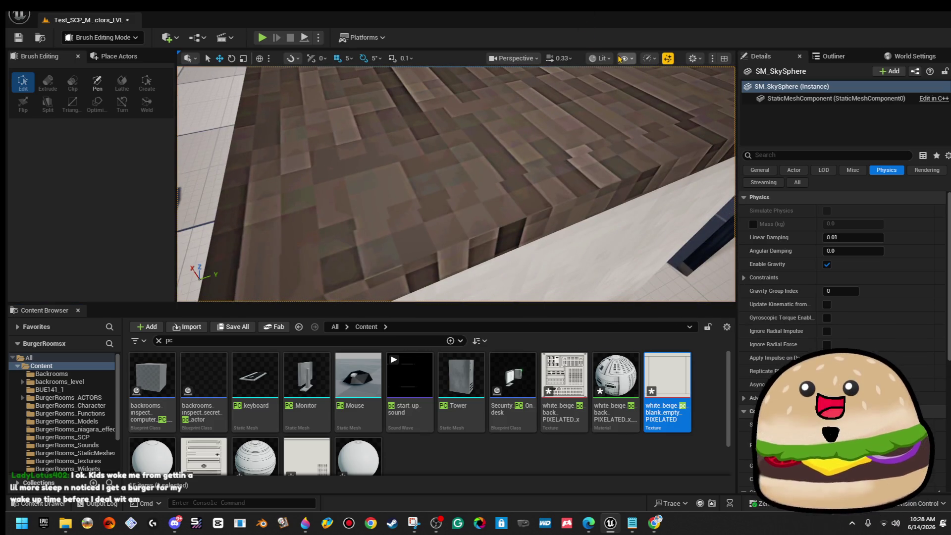
pyautogui.click(601, 59)
pyautogui.click(607, 100)
pyautogui.moveTo(494, 183); pyautogui.dragTo(494, 183)
pyautogui.moveTo(570, 154); pyautogui.dragTo(570, 154)
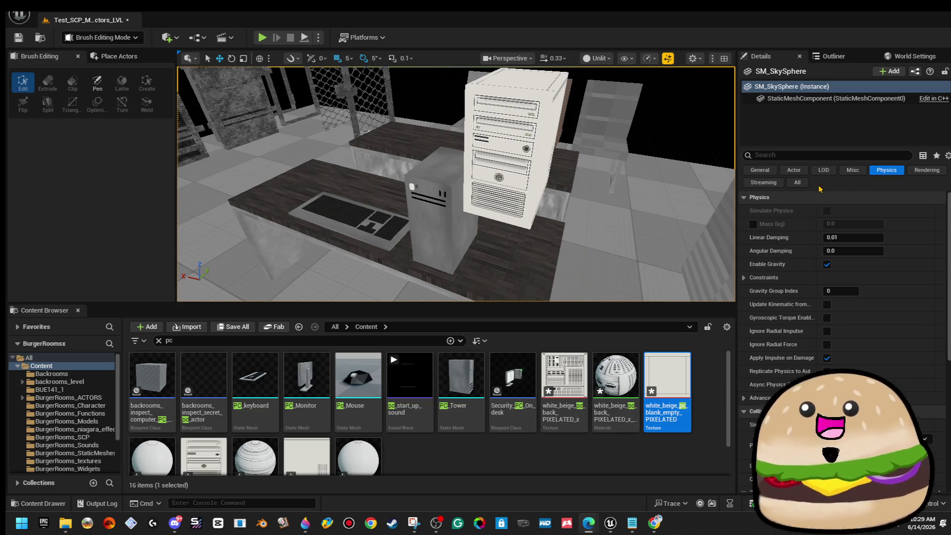
# - Delete the tower brush and undo to restore it
pyautogui.moveTo(667, 167)
pyautogui.mouseDown()
pyautogui.moveTo(595, 171)
pyautogui.moveTo(643, 158)
pyautogui.mouseUp()
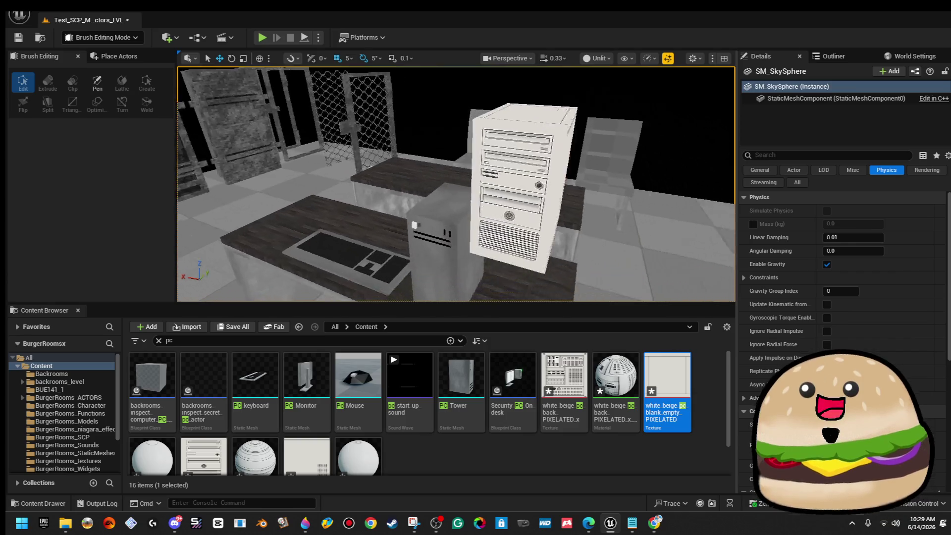
pyautogui.moveTo(607, 187); pyautogui.dragTo(639, 183)
pyautogui.press('Delete')
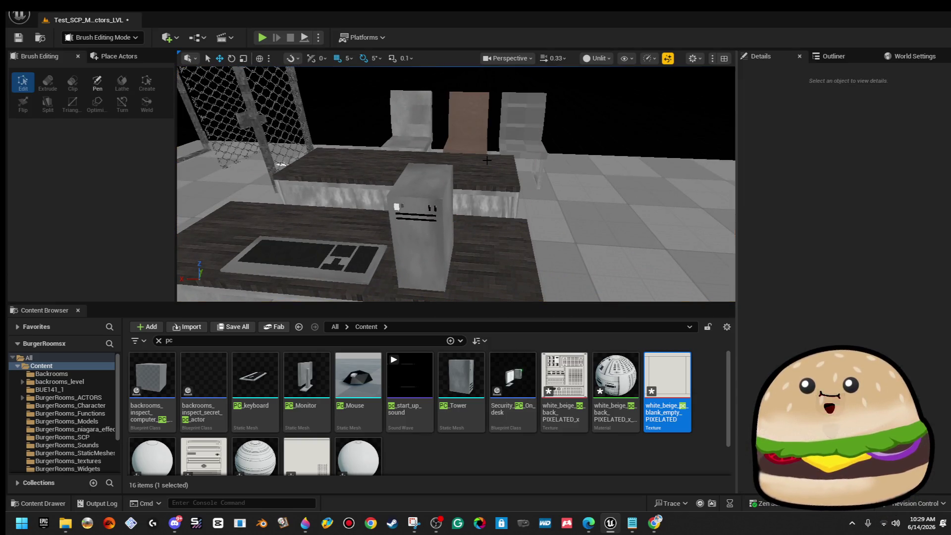
pyautogui.hotkey('ctrl', 'z')
pyautogui.moveTo(477, 157)
pyautogui.mouseDown()
pyautogui.moveTo(466, 101)
pyautogui.moveTo(483, 190)
pyautogui.moveTo(474, 179)
pyautogui.moveTo(435, 193)
pyautogui.moveTo(382, 190)
pyautogui.moveTo(446, 165)
pyautogui.mouseUp()
# - Select the keyboard, desk and tower brush in turn to check each object
pyautogui.click(381, 228)
pyautogui.click(441, 184)
pyautogui.click(386, 195)
pyautogui.moveTo(392, 155); pyautogui.dragTo(615, 146)
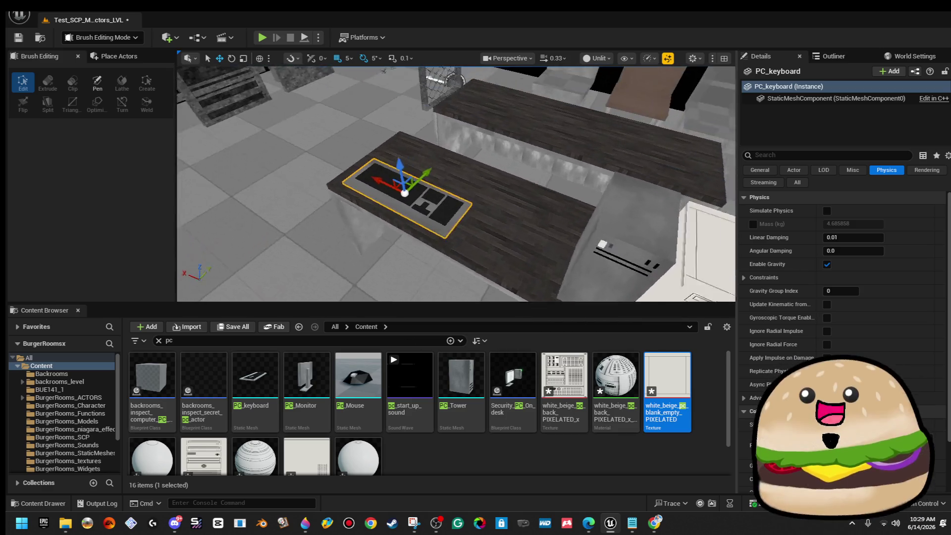
pyautogui.click(213, 148)
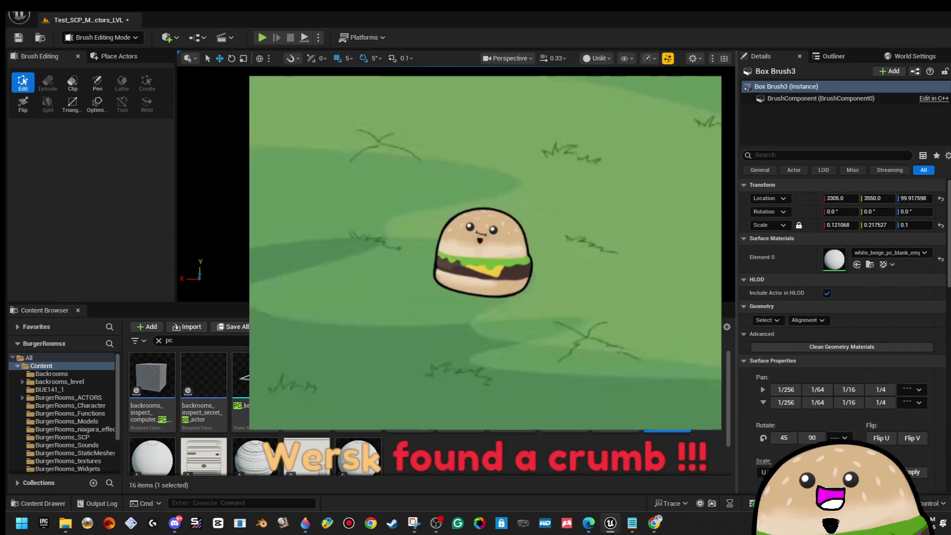
pyautogui.click(485, 124)
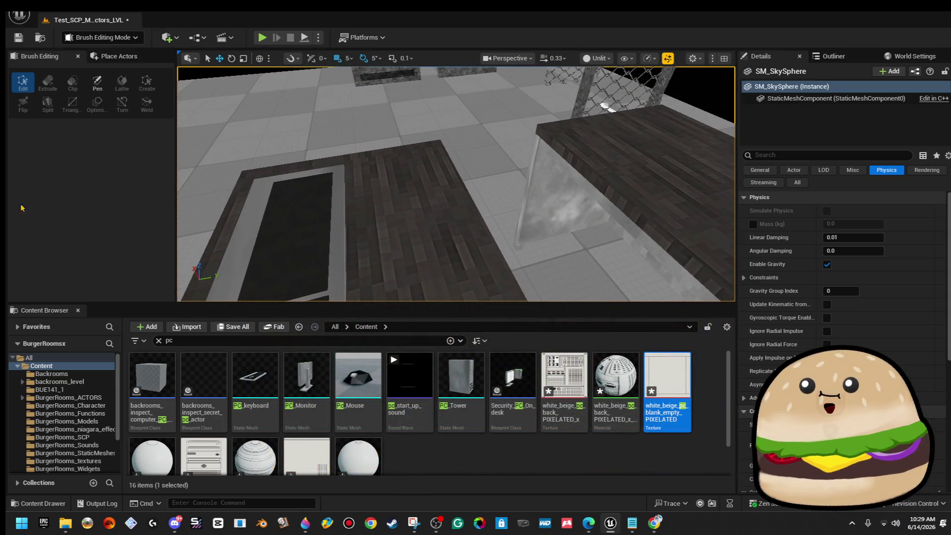
# - Switch the left panel to Place Actors to list Box, Cone and Cylinder shapes
pyautogui.click(109, 59)
pyautogui.click(54, 56)
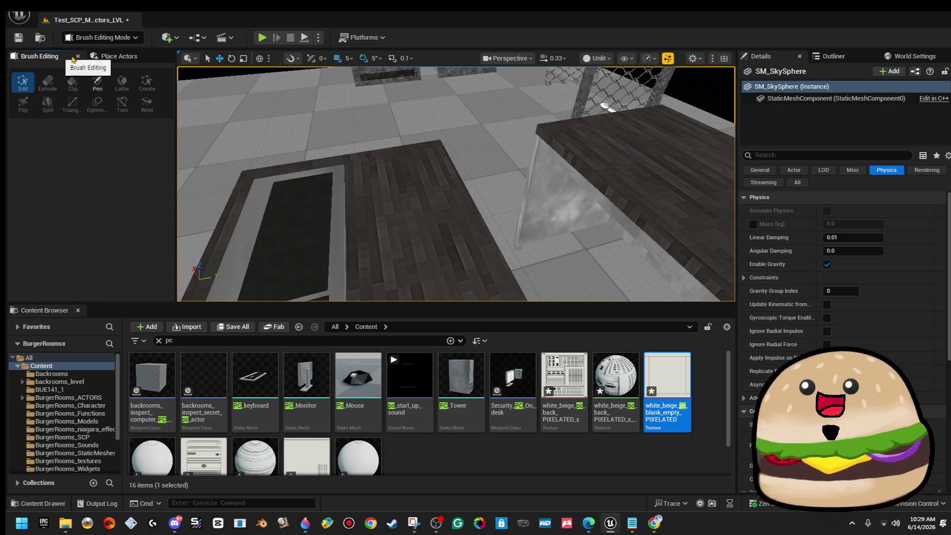
pyautogui.click(101, 56)
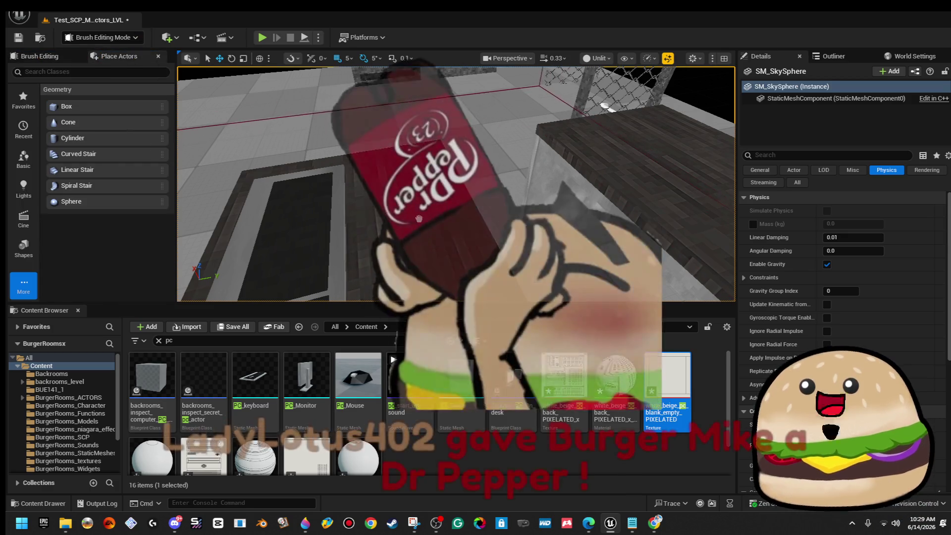
# - Add Box Brush4 at locked scale 0.05, lower it onto the desk at 3465, 3580, 99.9, and narrow it along X
pyautogui.moveTo(301, 203); pyautogui.dragTo(529, 196)
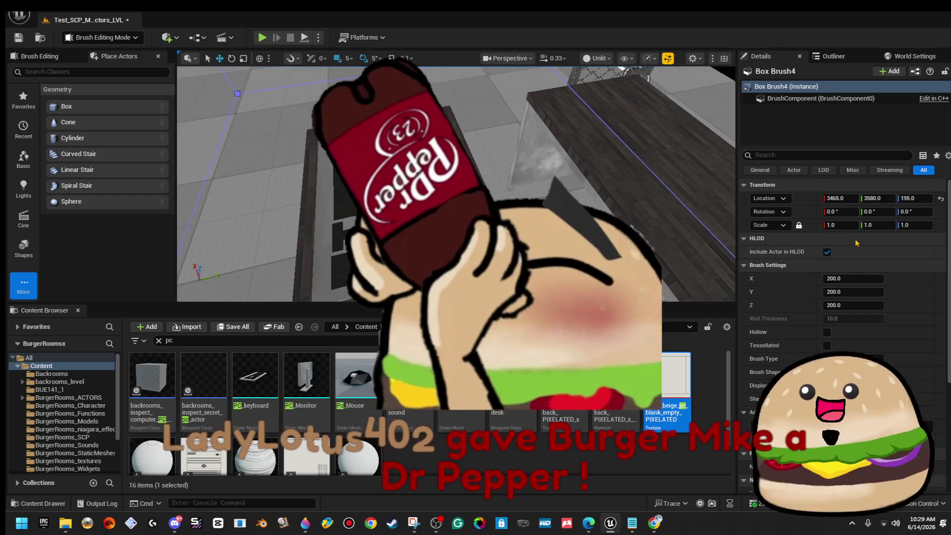
pyautogui.click(835, 224)
pyautogui.write('0.05')
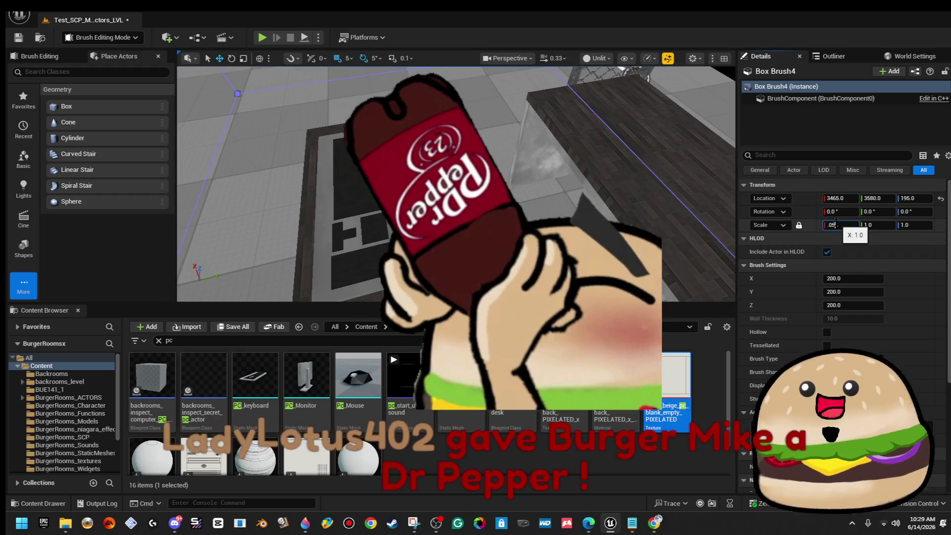
pyautogui.press('Return')
pyautogui.press('s')
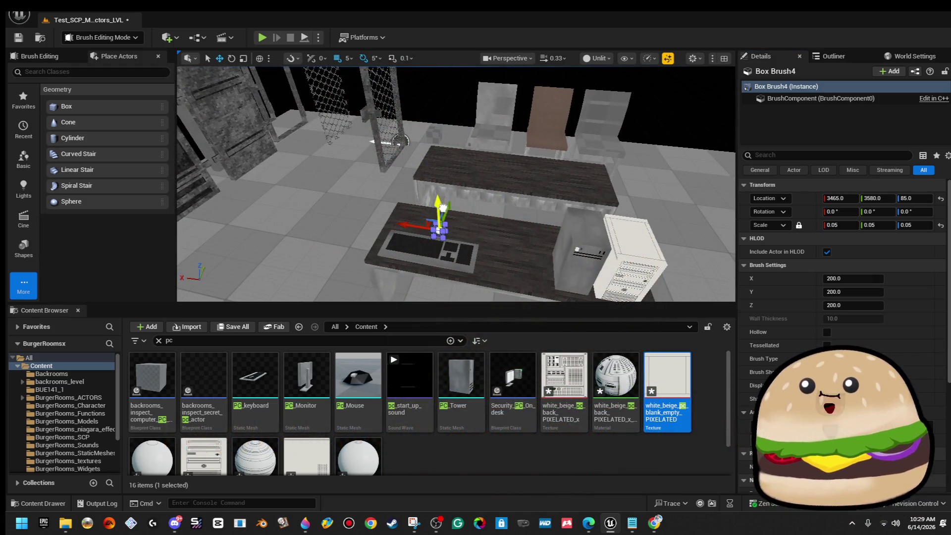
pyautogui.moveTo(444, 218)
pyautogui.mouseDown()
pyautogui.moveTo(451, 210)
pyautogui.moveTo(412, 162)
pyautogui.moveTo(394, 92)
pyautogui.moveTo(402, 127)
pyautogui.mouseUp()
pyautogui.moveTo(445, 174)
pyautogui.mouseDown()
pyautogui.moveTo(416, 168)
pyautogui.moveTo(498, 191)
pyautogui.moveTo(490, 201)
pyautogui.moveTo(569, 186)
pyautogui.mouseUp()
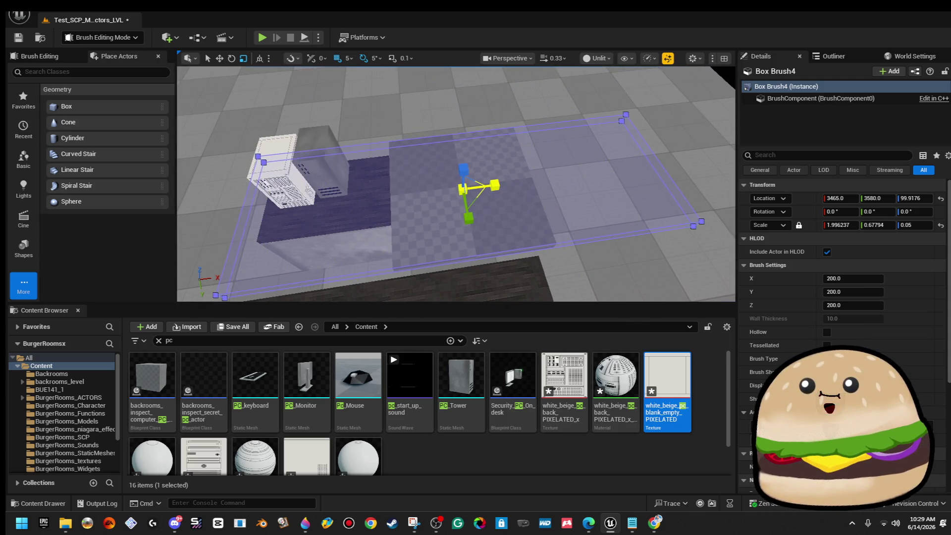
pyautogui.moveTo(510, 188); pyautogui.dragTo(501, 188)
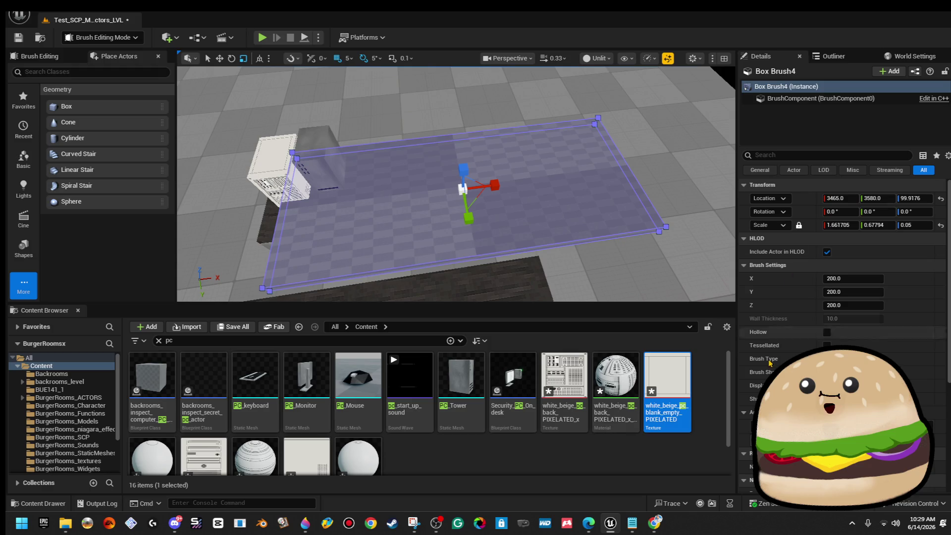
pyautogui.click(653, 142)
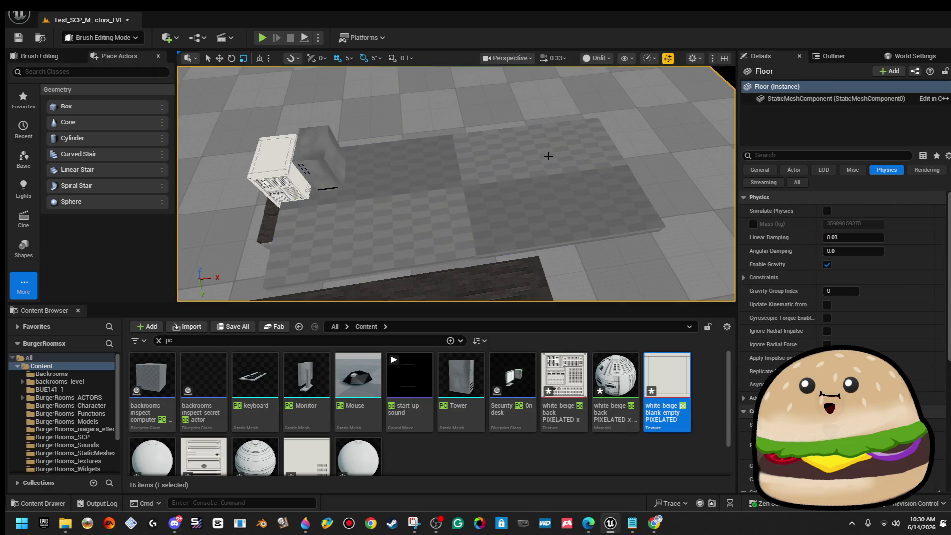
# - Apply white_beige_pc_blank_empty_PIXELATED to the slab, check its alignment, then switch to Paint 3D
pyautogui.click(548, 155)
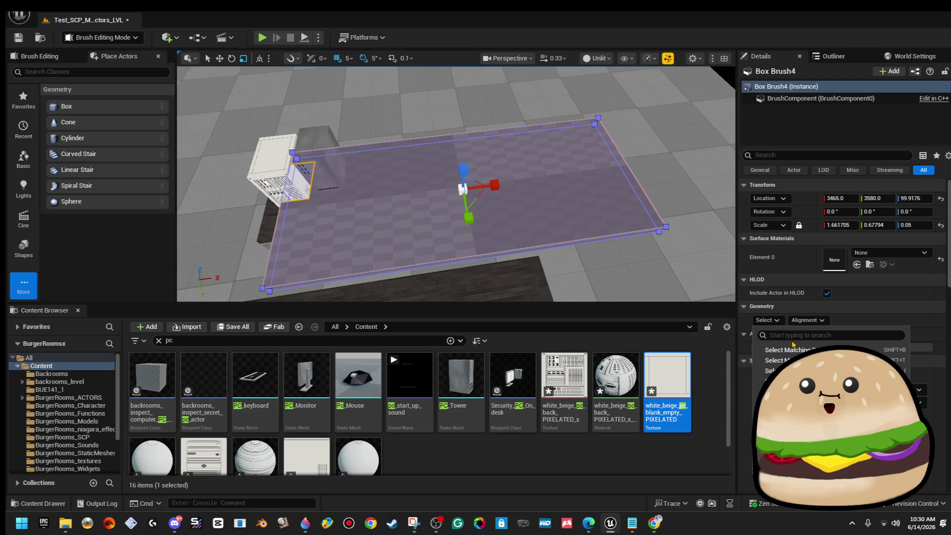
pyautogui.moveTo(664, 384); pyautogui.dragTo(609, 203)
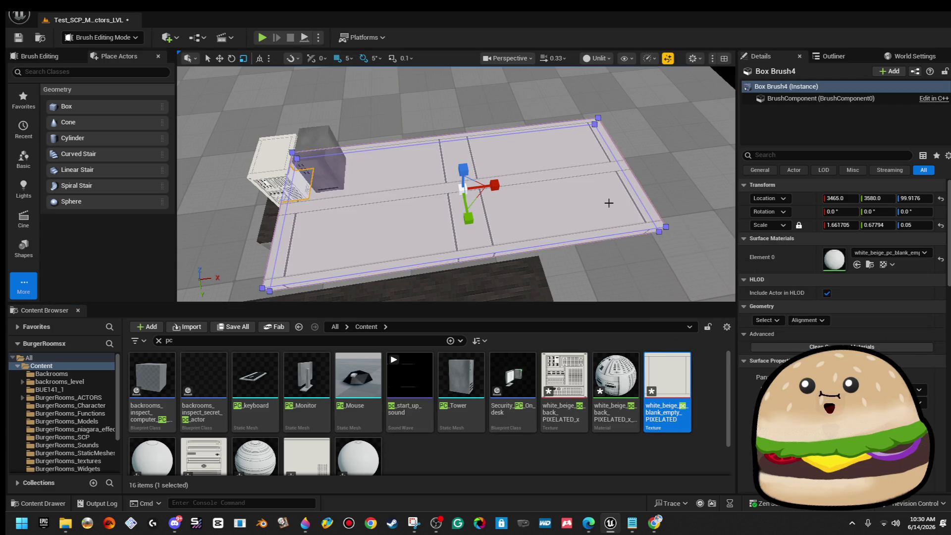
pyautogui.click(807, 320)
pyautogui.moveTo(455, 223); pyautogui.dragTo(396, 243)
pyautogui.moveTo(631, 226)
pyautogui.mouseDown()
pyautogui.moveTo(646, 200)
pyautogui.moveTo(631, 226)
pyautogui.mouseUp()
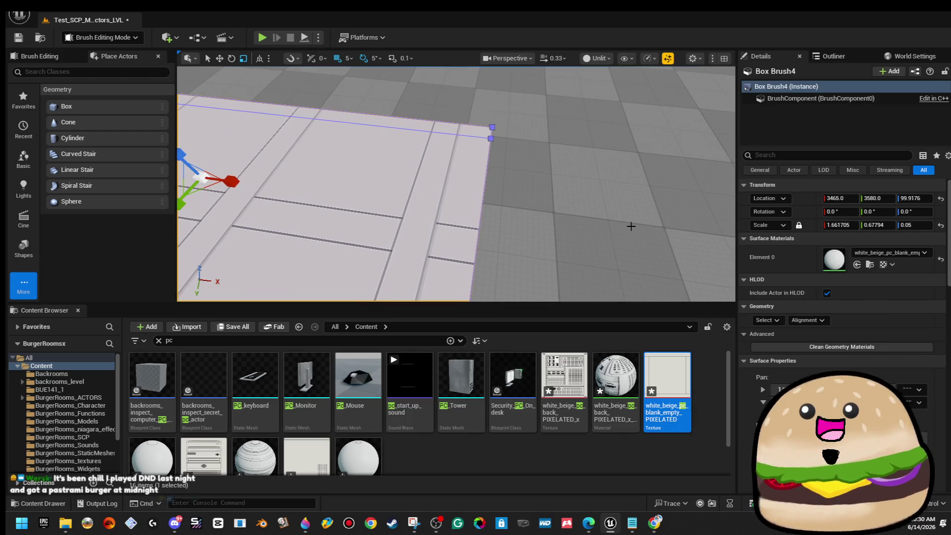
pyautogui.moveTo(620, 225)
pyautogui.mouseDown()
pyautogui.moveTo(585, 248)
pyautogui.moveTo(515, 188)
pyautogui.mouseUp()
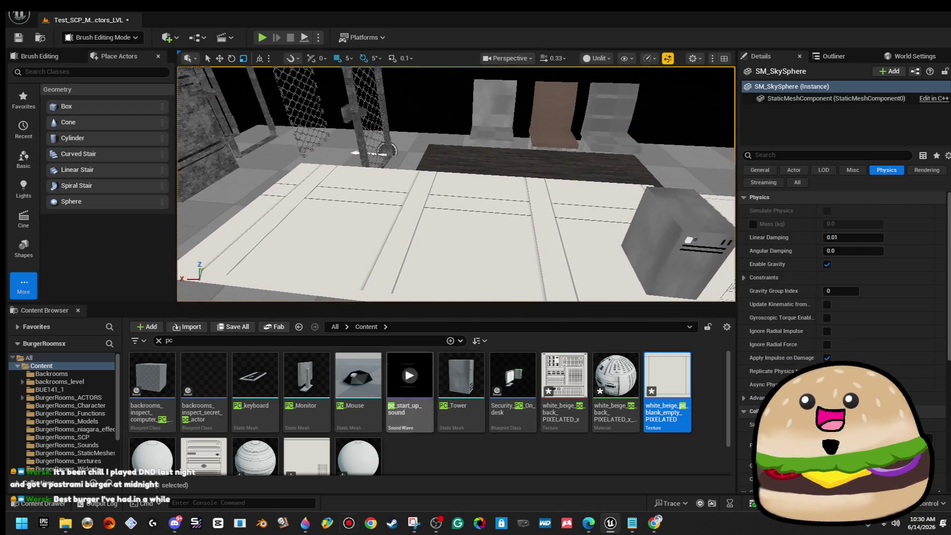
pyautogui.click(306, 524)
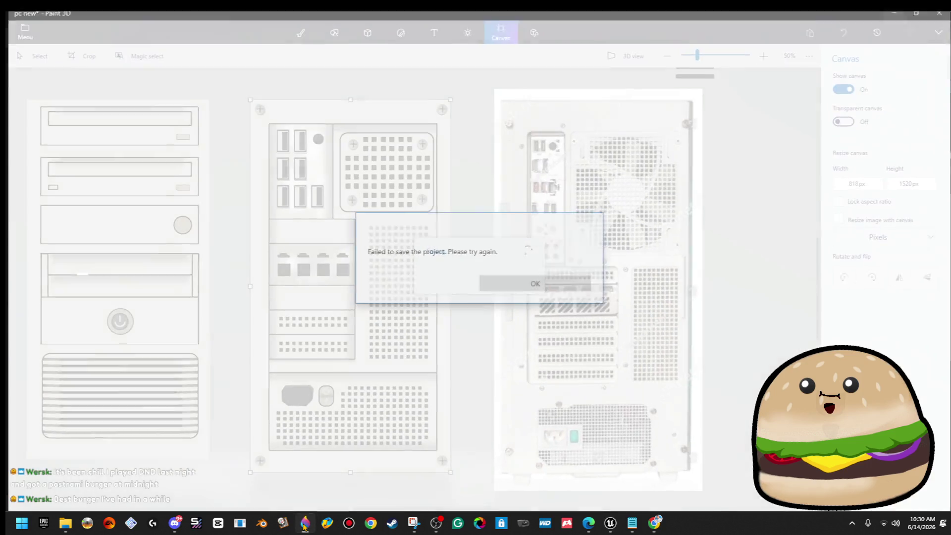
# - Dismiss the failed-save message and look over the tower images on the canvas
pyautogui.click(525, 280)
pyautogui.scroll(-5, 545, 302)
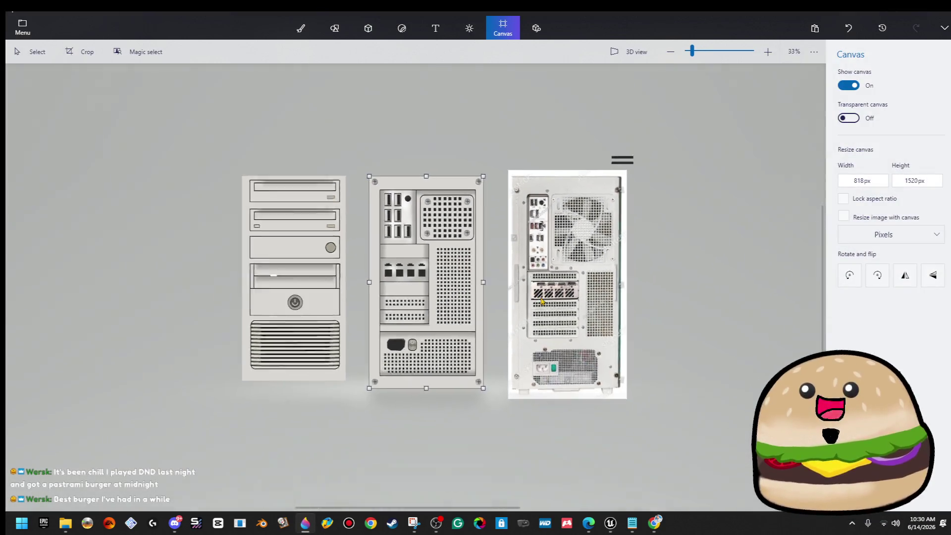
pyautogui.scroll(5, 605, 267)
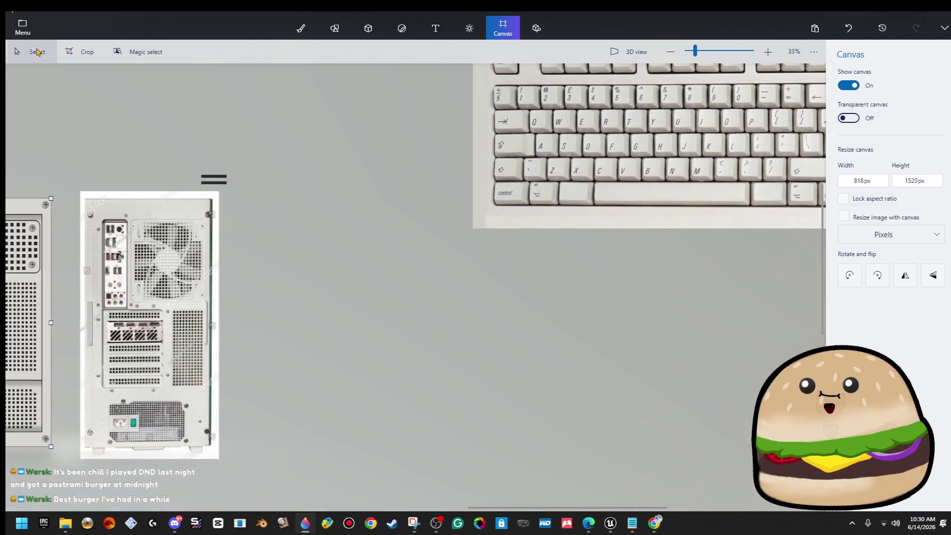
pyautogui.scroll(-5, 469, 110)
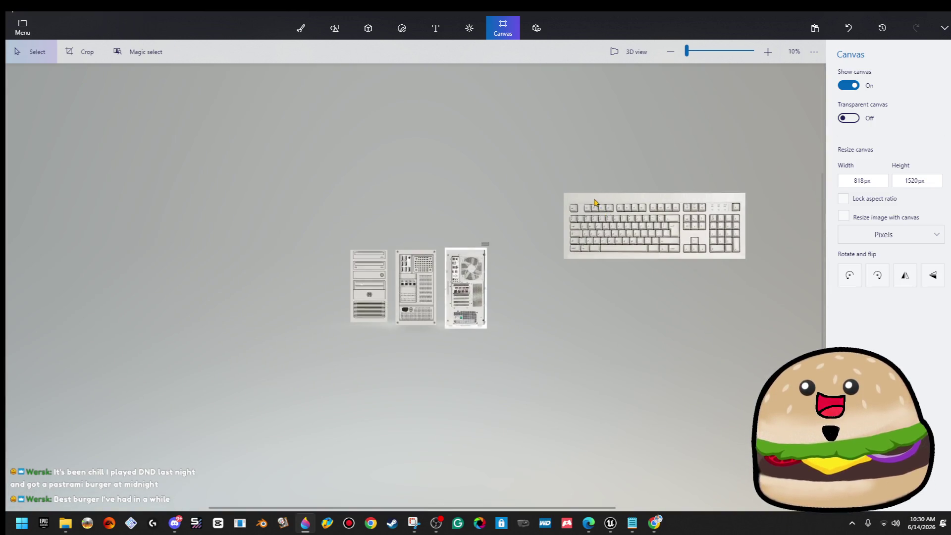
pyautogui.moveTo(721, 200); pyautogui.dragTo(745, 196)
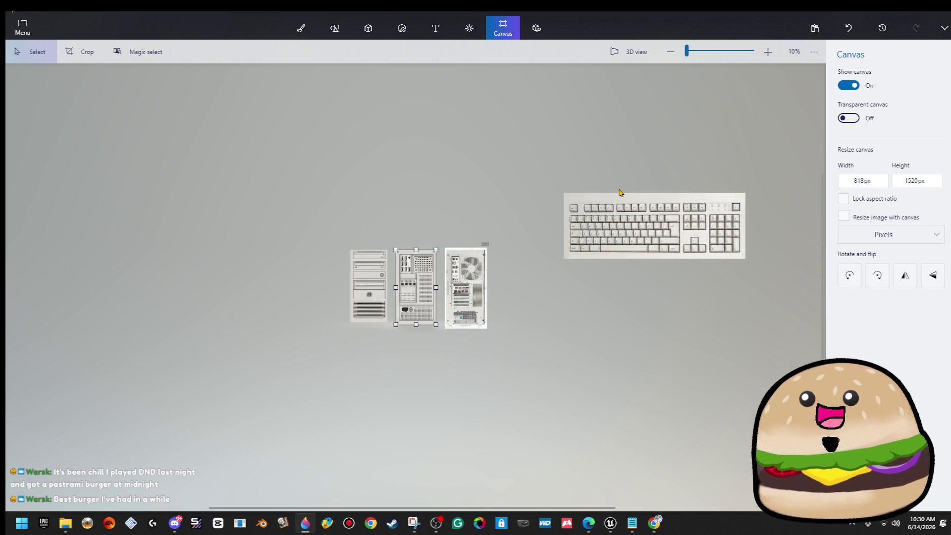
pyautogui.scroll(5, 621, 226)
pyautogui.hscroll(3, 644, 207)
pyautogui.moveTo(367, 141); pyautogui.dragTo(367, 144)
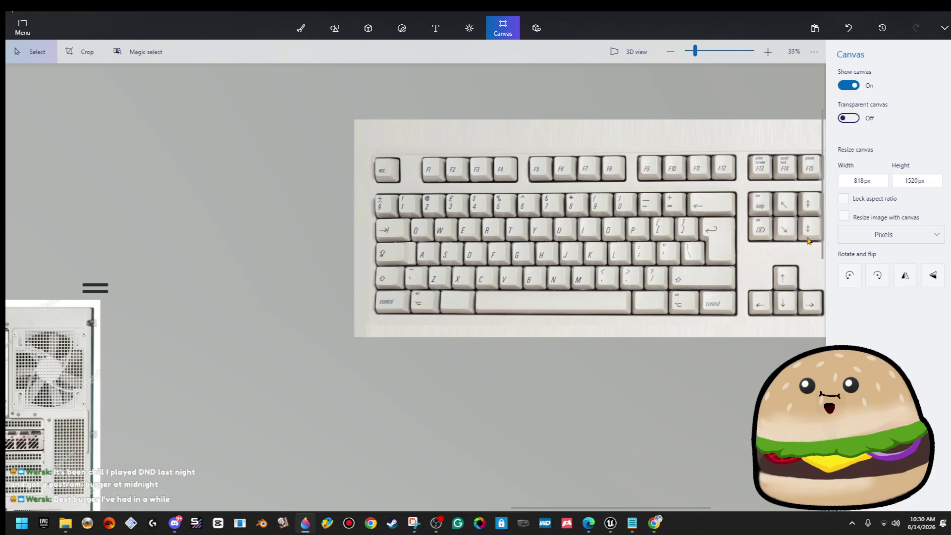
pyautogui.scroll(-5, 313, 302)
pyautogui.scroll(5, 411, 310)
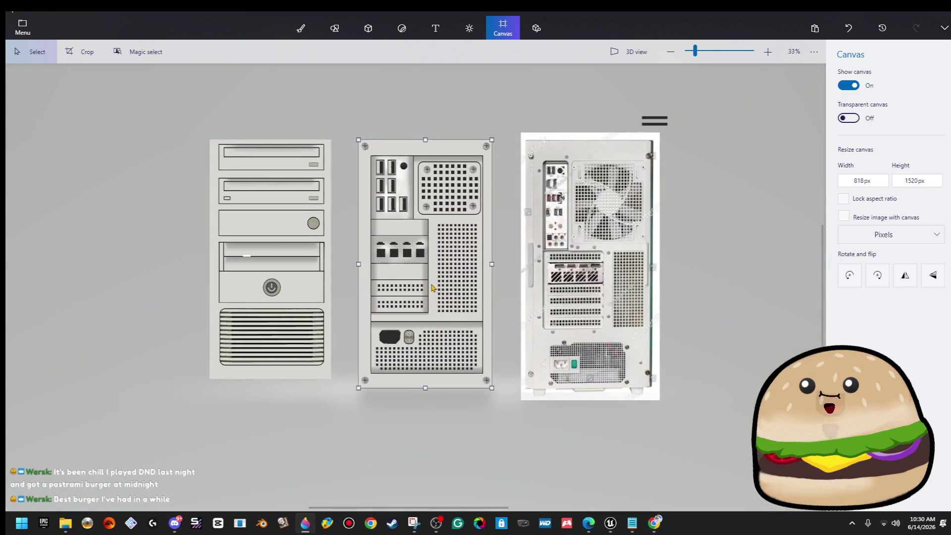
# - Move the cut-out parts off the middle tower and stretch its plain beige fill over it
pyautogui.click(551, 242)
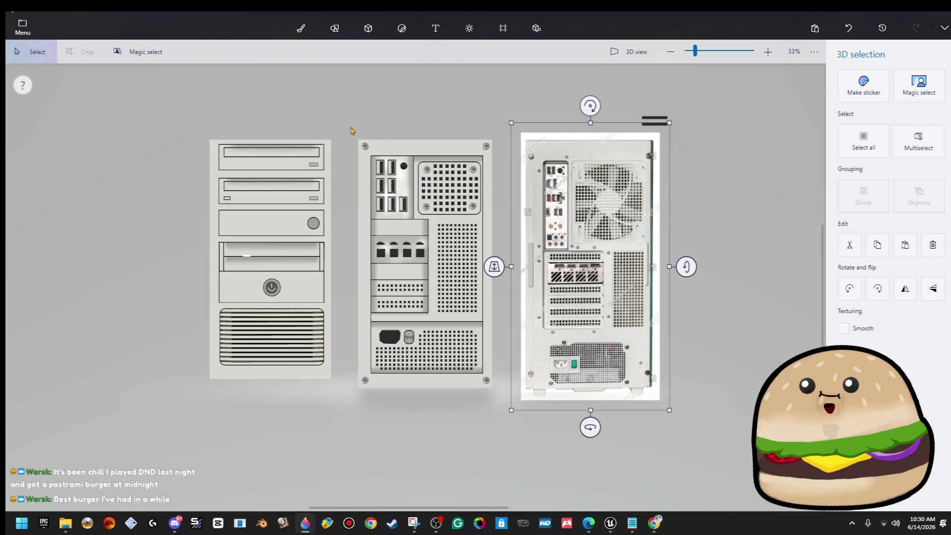
pyautogui.click(406, 250)
pyautogui.moveTo(406, 250)
pyautogui.mouseDown()
pyautogui.moveTo(80, 265)
pyautogui.moveTo(88, 247)
pyautogui.mouseUp()
pyautogui.moveTo(441, 264); pyautogui.dragTo(509, 116)
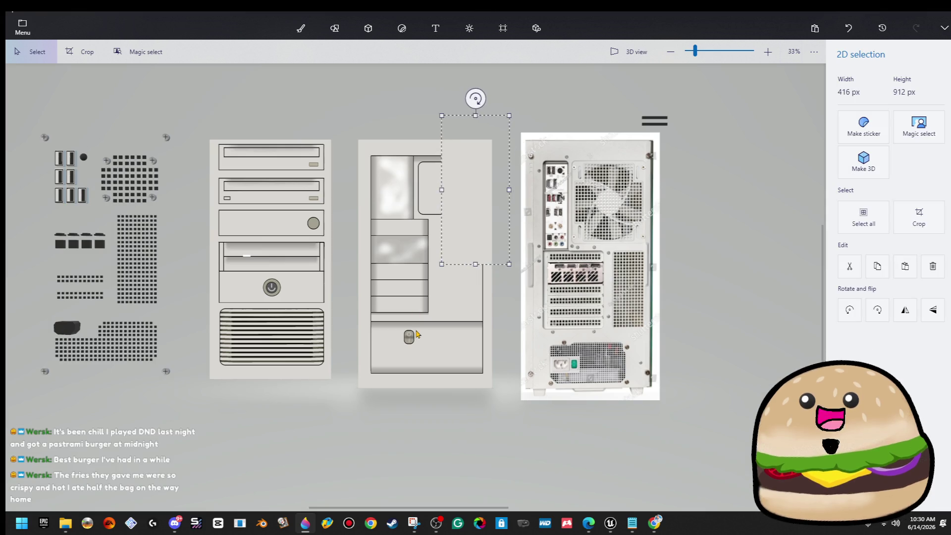
pyautogui.moveTo(442, 258); pyautogui.dragTo(317, 423)
pyautogui.hotkey('ctrl', 'w')
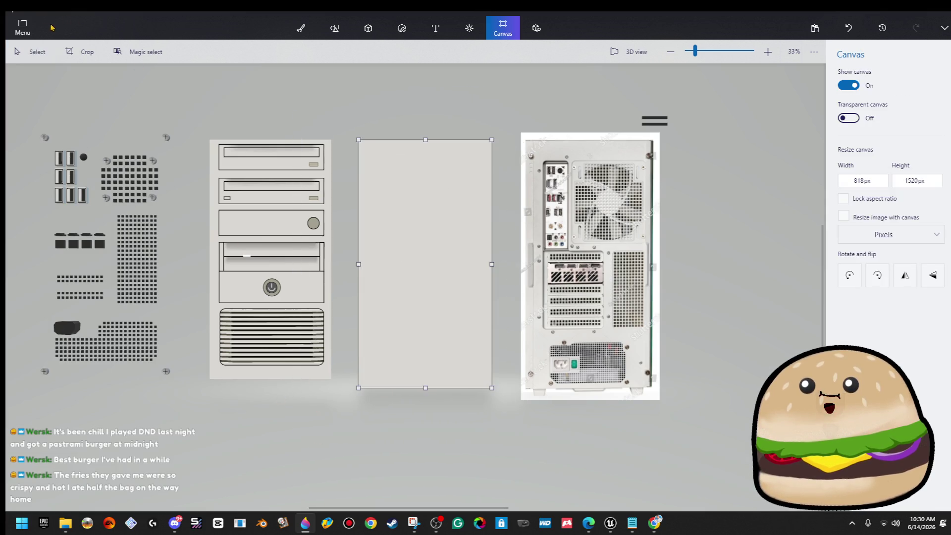
# - Resize the canvas to 1000×1000 px
pyautogui.click(872, 185)
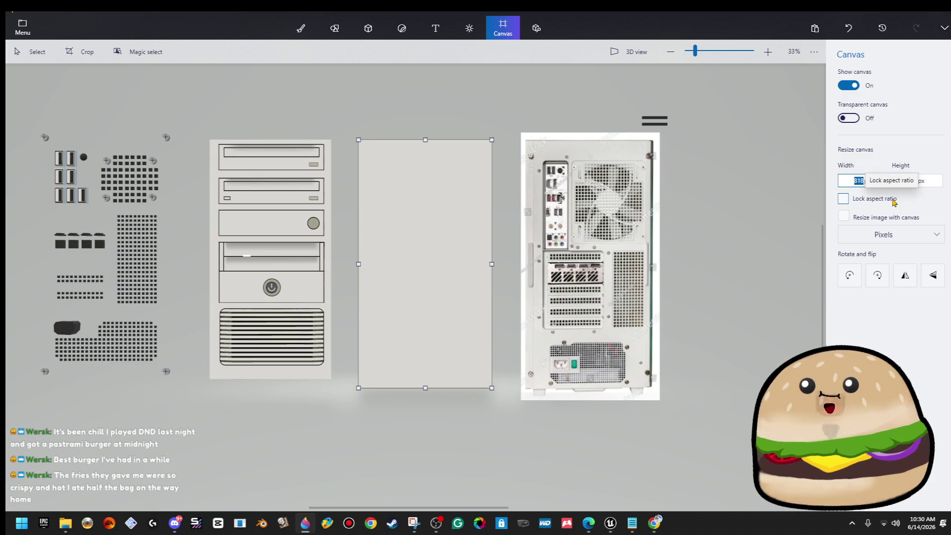
pyautogui.write('100')
pyautogui.press('Tab')
pyautogui.write('100')
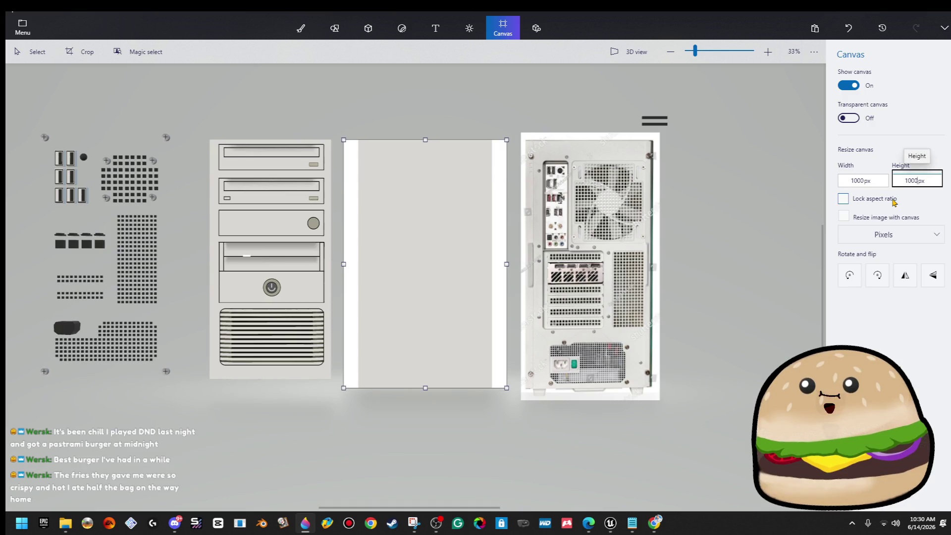
pyautogui.press('Return')
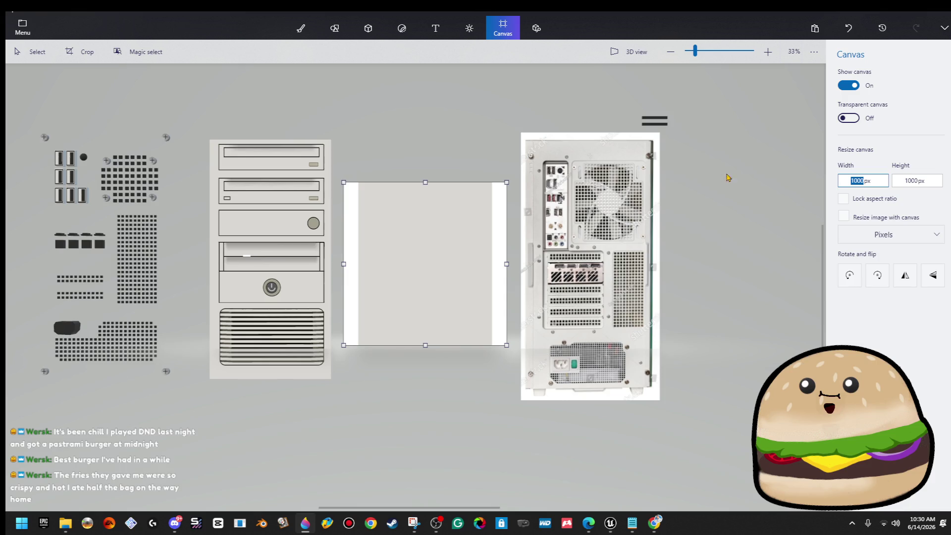
pyautogui.moveTo(436, 294)
pyautogui.mouseDown()
pyautogui.moveTo(447, 255)
pyautogui.moveTo(413, 305)
pyautogui.mouseUp()
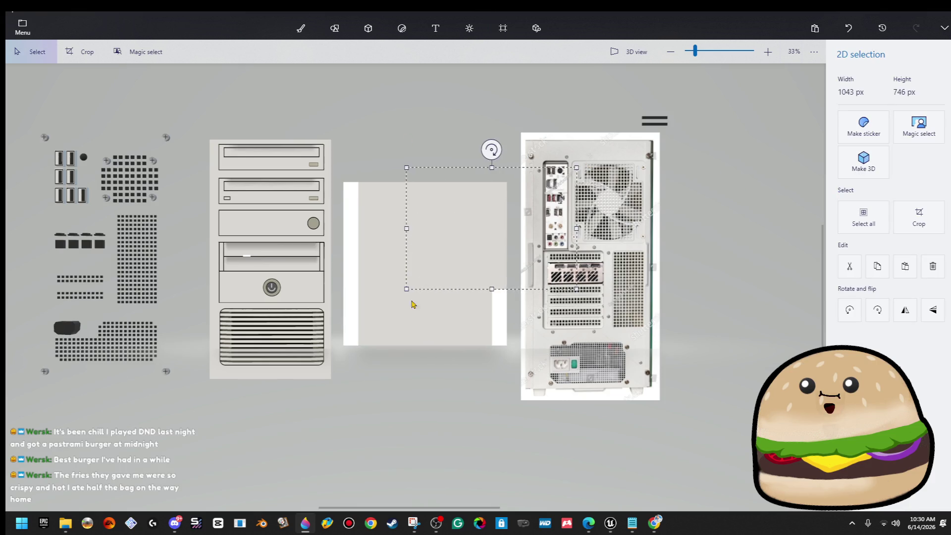
pyautogui.click(502, 29)
# - Save the blank panel as a PNG whose name ends in 'blank empty', then close Paint 3D discarding changes
pyautogui.click(22, 27)
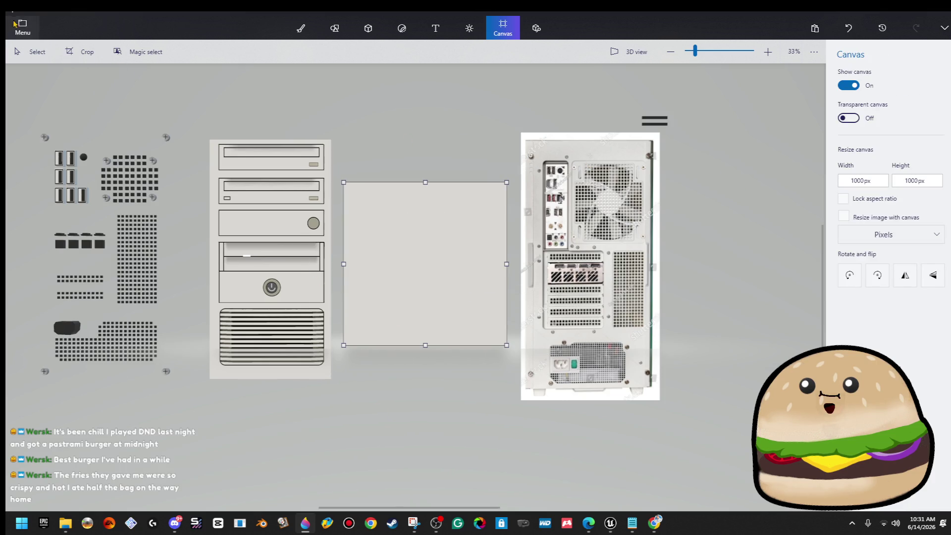
pyautogui.click(101, 151)
pyautogui.click(228, 96)
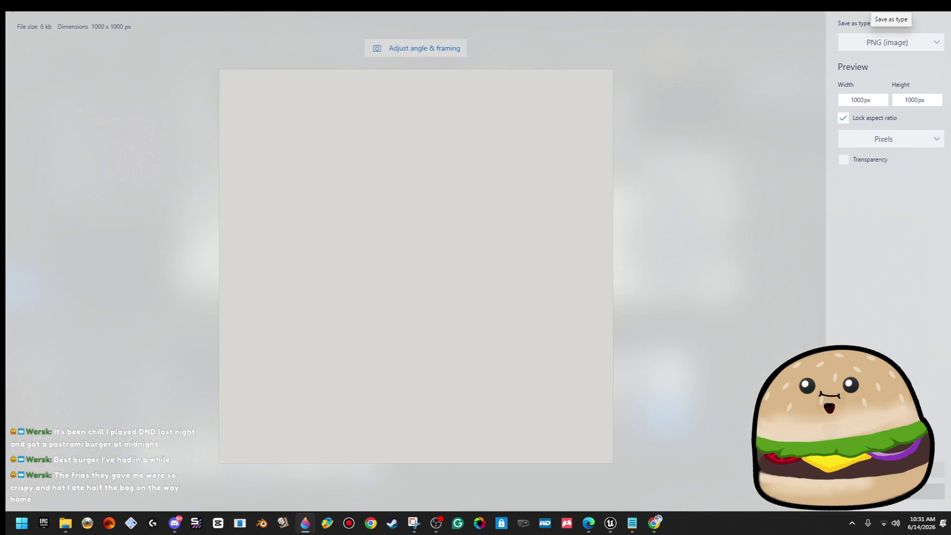
pyautogui.click(936, 469)
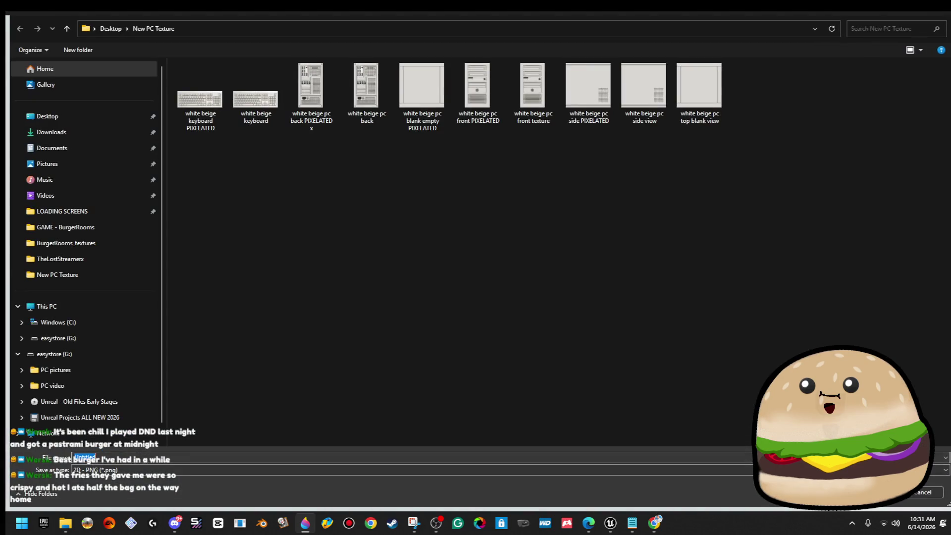
pyautogui.click(648, 88)
pyautogui.doubleClick(181, 457)
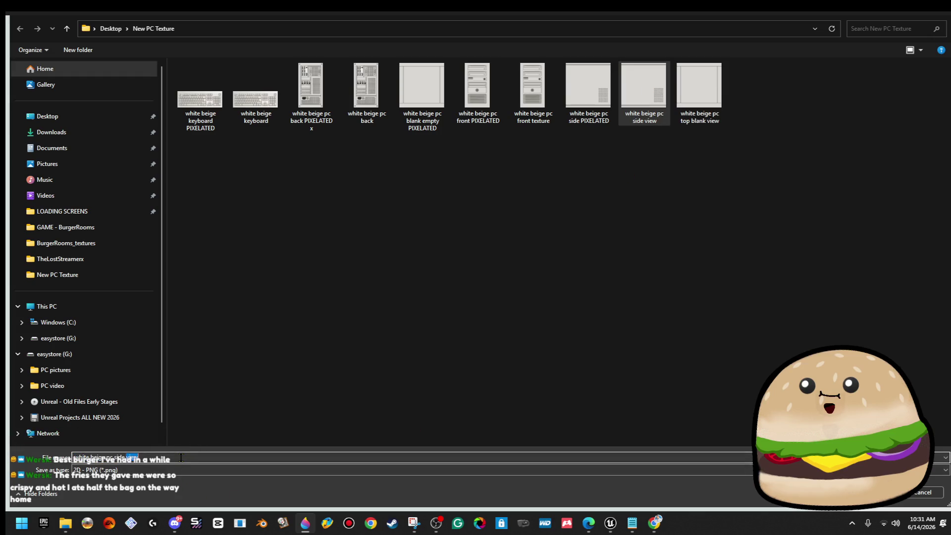
pyautogui.press('BackSpace')
pyautogui.press('BackSpace')
pyautogui.press('BackSpace')
pyautogui.press('BackSpace')
pyautogui.write('blank empty')
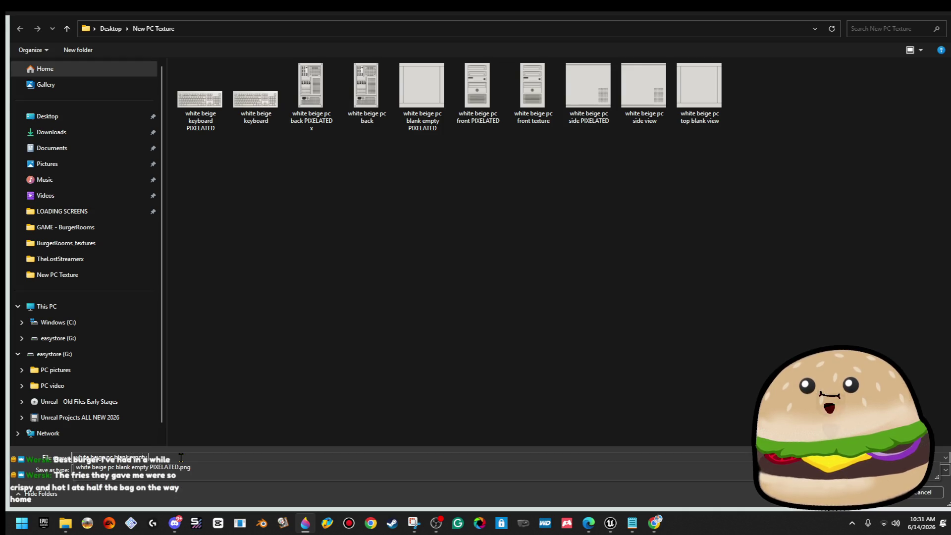
pyautogui.press('Return')
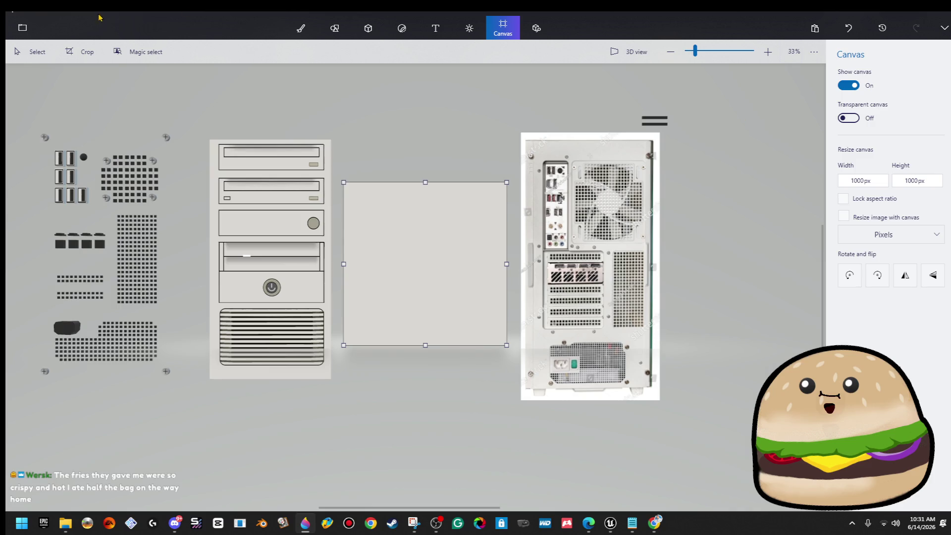
pyautogui.hotkey('ctrl', 'n')
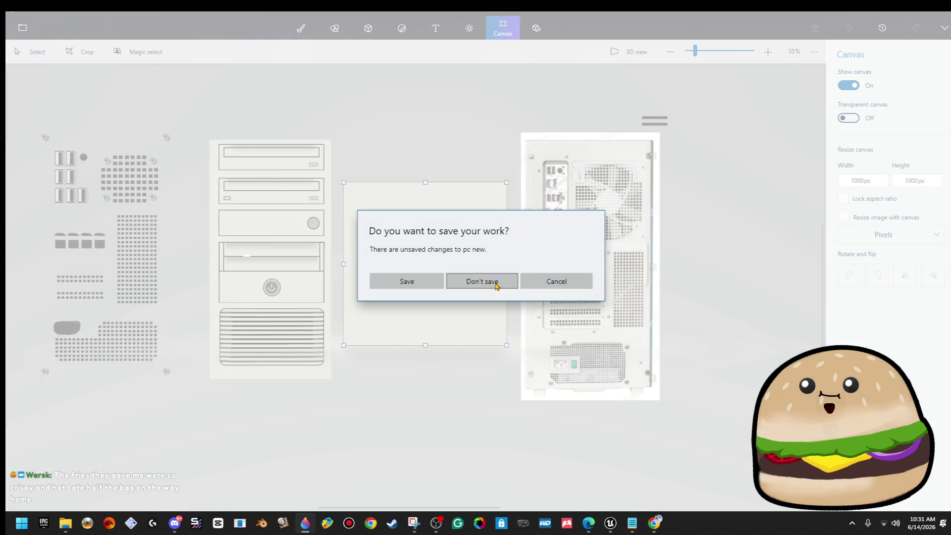
pyautogui.click(496, 286)
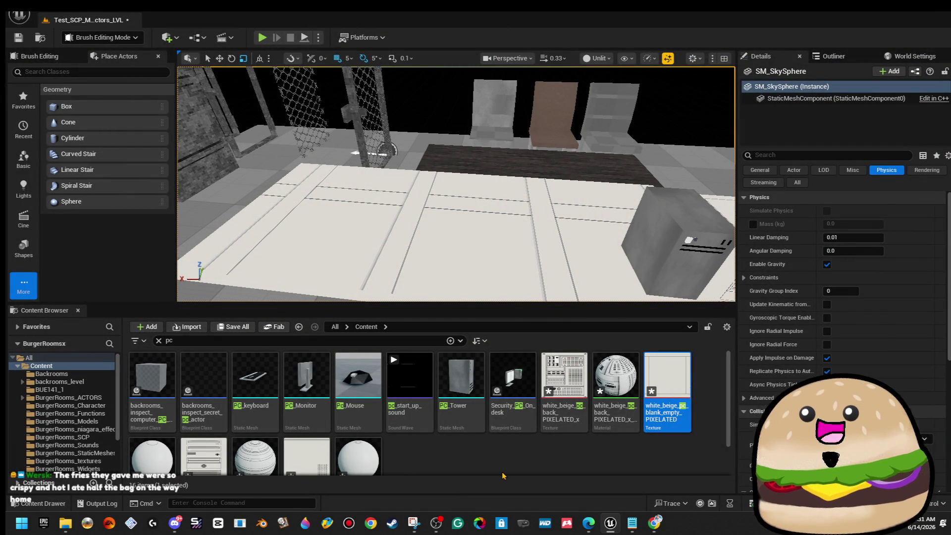
# - Import the blank beige image into the Content Browser, renamed 'white beige pc blank'
pyautogui.click(188, 326)
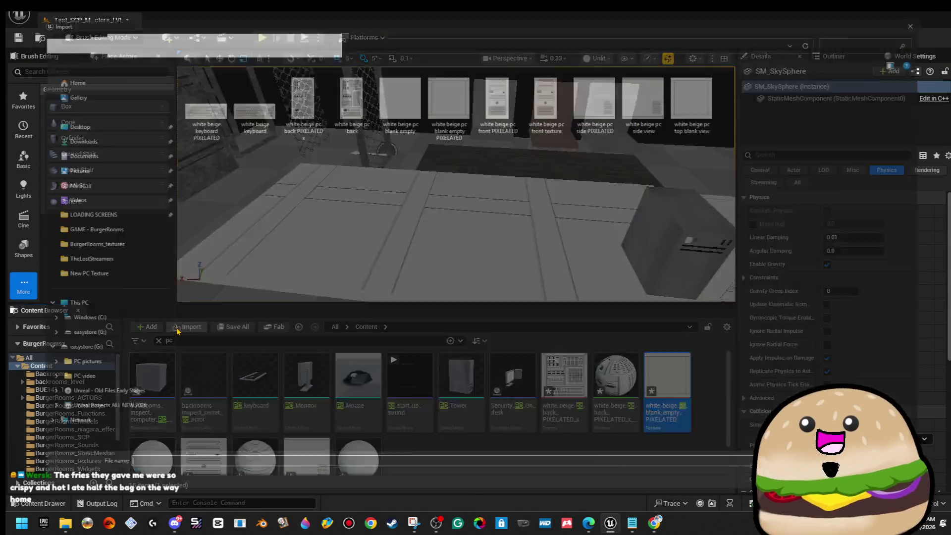
pyautogui.click(411, 109)
pyautogui.rightClick(397, 98)
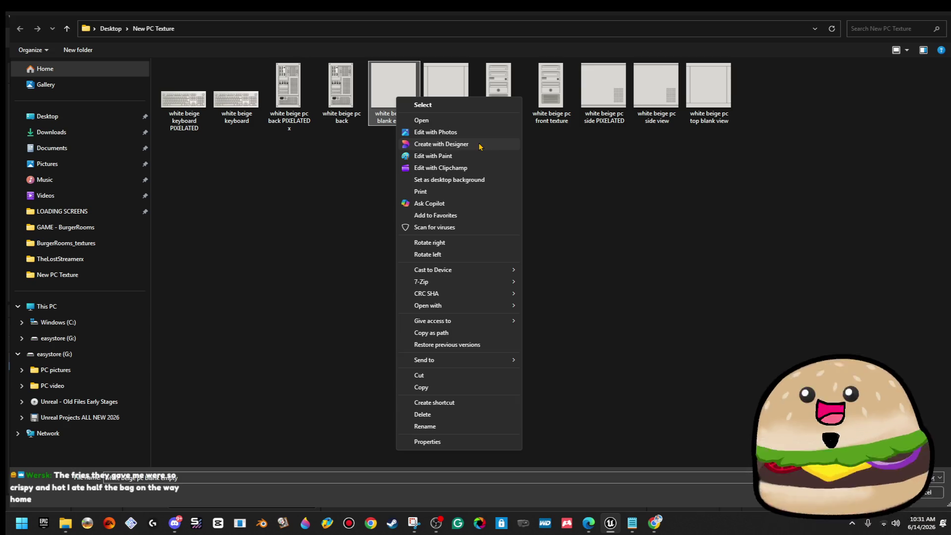
pyautogui.click(733, 257)
pyautogui.rightClick(390, 60)
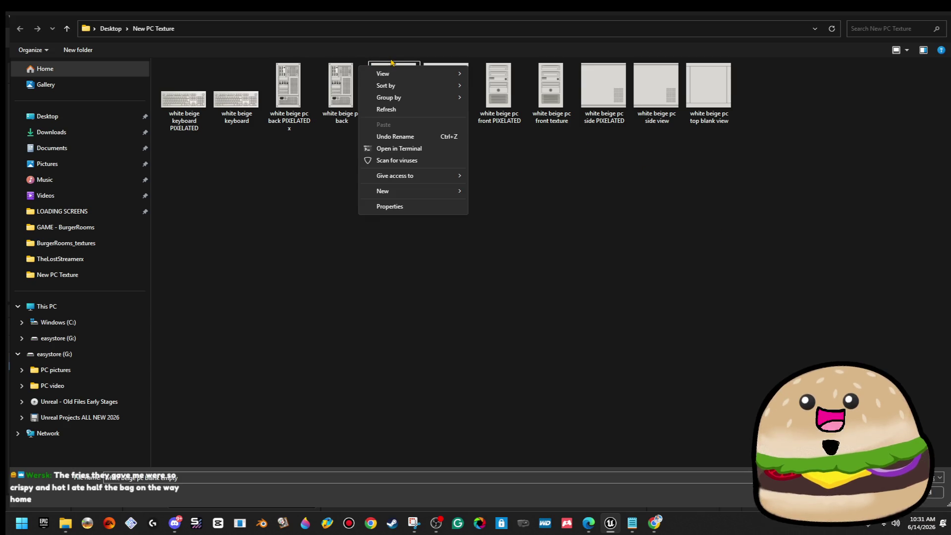
pyautogui.rightClick(378, 83)
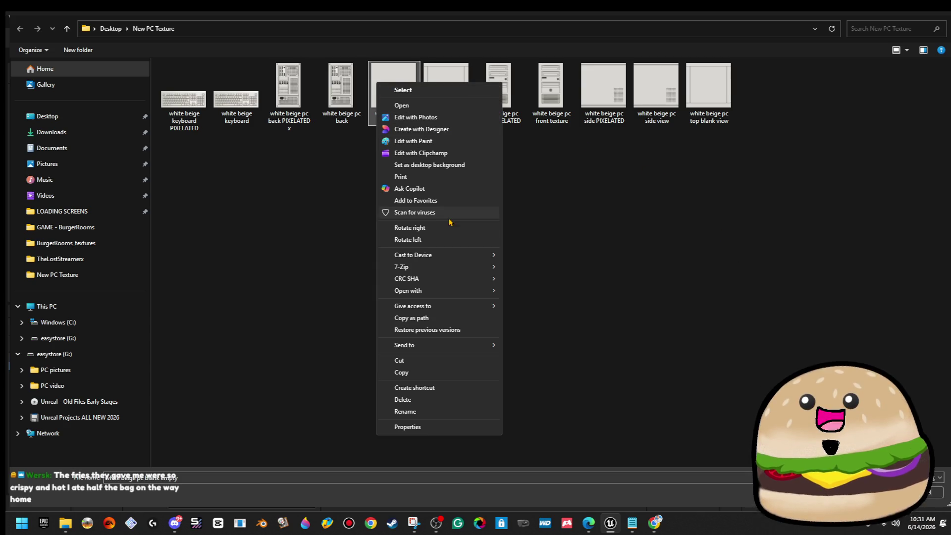
pyautogui.click(448, 411)
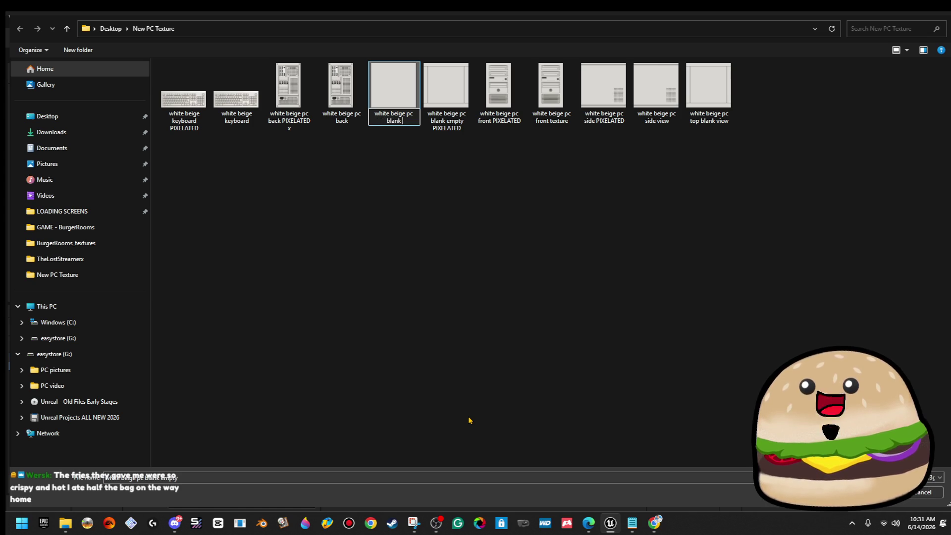
pyautogui.click(470, 420)
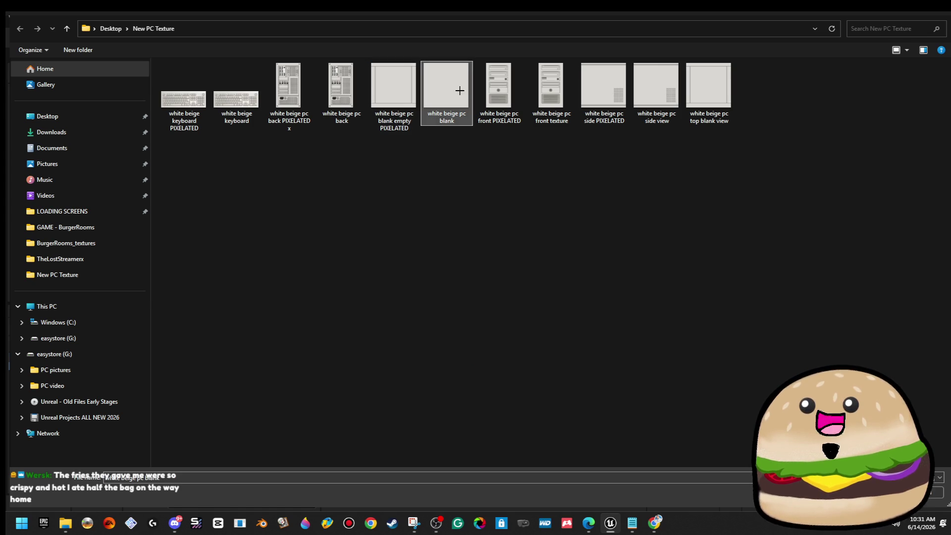
pyautogui.doubleClick(461, 95)
pyautogui.moveTo(622, 278)
pyautogui.mouseDown()
pyautogui.moveTo(605, 269)
pyautogui.moveTo(718, 350)
pyautogui.mouseUp()
# - Assign the white_beige_pc_blank material to Element 0 of the desk slab's surface materials
pyautogui.moveTo(667, 376); pyautogui.dragTo(464, 138)
pyautogui.click(522, 223)
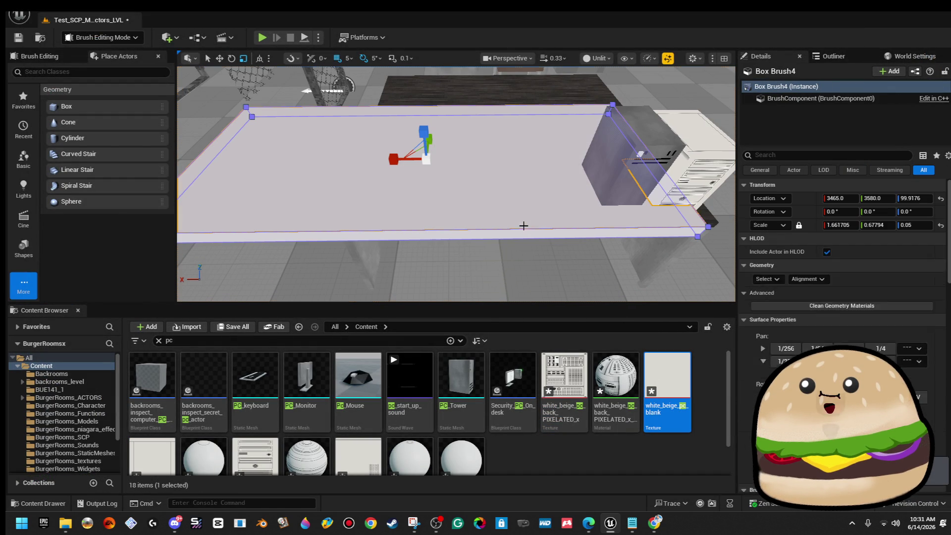
pyautogui.click(815, 350)
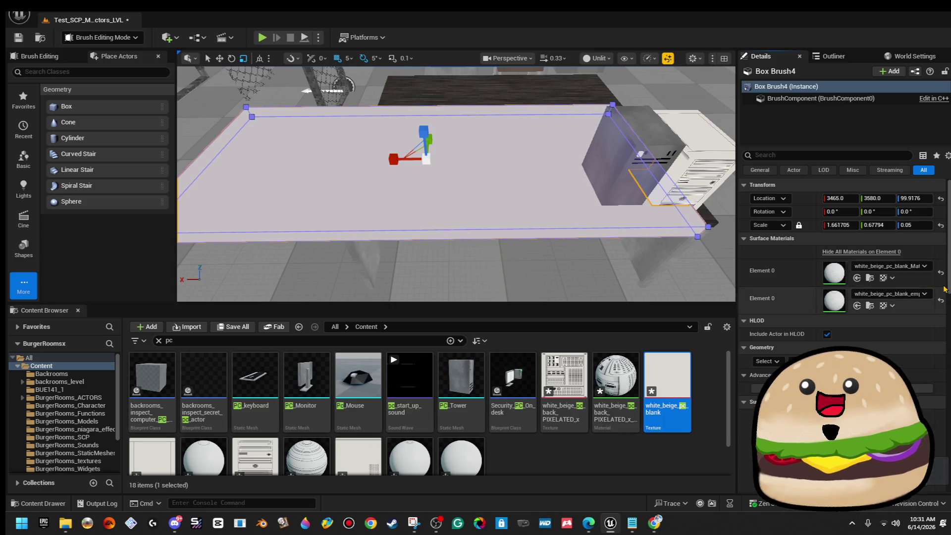
pyautogui.click(939, 302)
pyautogui.moveTo(461, 456)
pyautogui.mouseDown()
pyautogui.moveTo(693, 371)
pyautogui.moveTo(851, 260)
pyautogui.mouseUp()
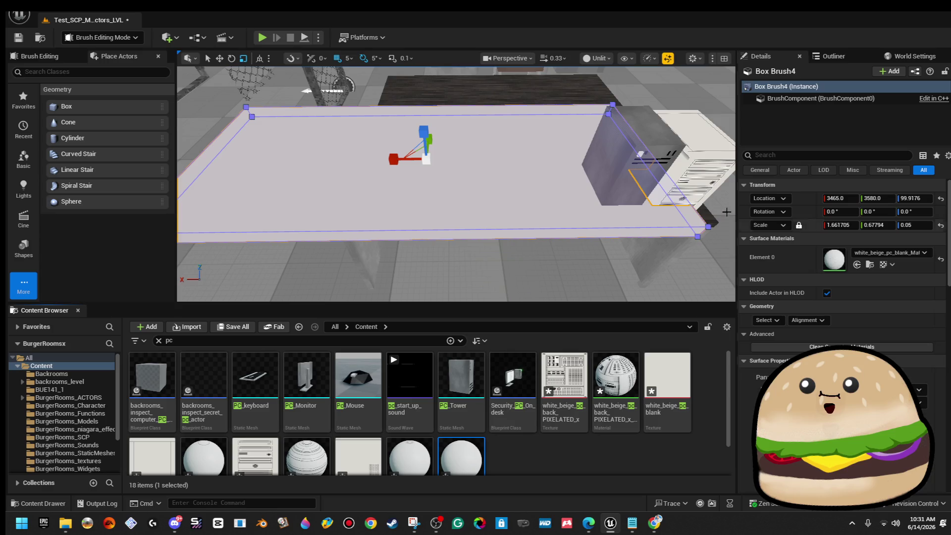
pyautogui.click(790, 350)
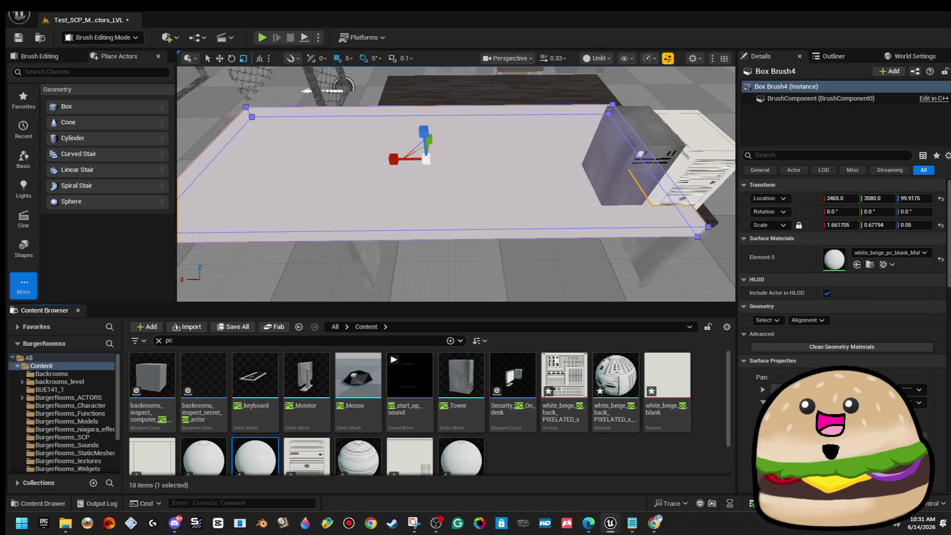
pyautogui.click(445, 148)
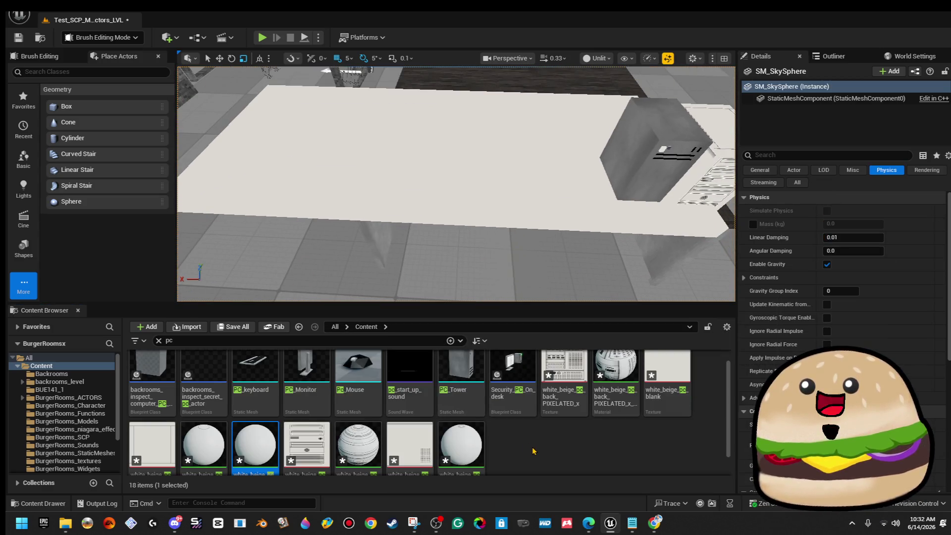
# - Import the pixelated keyboard image as a new texture
pyautogui.click(564, 453)
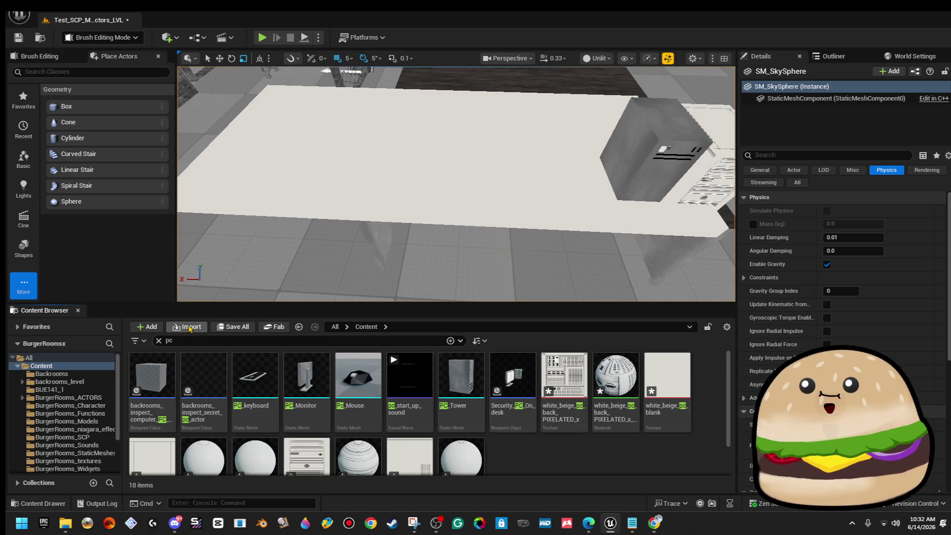
pyautogui.click(190, 328)
pyautogui.click(289, 86)
pyautogui.doubleClick(183, 100)
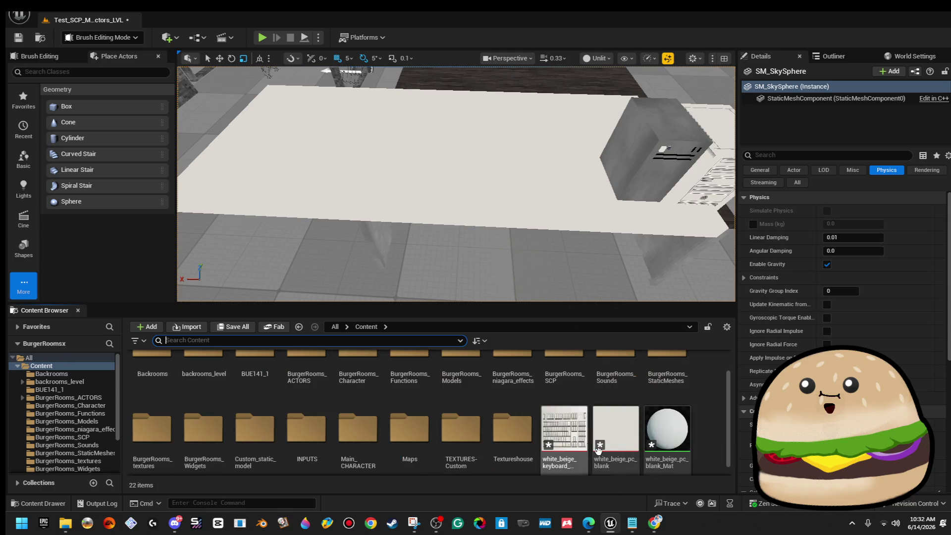
# - Move the white_beige assets into BurgerRooms_textures and delete the leftover white_beige_keyboard texture
pyautogui.click(584, 430)
pyautogui.keyDown('ctrl'); pyautogui.click(608, 426); pyautogui.keyUp('ctrl')
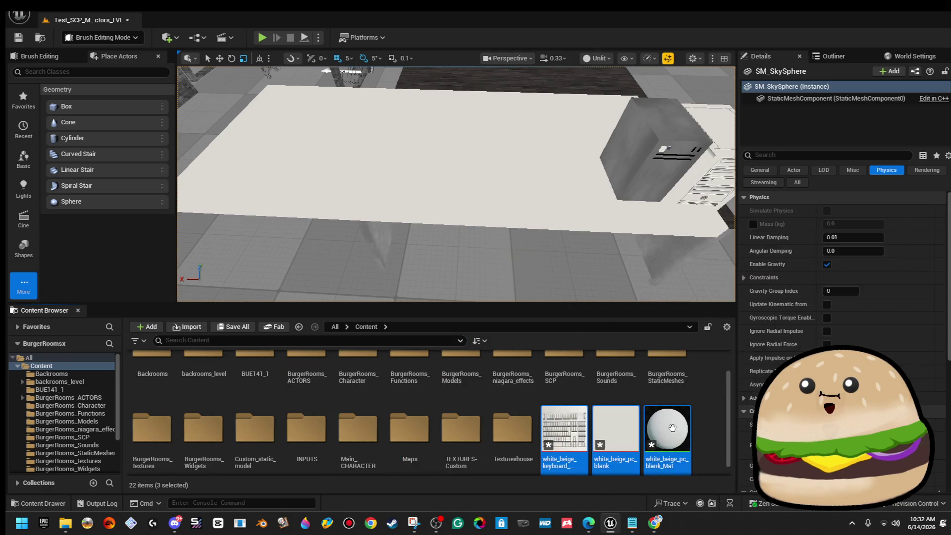
pyautogui.scroll(2, 644, 446)
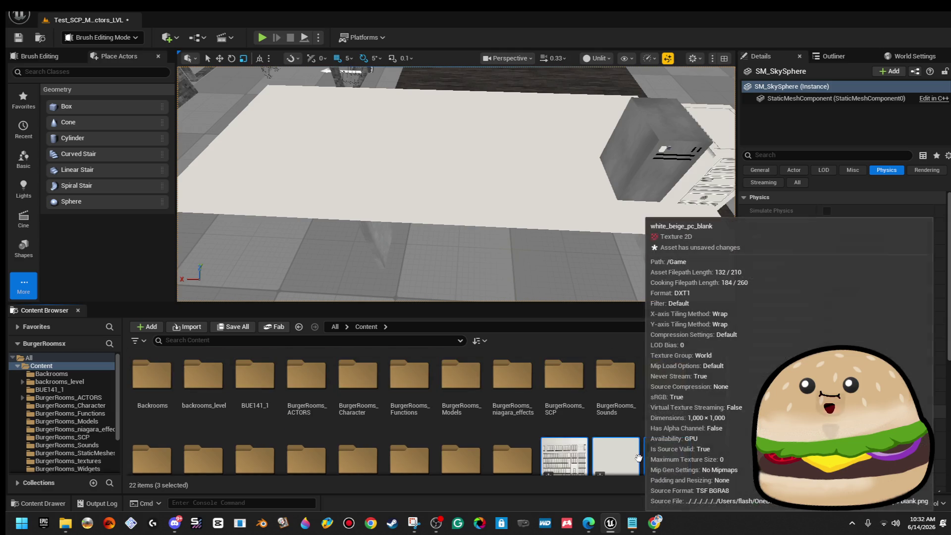
pyautogui.scroll(-1, 614, 446)
pyautogui.moveTo(608, 437)
pyautogui.mouseDown()
pyautogui.moveTo(444, 422)
pyautogui.moveTo(150, 426)
pyautogui.mouseUp()
pyautogui.click(176, 443)
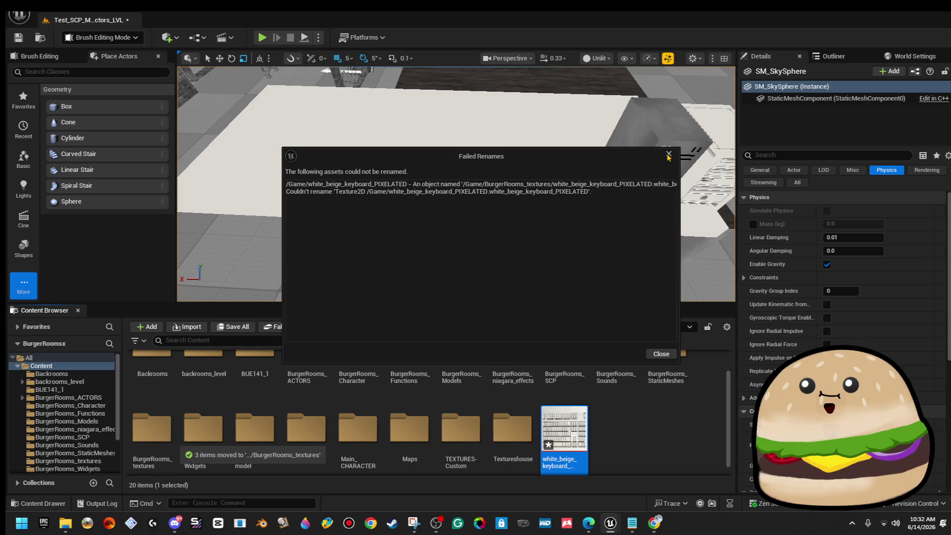
pyautogui.click(669, 156)
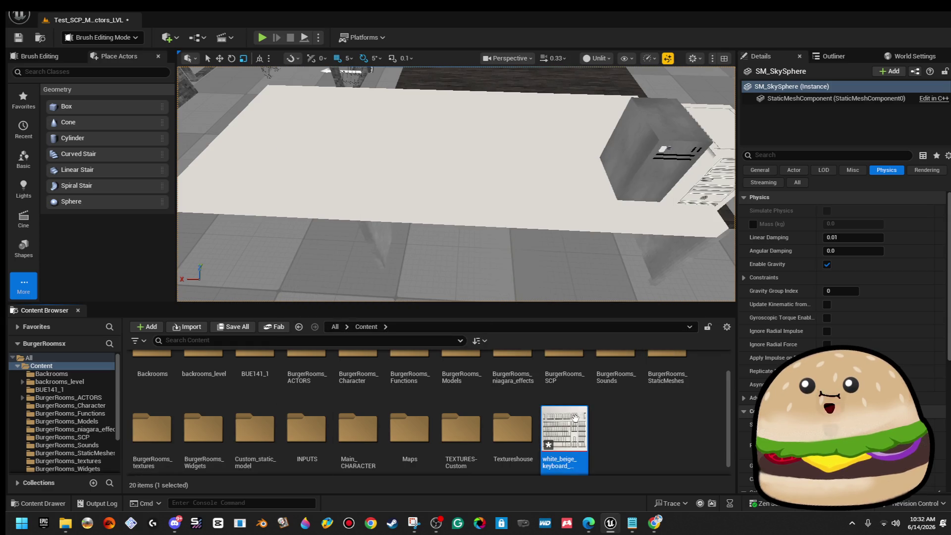
pyautogui.press('Delete')
pyautogui.click(427, 419)
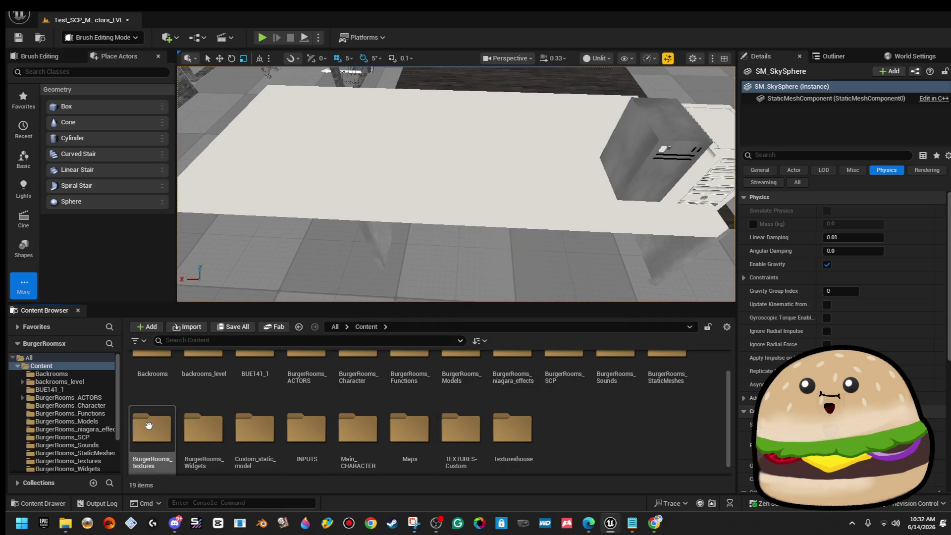
pyautogui.doubleClick(152, 427)
# - Rename the keyboard PIXELATED image file and import it into BurgerRooms_textures
pyautogui.click(200, 327)
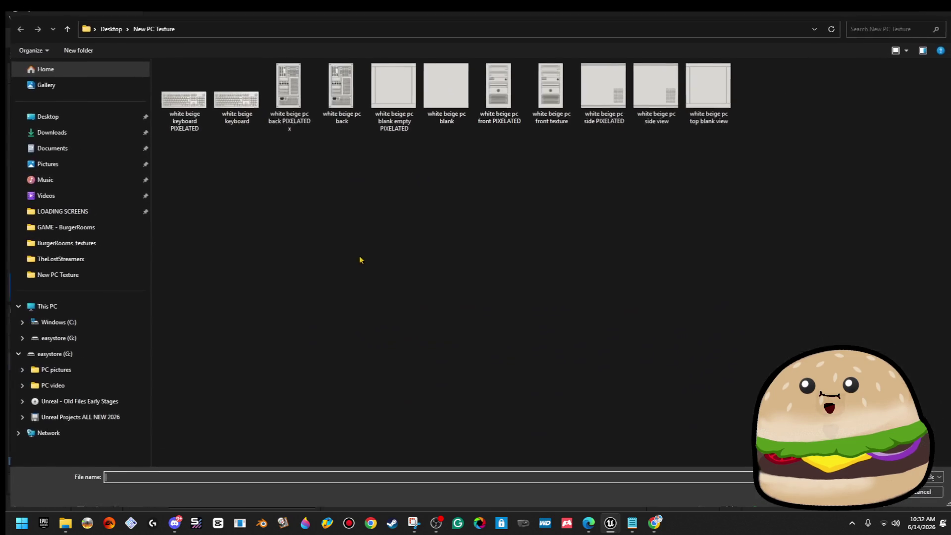
pyautogui.rightClick(399, 190)
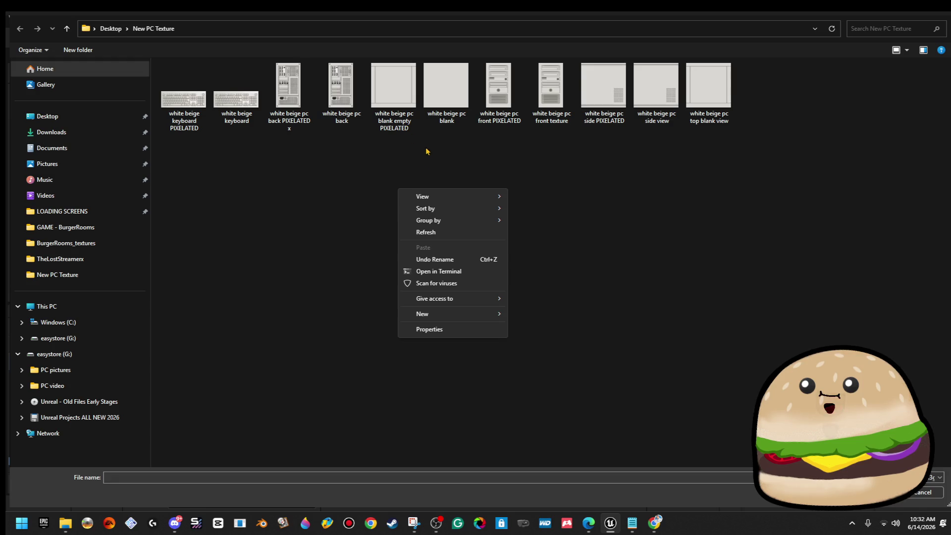
pyautogui.click(188, 114)
pyautogui.rightClick(188, 111)
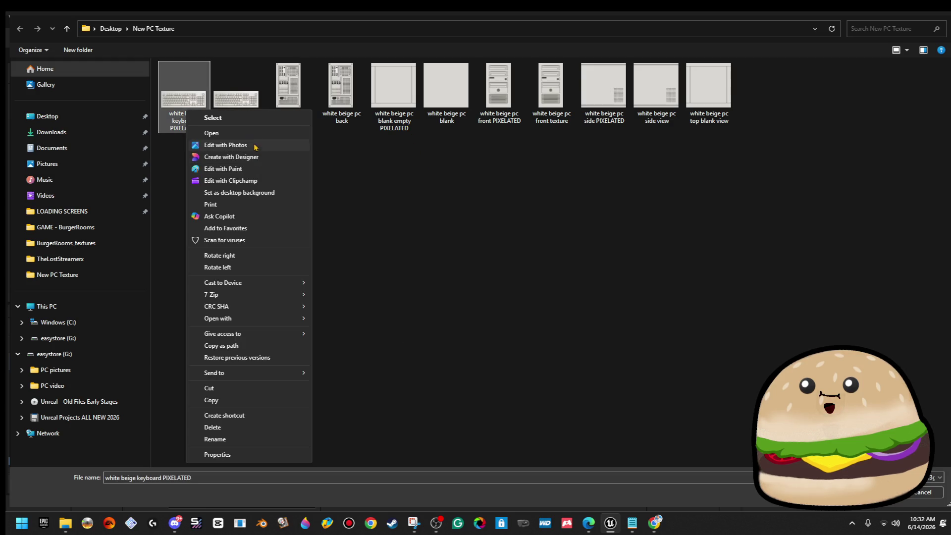
pyautogui.click(258, 441)
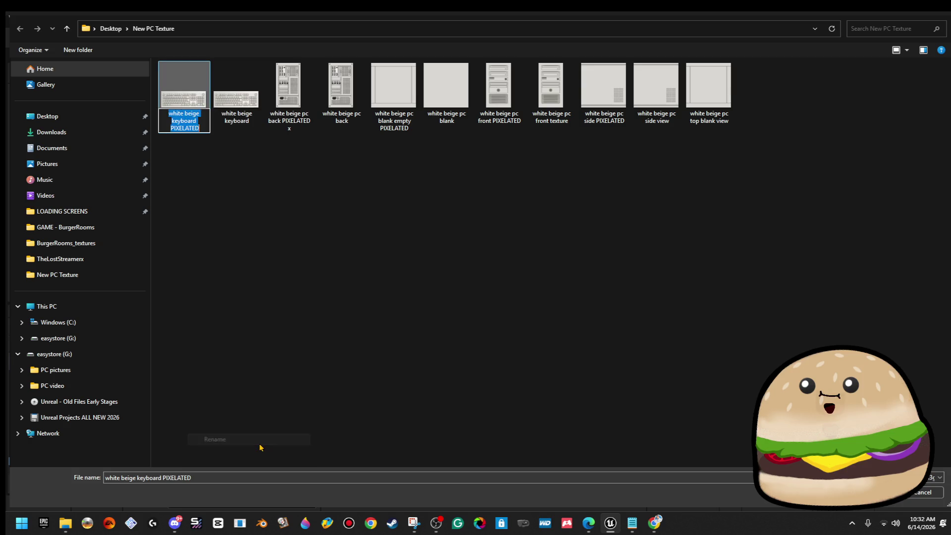
pyautogui.press('Return')
pyautogui.press('Return')
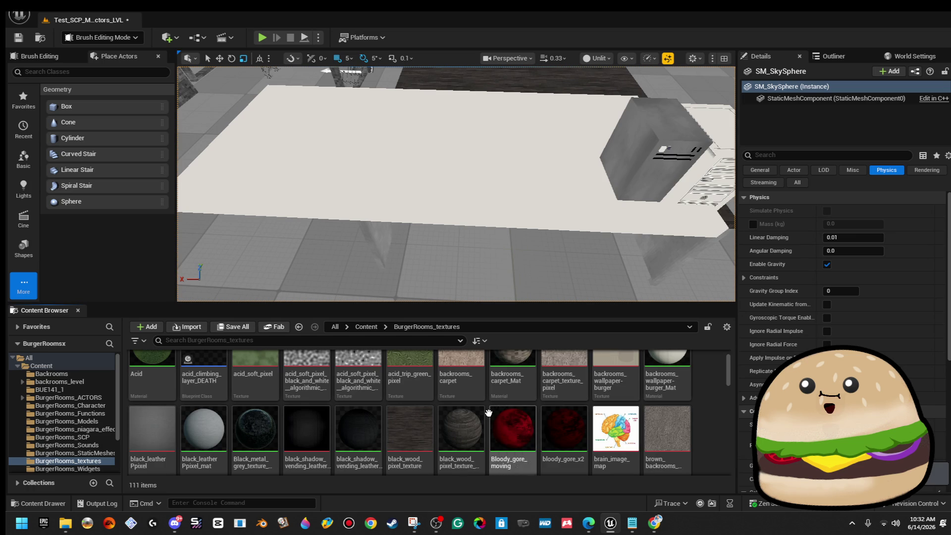
# - Filter assets by 'key' and delete the old white_beige_keyboard_PIXELATED texture
pyautogui.scroll(-2, 453, 356)
pyautogui.click(421, 339)
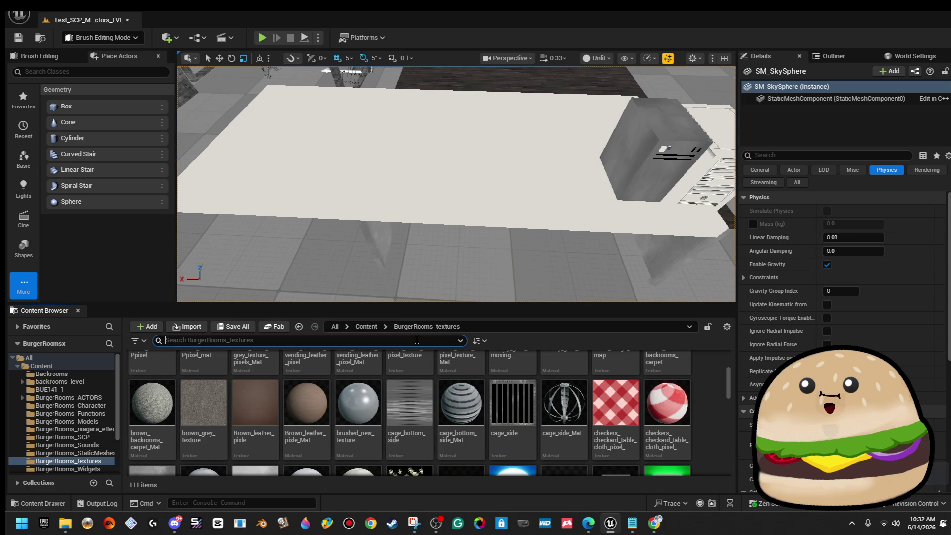
pyautogui.write('pc')
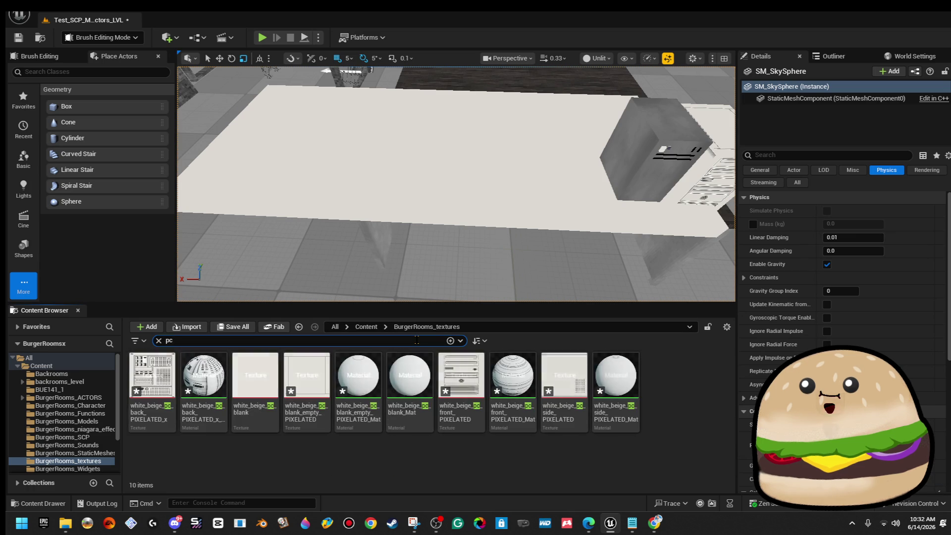
pyautogui.moveTo(372, 253); pyautogui.dragTo(426, 291)
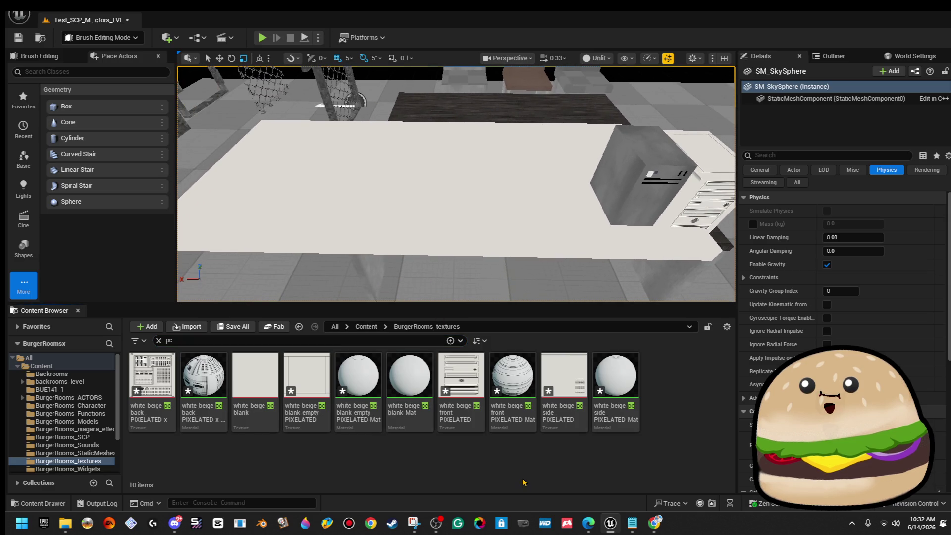
pyautogui.click(303, 340)
pyautogui.write('key')
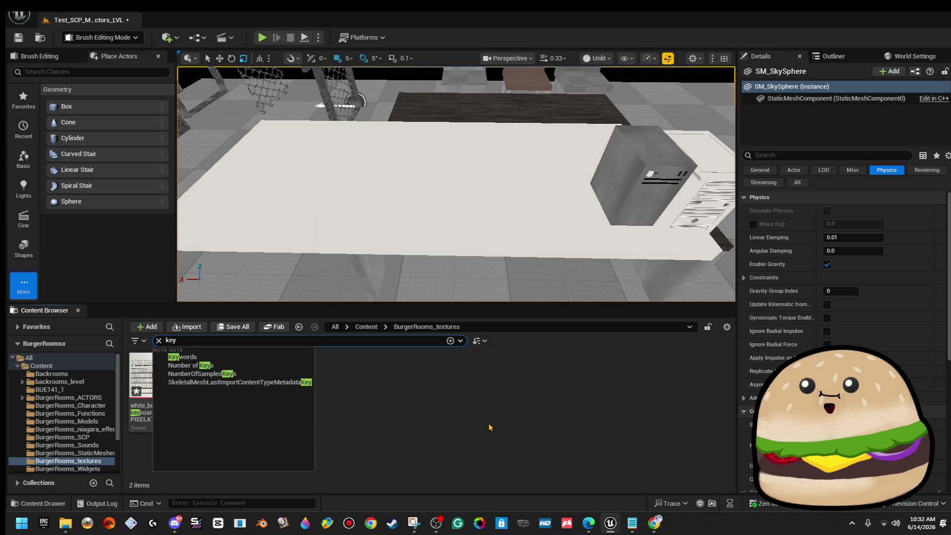
pyautogui.click(489, 427)
pyautogui.click(213, 368)
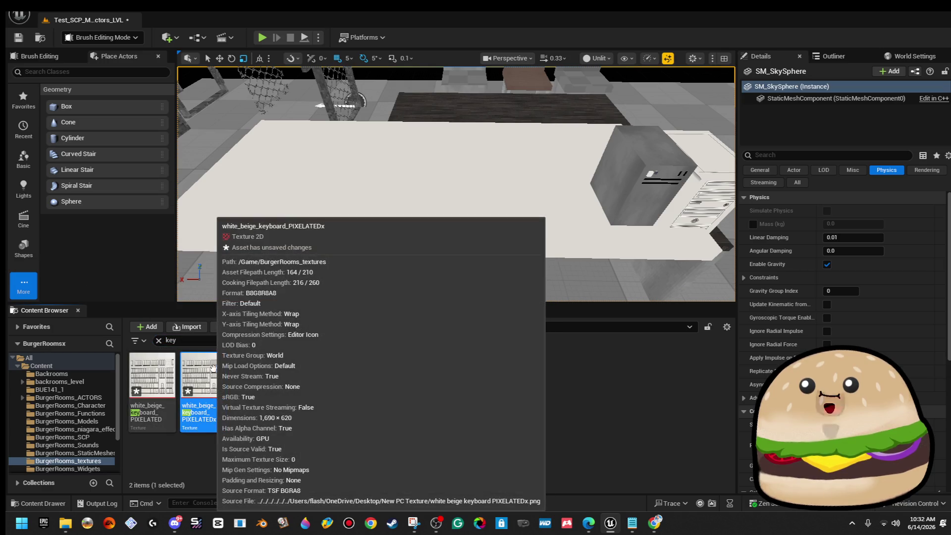
pyautogui.press('Delete')
pyautogui.click(537, 427)
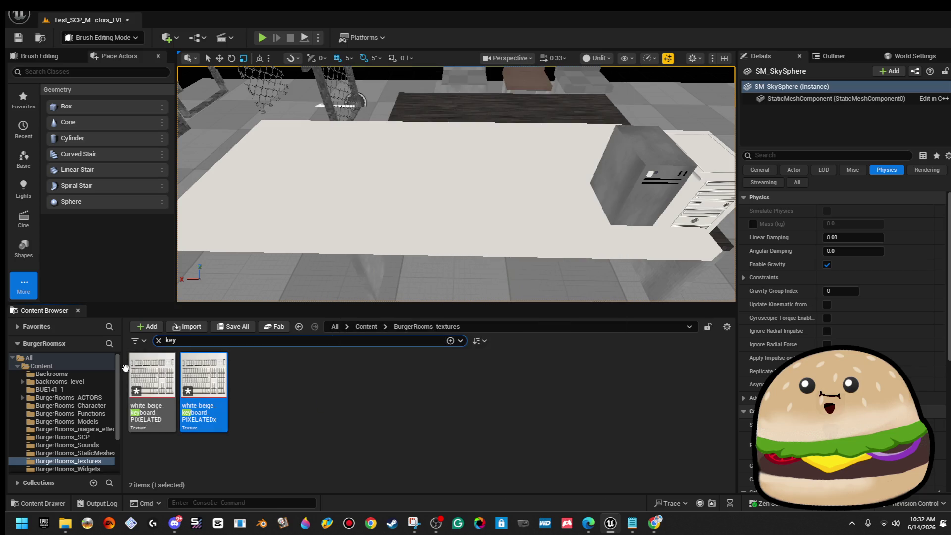
pyautogui.click(134, 372)
pyautogui.press('Delete')
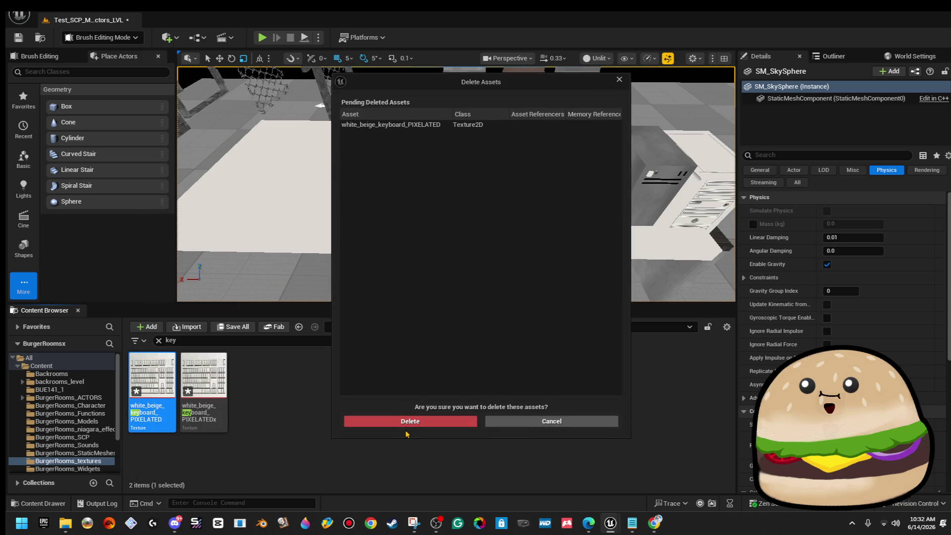
pyautogui.click(407, 423)
# - Apply white_beige_keyboard_PIXELATEDx to the desk slab, then filter assets by 'white_beige'
pyautogui.moveTo(165, 376); pyautogui.dragTo(96, 467)
pyautogui.click(134, 486)
pyautogui.rightClick(156, 391)
pyautogui.click(478, 406)
pyautogui.moveTo(152, 377)
pyautogui.mouseDown()
pyautogui.moveTo(278, 238)
pyautogui.moveTo(399, 155)
pyautogui.mouseUp()
pyautogui.scroll(-3, 399, 155)
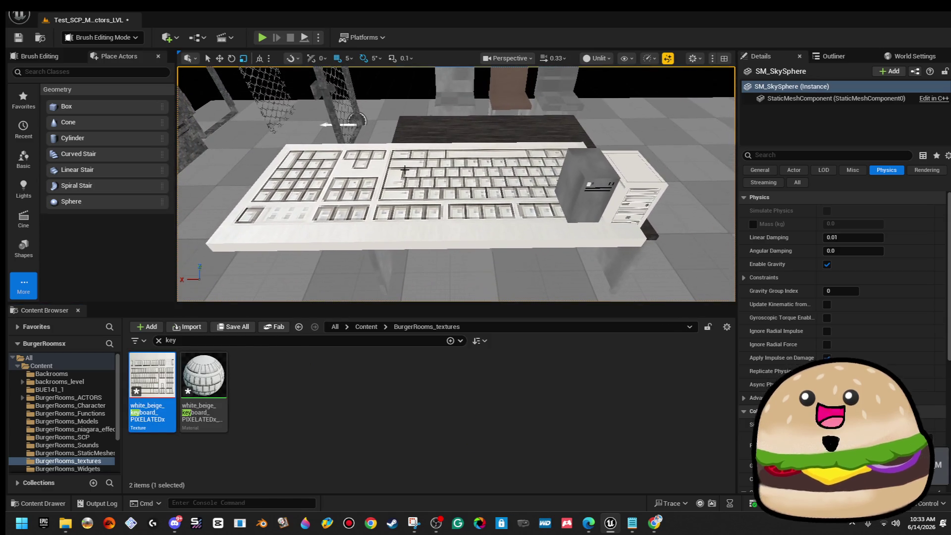
pyautogui.click(231, 341)
pyautogui.write('white_beige')
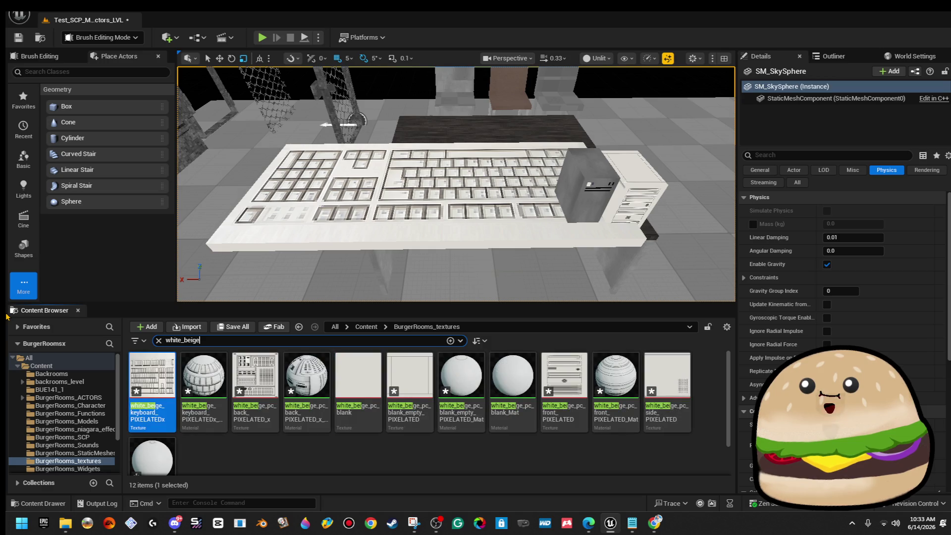
# - Set the keyboard material to Specular 0 and Roughness 1, and save it
pyautogui.doubleClick(208, 378)
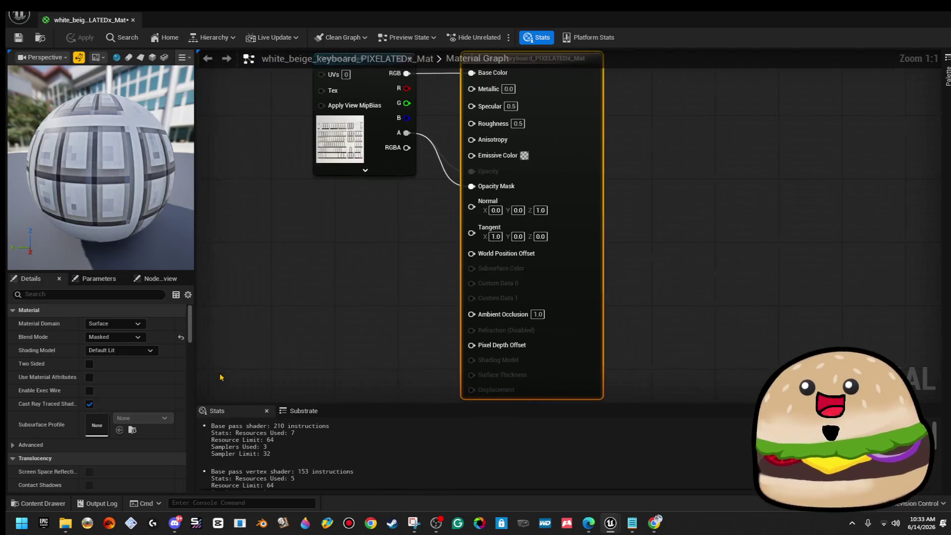
pyautogui.click(545, 107)
pyautogui.write('0')
pyautogui.click(555, 124)
pyautogui.write('1')
pyautogui.press('Return')
pyautogui.click(717, 144)
pyautogui.click(18, 37)
pyautogui.click(132, 20)
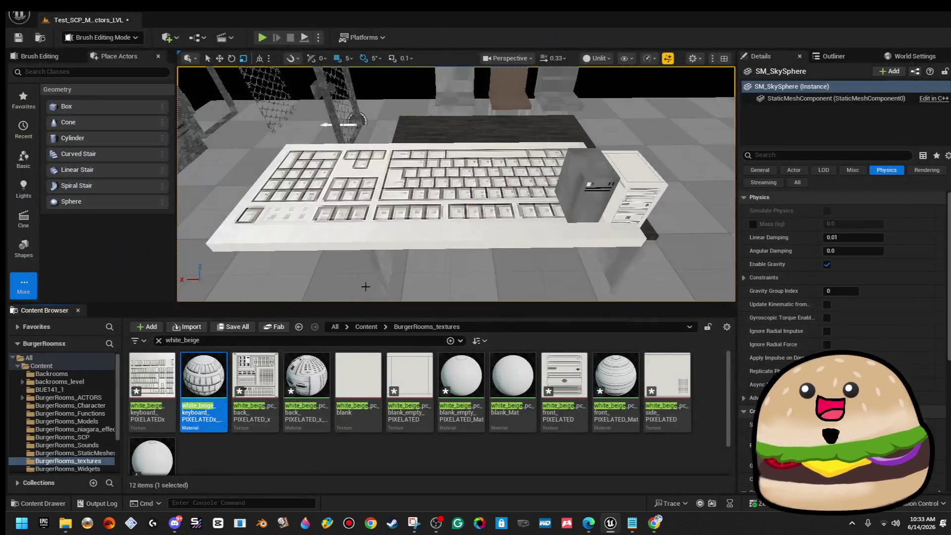
# - Give the PC back material Specular 0 and Roughness 1, and apply
pyautogui.doubleClick(306, 376)
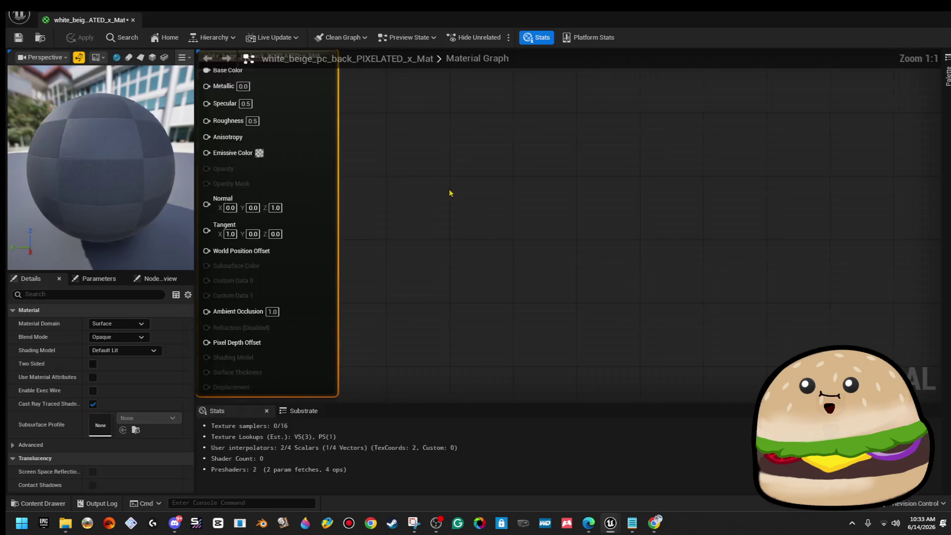
pyautogui.click(545, 106)
pyautogui.write('0')
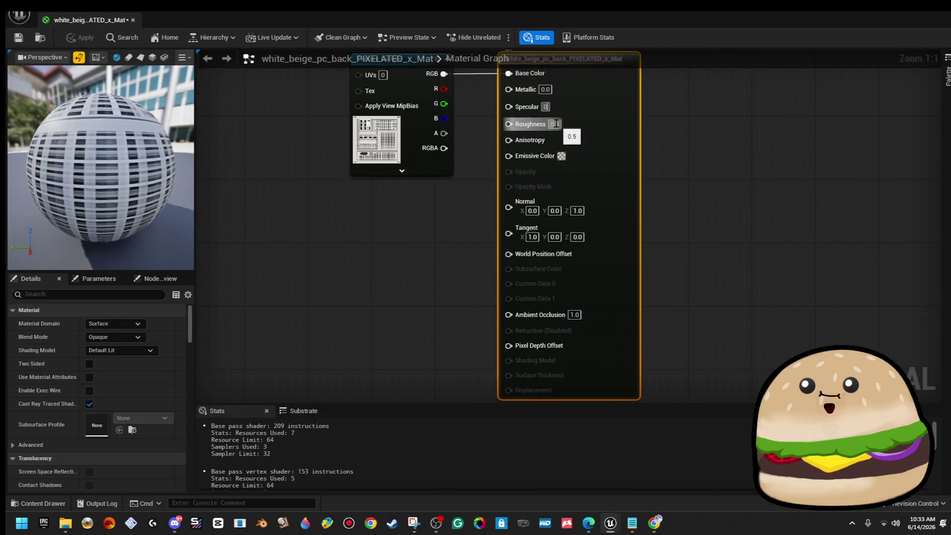
pyautogui.write('1')
pyautogui.click(644, 131)
pyautogui.click(78, 38)
pyautogui.click(132, 19)
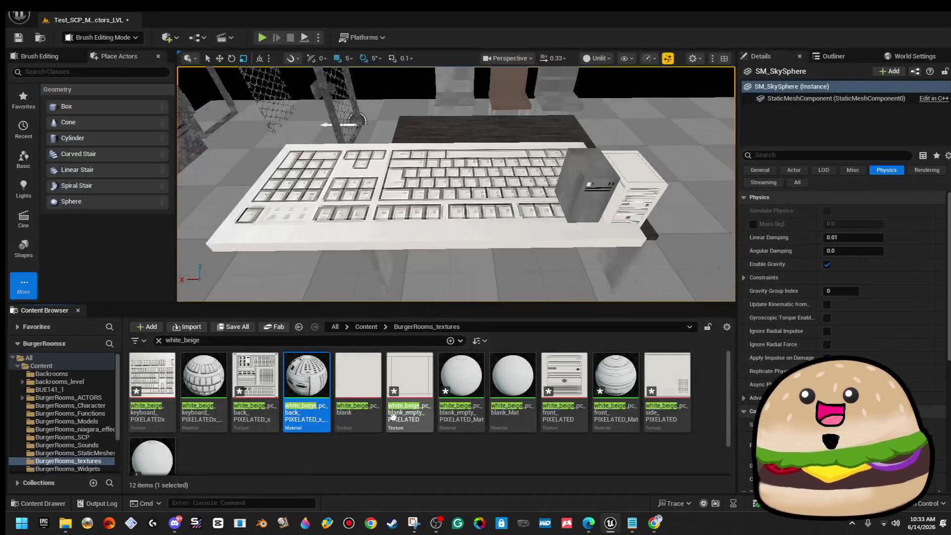
# - Set white_beige_pc_blank_empty_PIXELATED_Mat to Specular 0 and Roughness 1, and apply
pyautogui.click(448, 406)
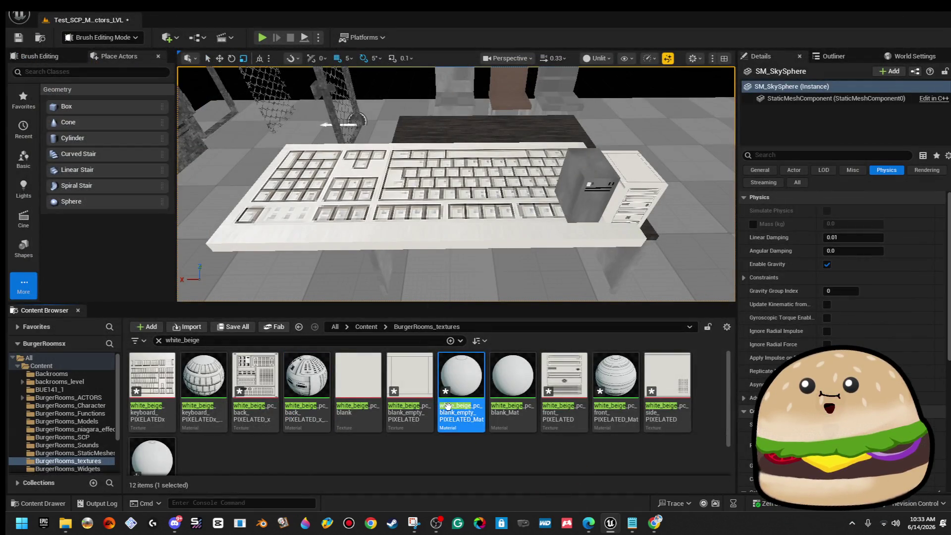
pyautogui.doubleClick(448, 407)
pyautogui.click(540, 107)
pyautogui.press('Tab')
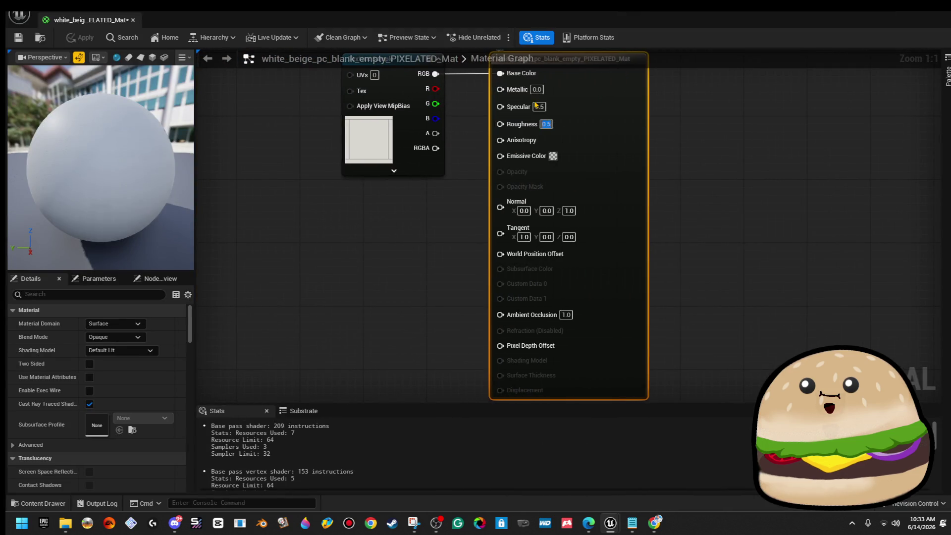
pyautogui.click(537, 107)
pyautogui.write('0')
pyautogui.press('Tab')
pyautogui.write('1')
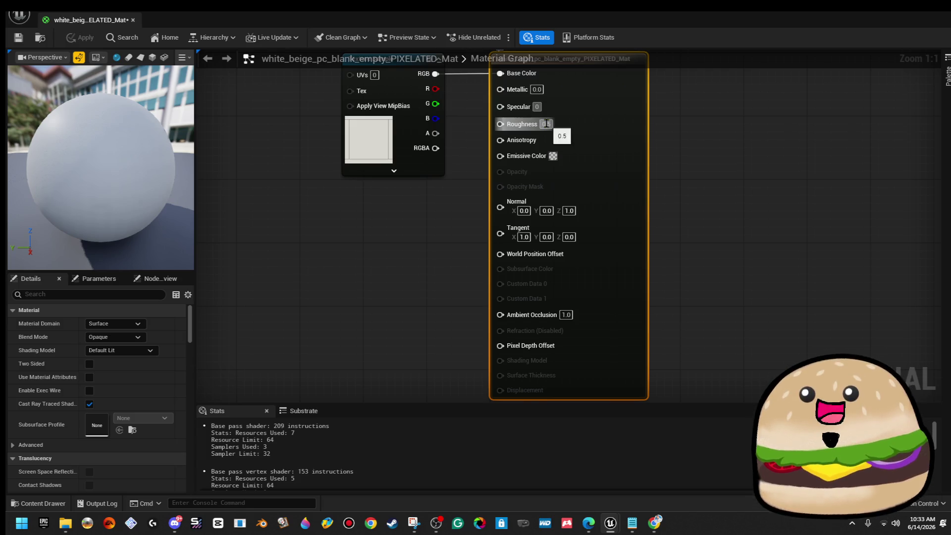
pyautogui.press('Return')
pyautogui.click(713, 126)
pyautogui.click(80, 37)
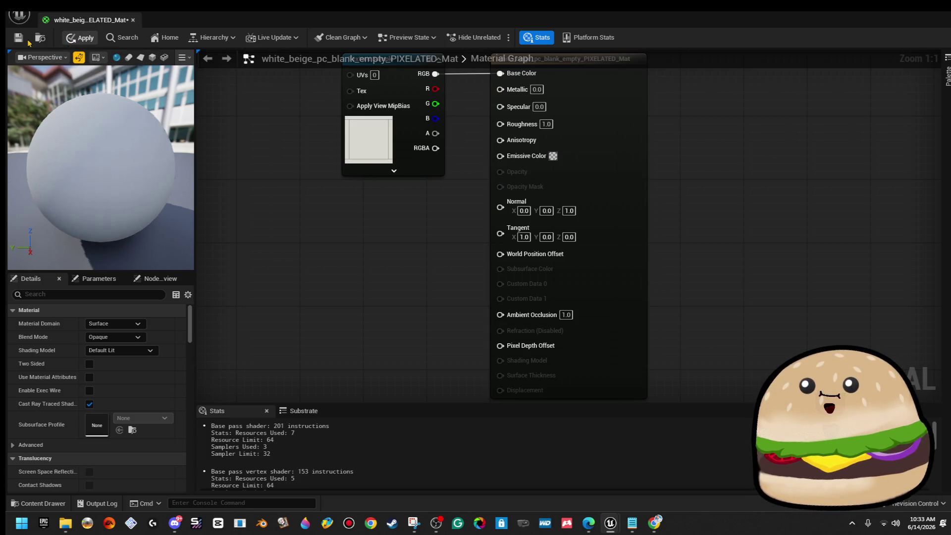
pyautogui.click(132, 20)
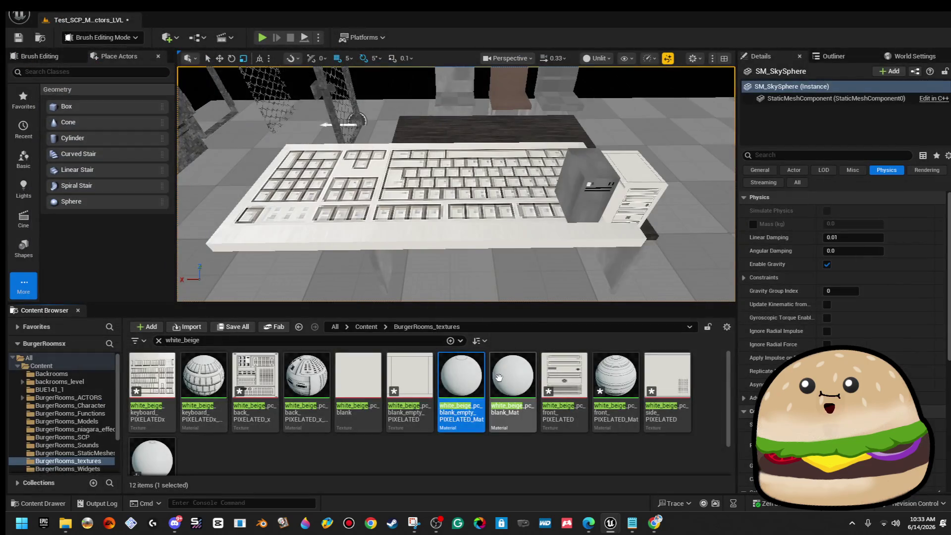
# - Set white_beige_pc_blank_Mat to Specular 0 and Roughness 1, and save it
pyautogui.doubleClick(513, 391)
pyautogui.click(565, 107)
pyautogui.write('0')
pyautogui.press('Return')
pyautogui.click(574, 123)
pyautogui.write('1')
pyautogui.click(660, 131)
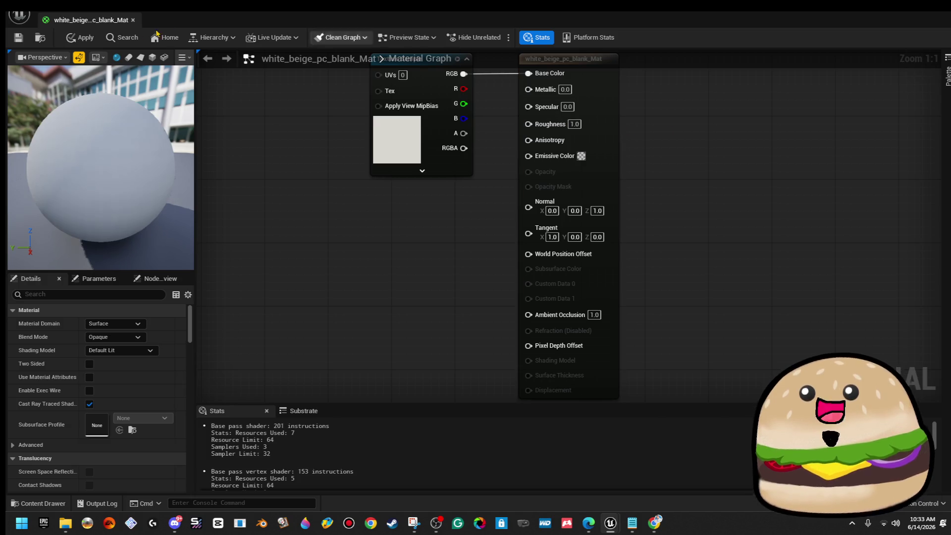
pyautogui.click(18, 37)
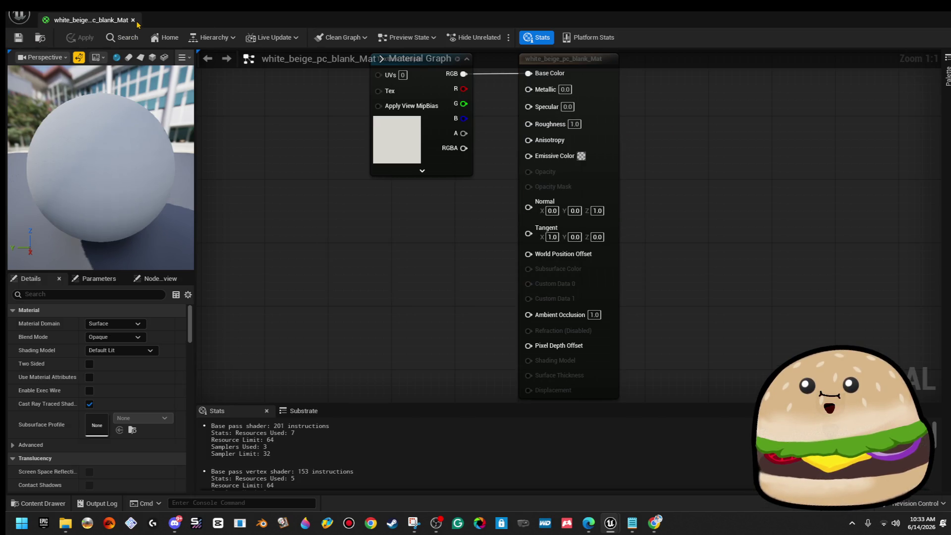
pyautogui.click(133, 20)
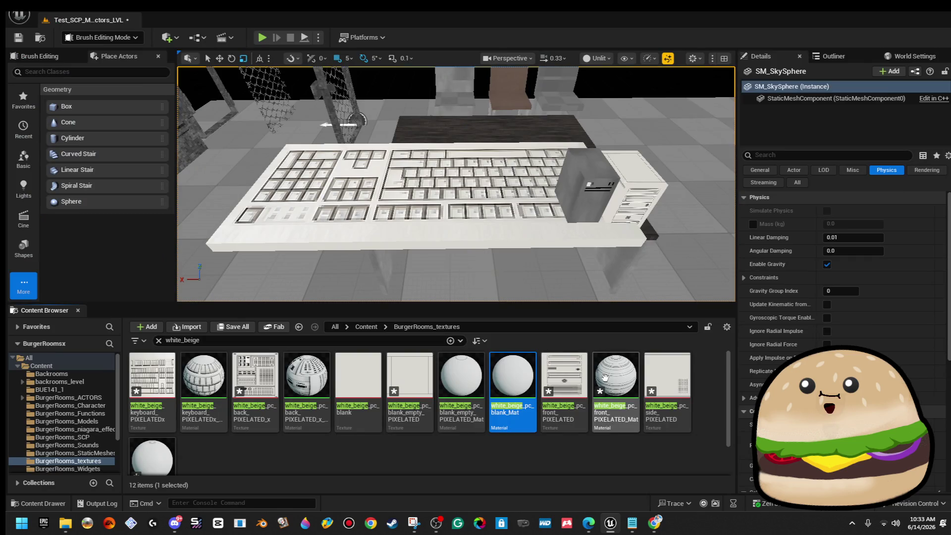
# - Set white_beige_pc_front_PIXELATED_Mat to Specular 0 and Roughness 1, and apply
pyautogui.doubleClick(615, 377)
pyautogui.click(551, 106)
pyautogui.write('0')
pyautogui.press('Tab')
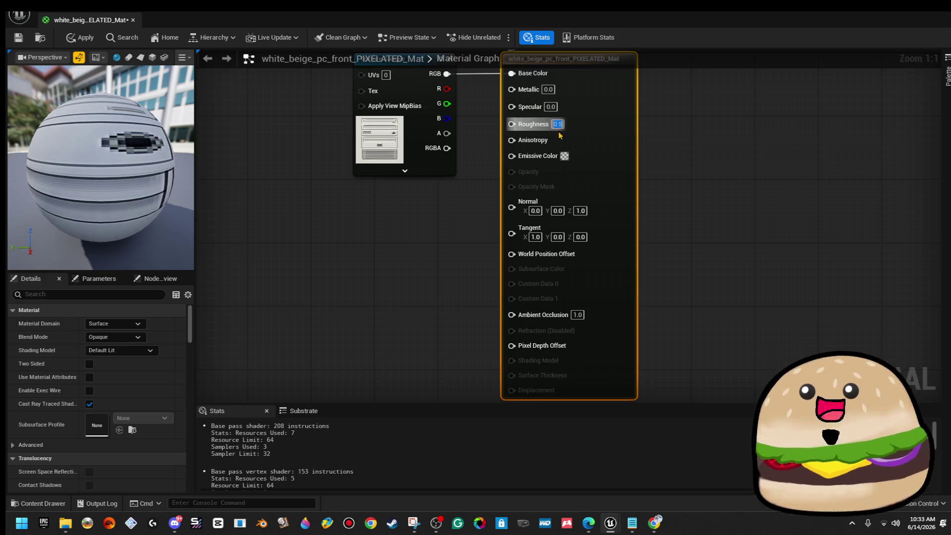
pyautogui.write('1')
pyautogui.press('Return')
pyautogui.click(346, 233)
pyautogui.click(79, 37)
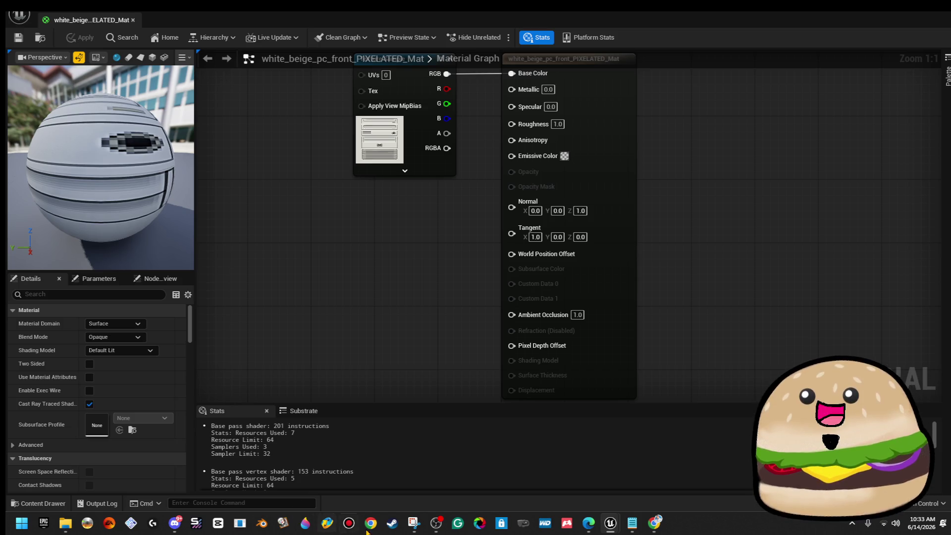
pyautogui.moveTo(589, 526)
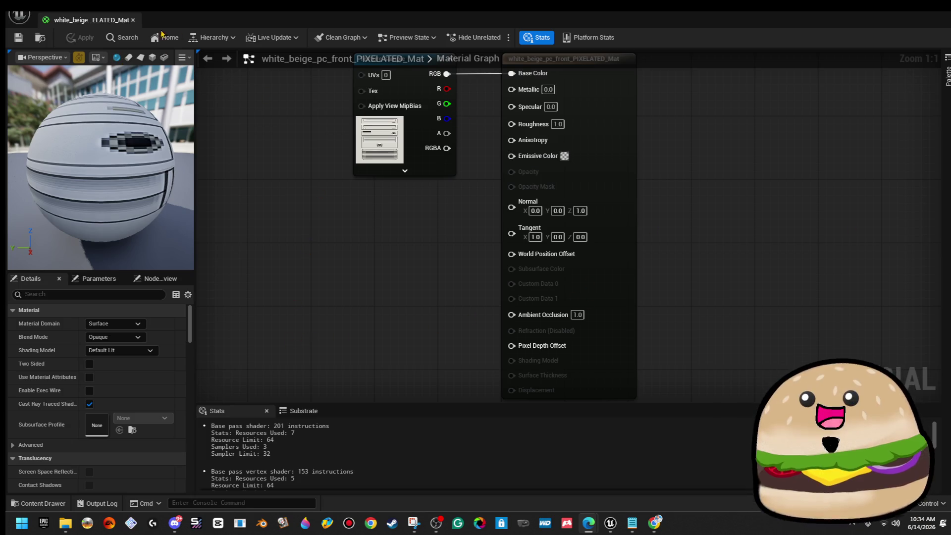
# - Close the white_beige_pc_front_PIXELATED_Mat editor tab to return to the level
pyautogui.click(133, 20)
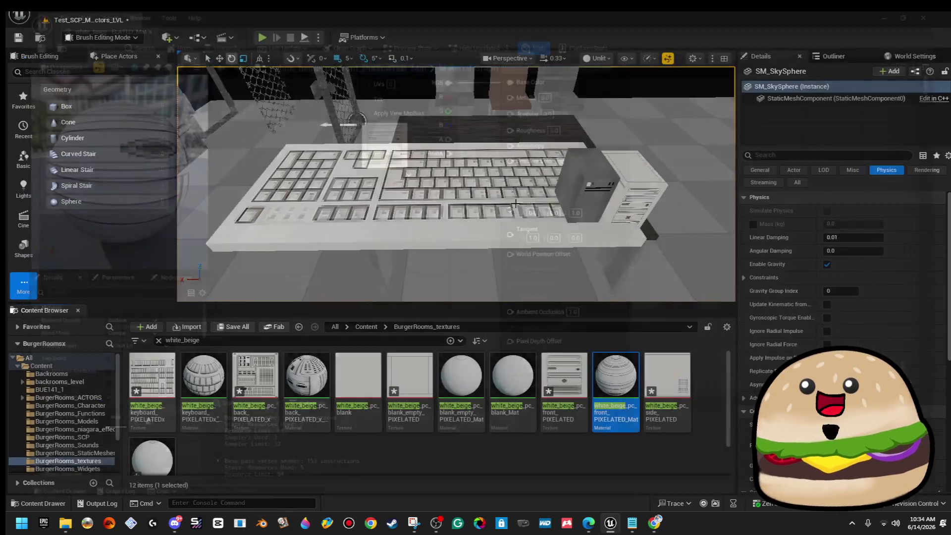
# - Select the keyboard slab Box Brush4 and spin it 180° around Z
pyautogui.scroll(-2, 536, 240)
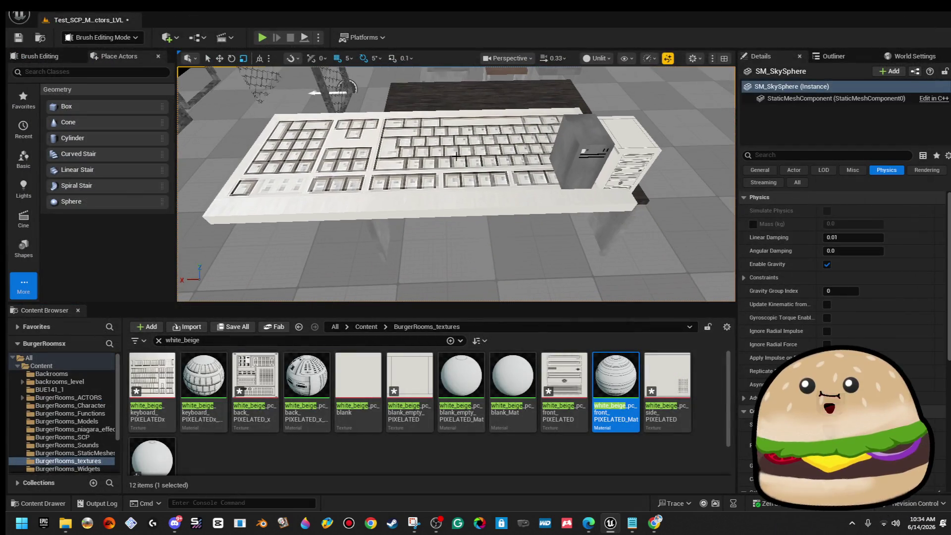
pyautogui.click(457, 156)
pyautogui.moveTo(435, 195)
pyautogui.mouseDown()
pyautogui.moveTo(525, 184)
pyautogui.moveTo(445, 177)
pyautogui.moveTo(436, 167)
pyautogui.mouseUp()
pyautogui.press('w')
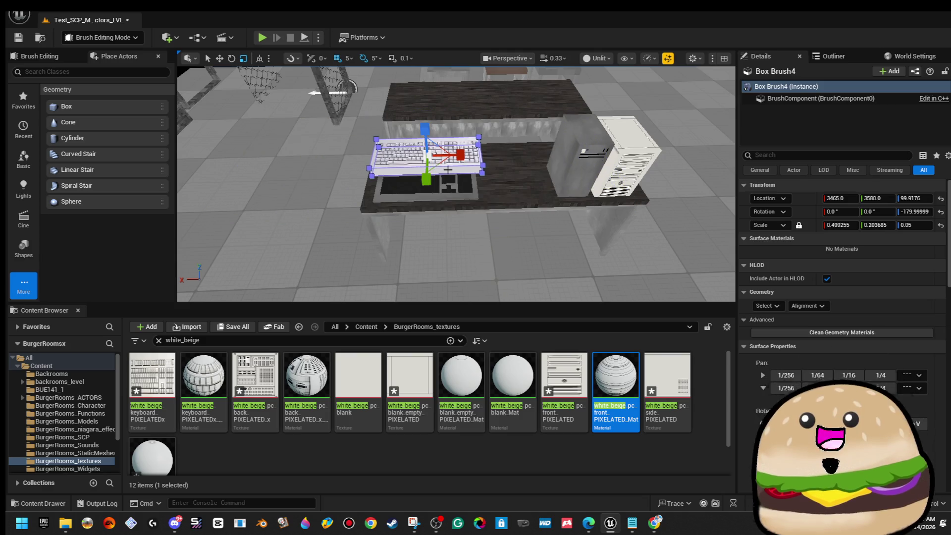
# - Undo the slab's earlier resize and set its X scale to 0.3
pyautogui.hotkey('ctrl', 'z')
pyautogui.moveTo(625, 120)
pyautogui.mouseDown()
pyautogui.moveTo(495, 124)
pyautogui.moveTo(625, 120)
pyautogui.mouseUp()
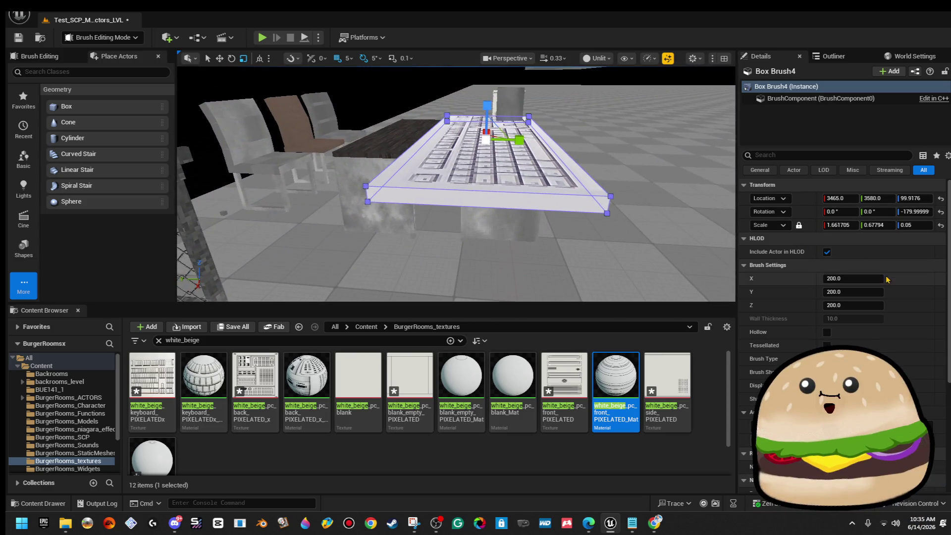
pyautogui.click(840, 225)
pyautogui.write('.02')
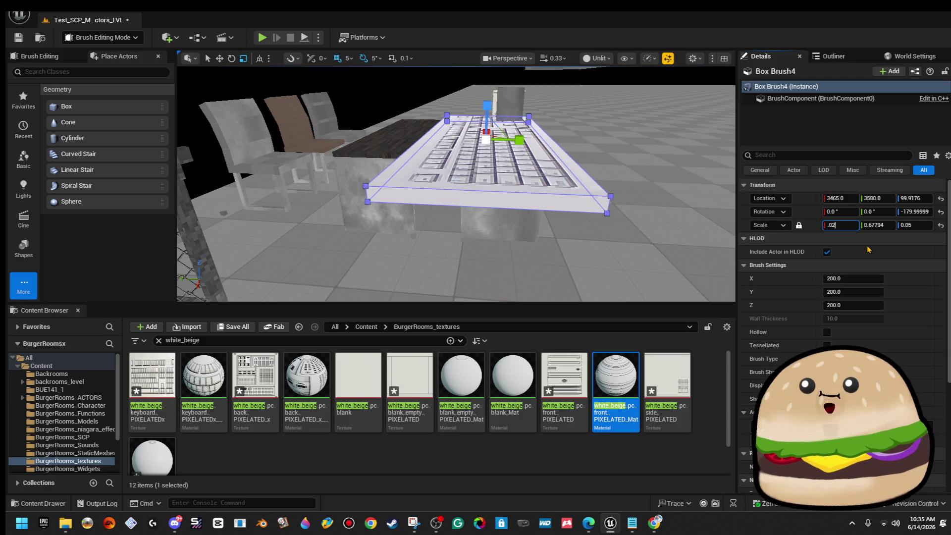
pyautogui.press('Return')
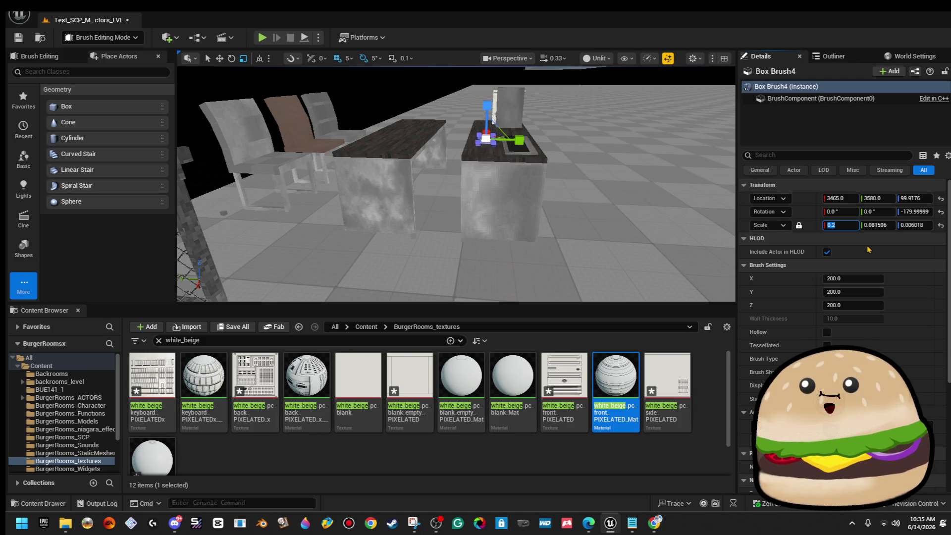
pyautogui.write('3')
pyautogui.press('Return')
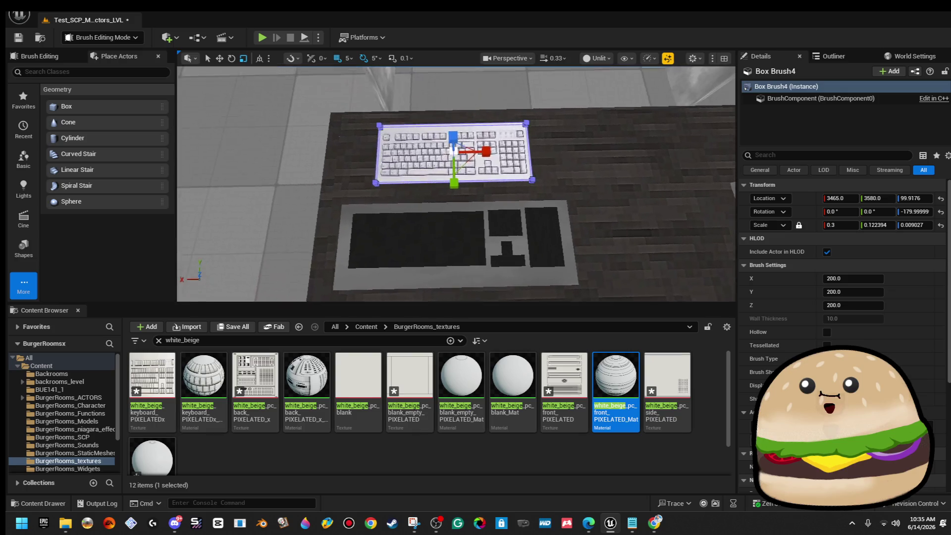
# - Unlock proportional scaling and set the slab's Z scale to 0.01
pyautogui.click(799, 226)
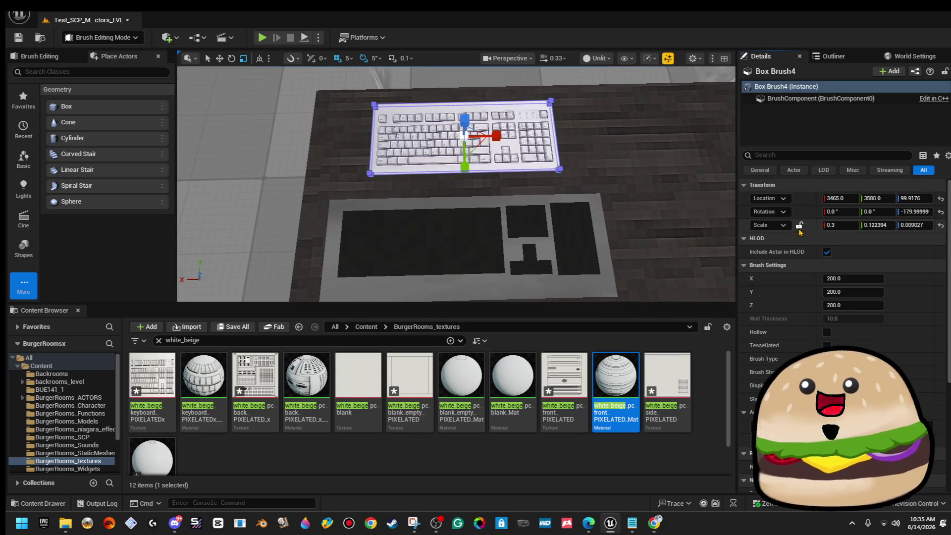
pyautogui.click(914, 225)
pyautogui.write('0.00')
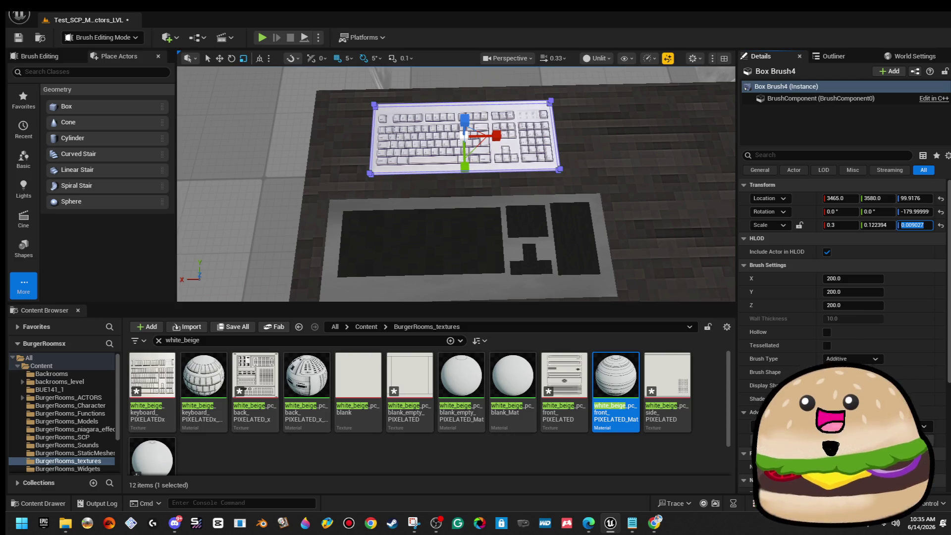
pyautogui.write('1')
pyautogui.press('Return')
pyautogui.click(912, 225)
pyautogui.press('BackSpace')
pyautogui.write('2')
pyautogui.press('Return')
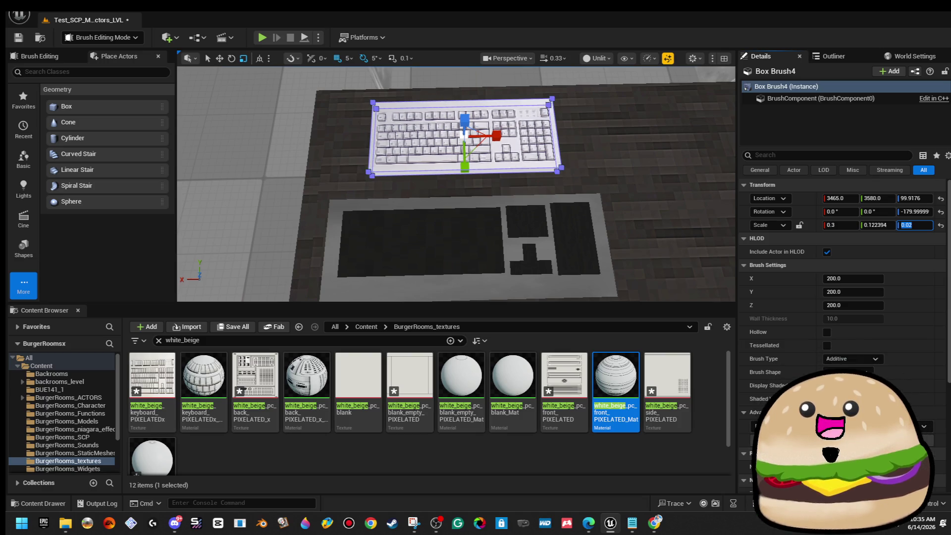
pyautogui.click(912, 225)
pyautogui.press('BackSpace')
pyautogui.write('1')
pyautogui.press('Return')
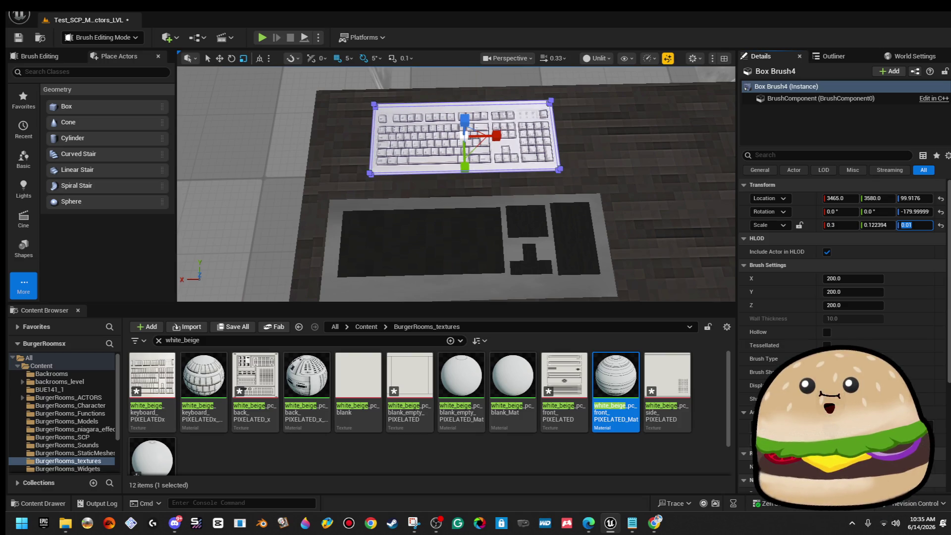
# - Set the slab's Y scale to 0.12
pyautogui.click(887, 225)
pyautogui.press('BackSpace')
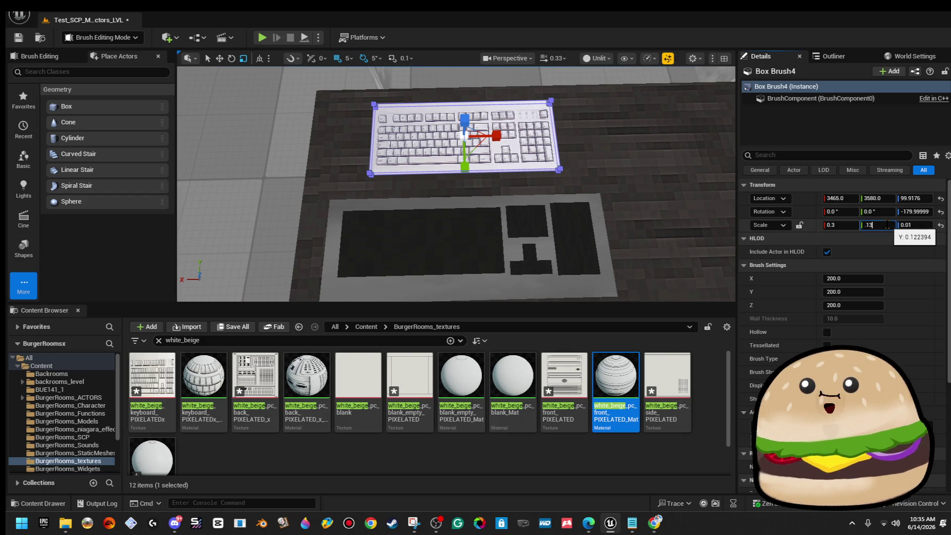
pyautogui.press('Return')
pyautogui.write('.12')
pyautogui.hotkey('shift', 'Tab')
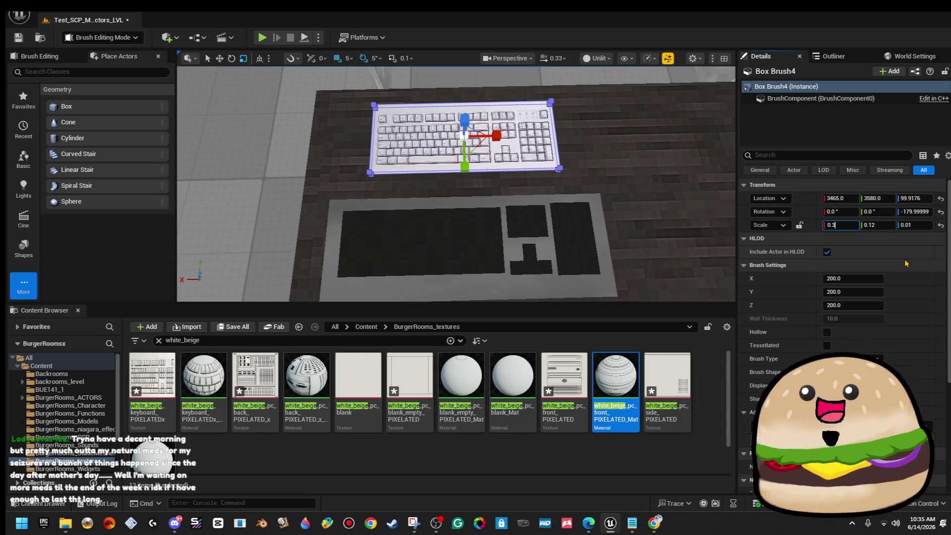
pyautogui.write('0.5')
# - Reduce the slab's X scale step by step to 0.34
pyautogui.press('Return')
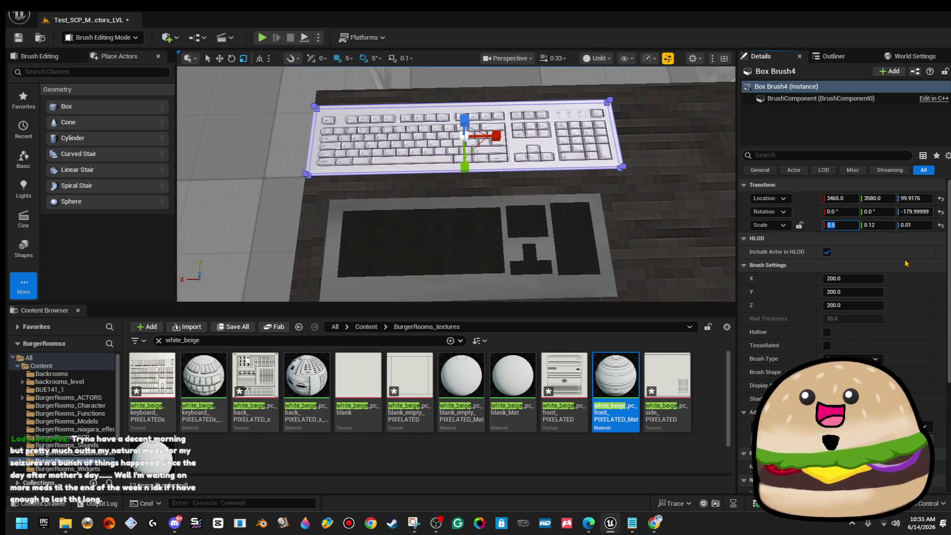
pyautogui.write('0.4')
pyautogui.press('Return')
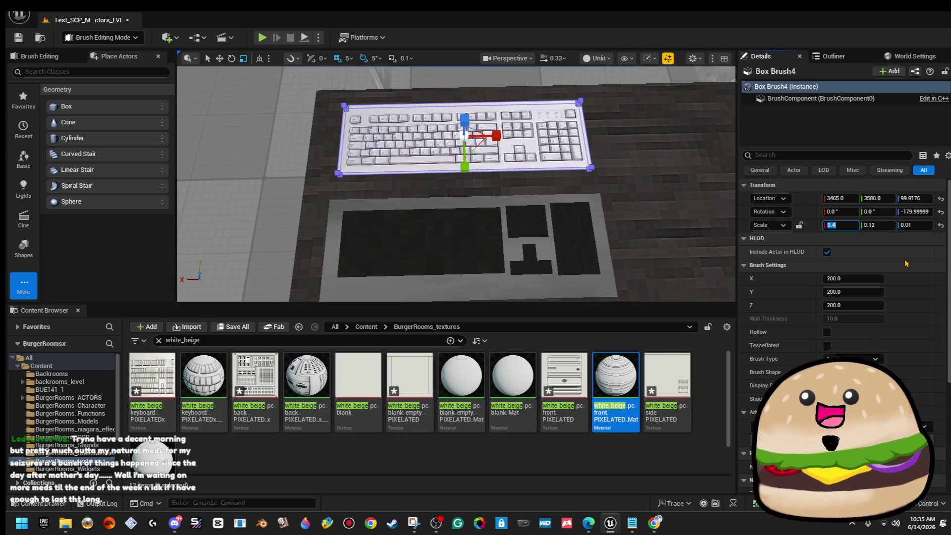
pyautogui.write('0.35')
pyautogui.press('Return')
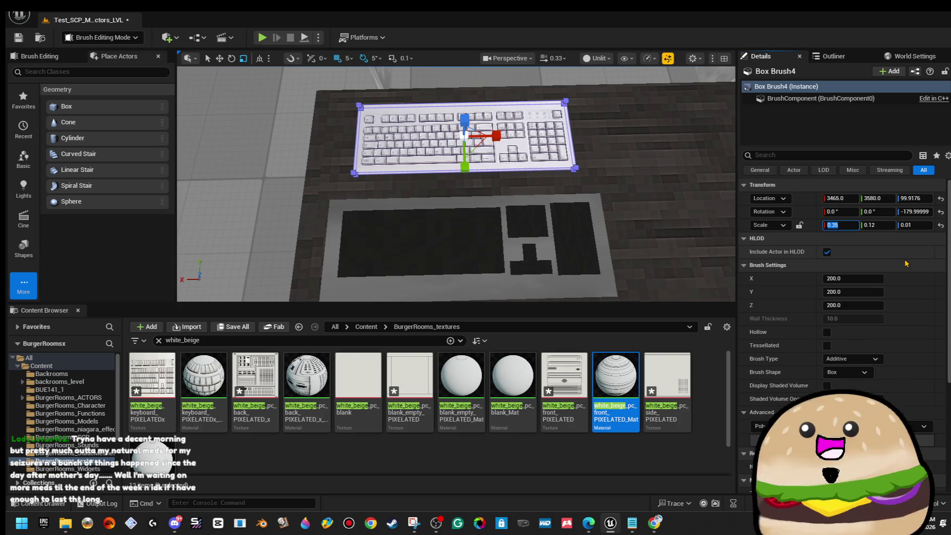
pyautogui.press('Right')
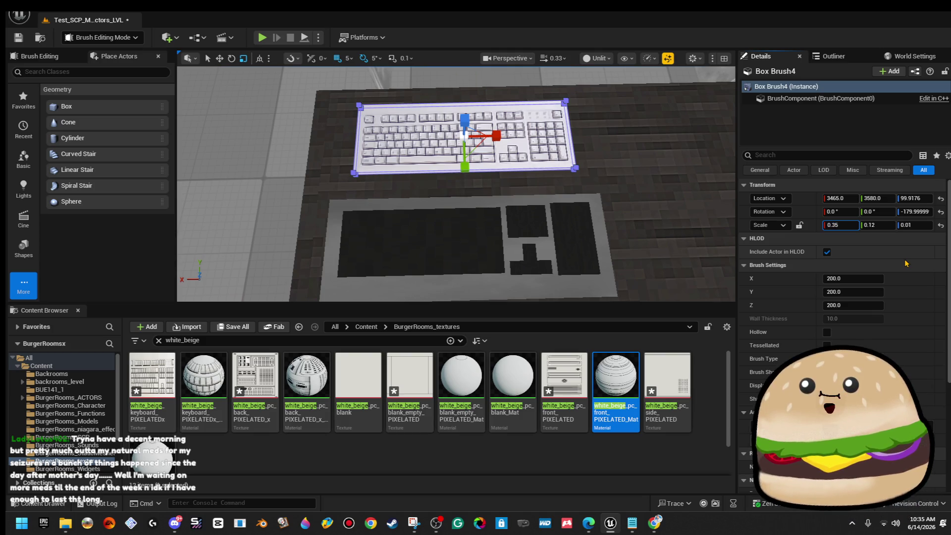
pyautogui.write('4')
pyautogui.press('Return')
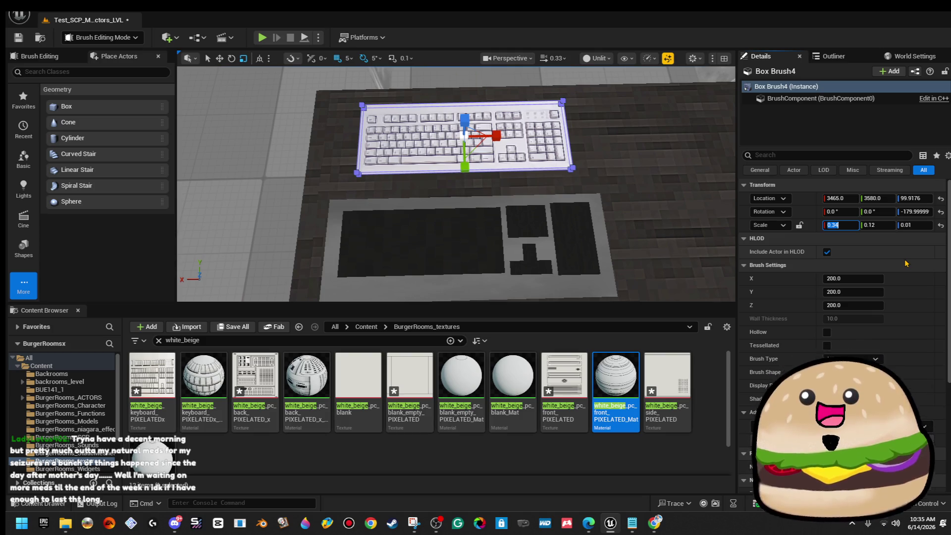
# - View the keyboard from above and fine-tune its X scale back up to 0.4
pyautogui.moveTo(495, 223)
pyautogui.mouseDown()
pyautogui.moveTo(496, 178)
pyautogui.moveTo(450, 166)
pyautogui.mouseUp()
pyautogui.moveTo(522, 198); pyautogui.dragTo(523, 198)
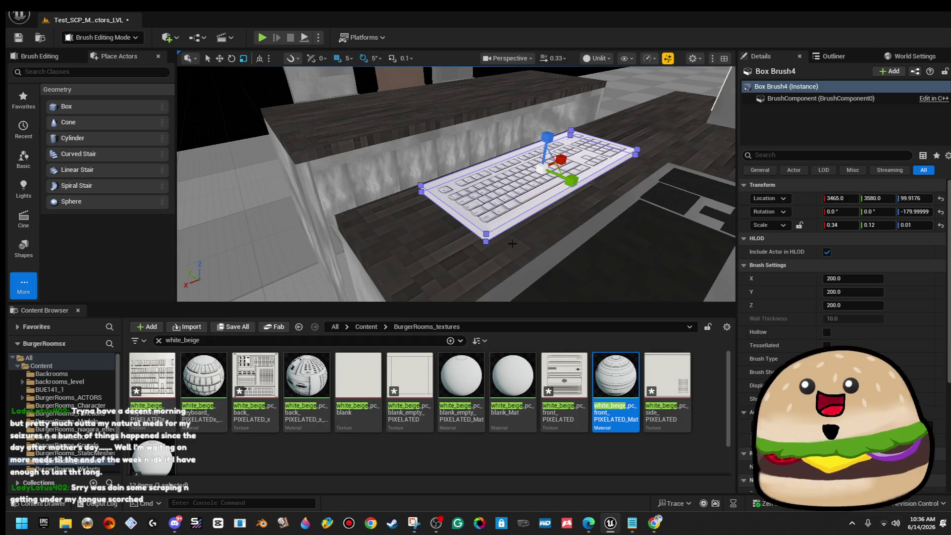
pyautogui.moveTo(492, 244); pyautogui.dragTo(525, 232)
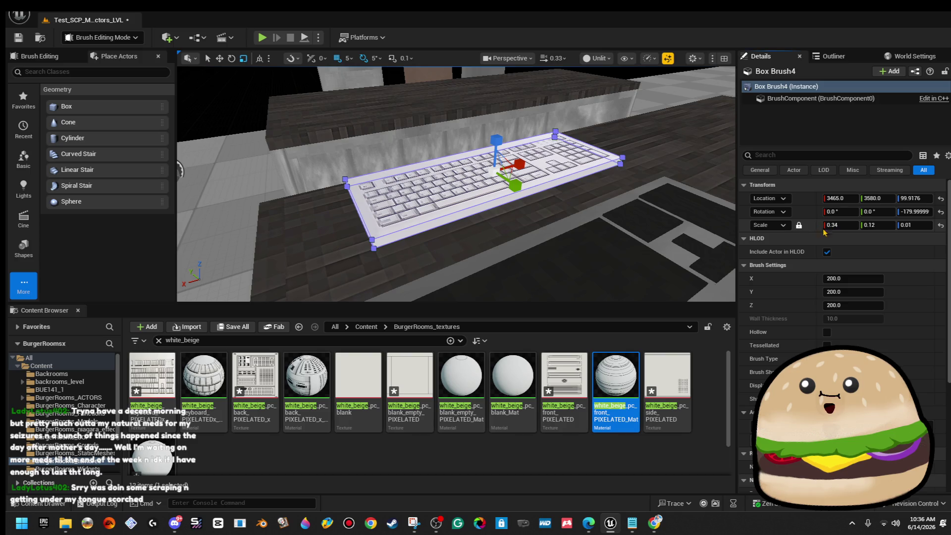
pyautogui.click(850, 226)
pyautogui.press('BackSpace')
pyautogui.write('5')
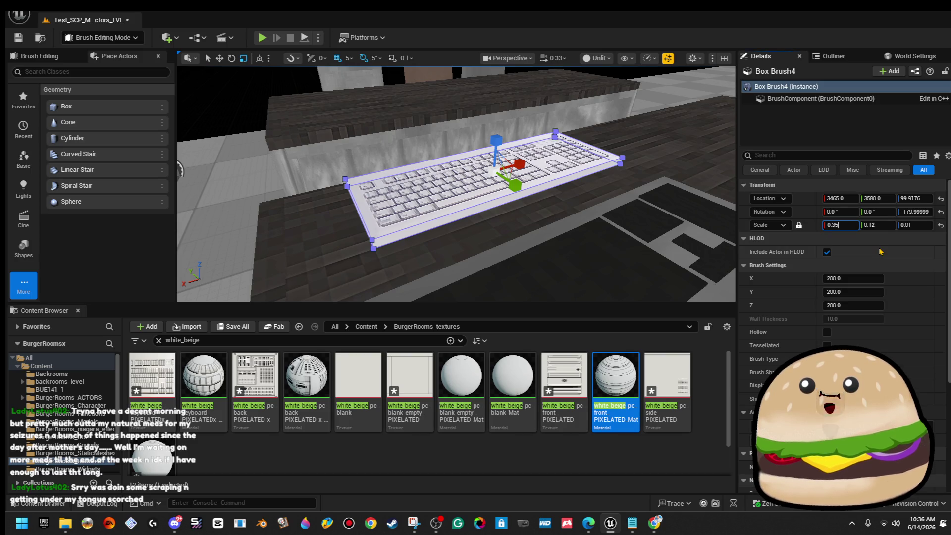
pyautogui.press('Return')
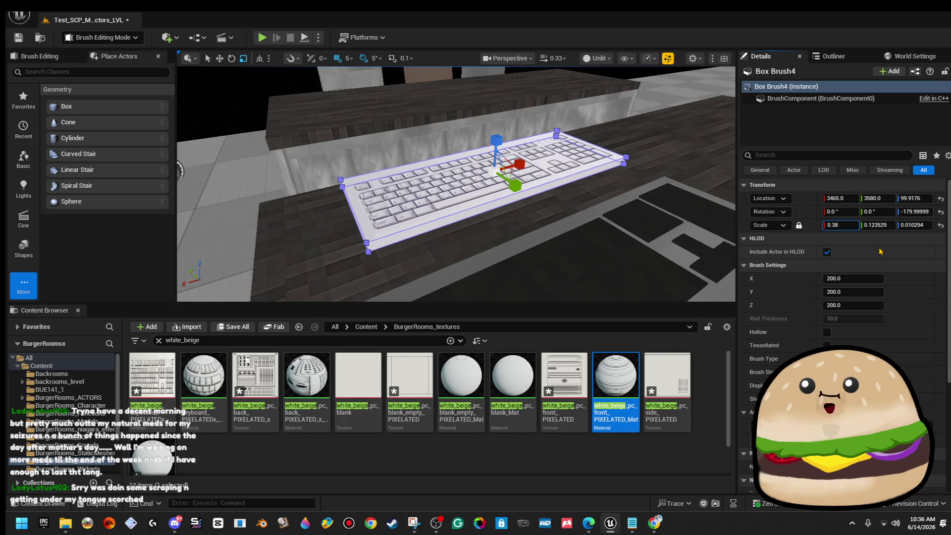
pyautogui.press('Return')
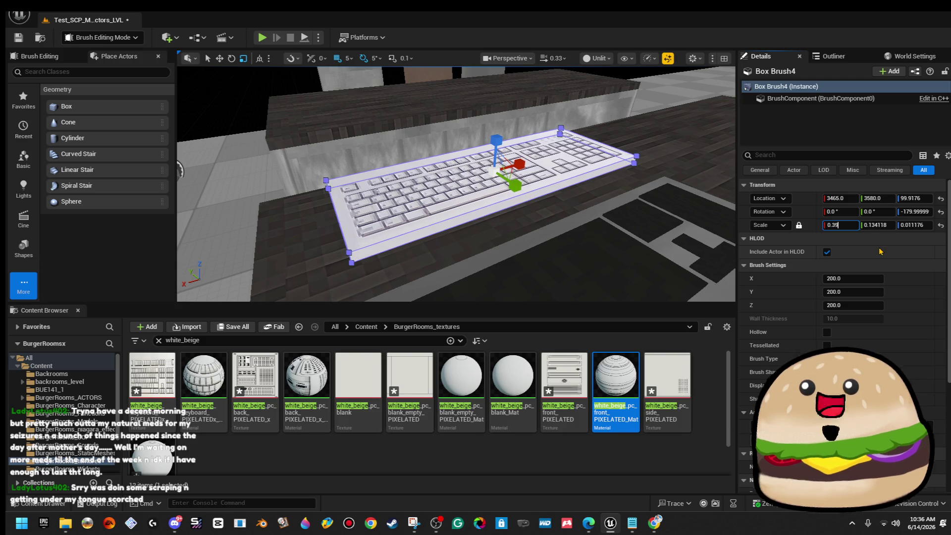
pyautogui.write('0.39')
pyautogui.press('Return')
pyautogui.write('4')
pyautogui.press('Return')
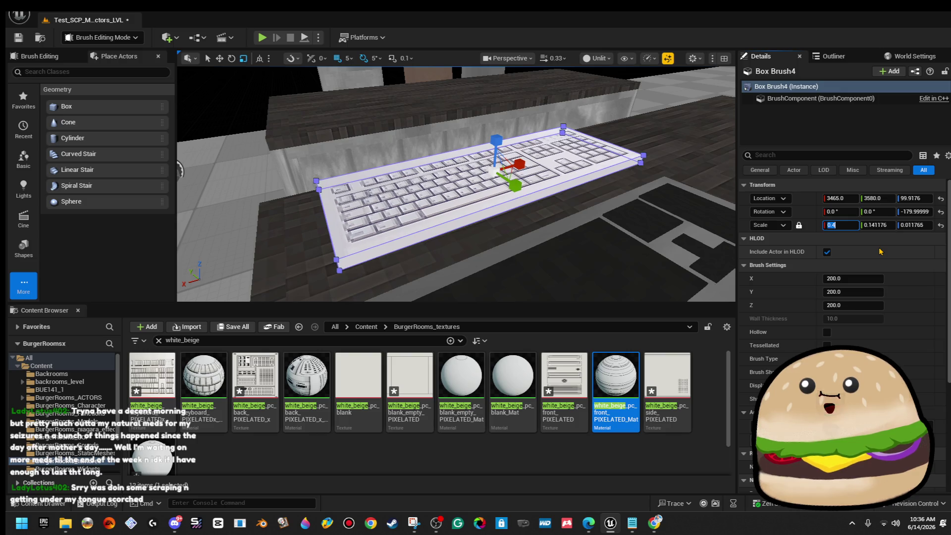
# - Lower the keyboard slab 10 units and test a 5° tilt before returning it flat
pyautogui.moveTo(456, 198)
pyautogui.mouseDown()
pyautogui.moveTo(366, 195)
pyautogui.moveTo(379, 192)
pyautogui.mouseUp()
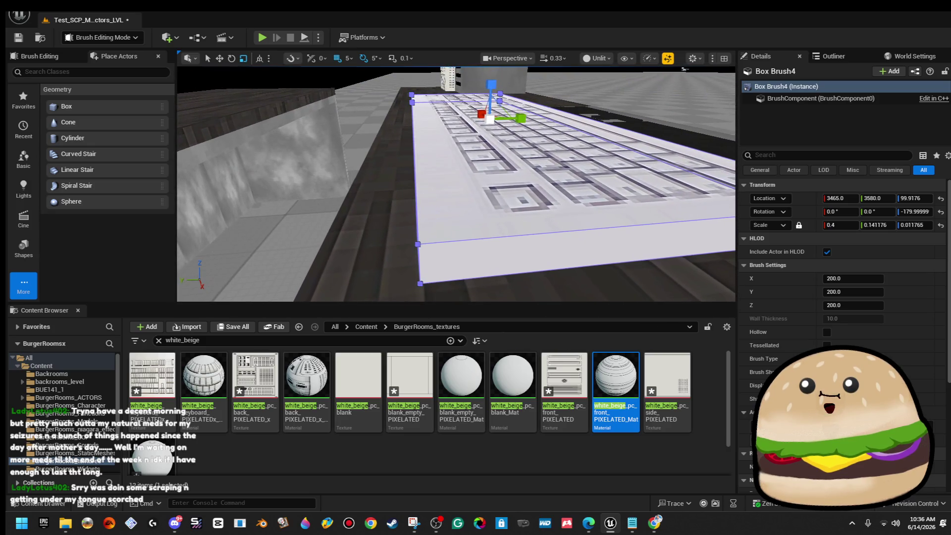
pyautogui.scroll(-5, 534, 147)
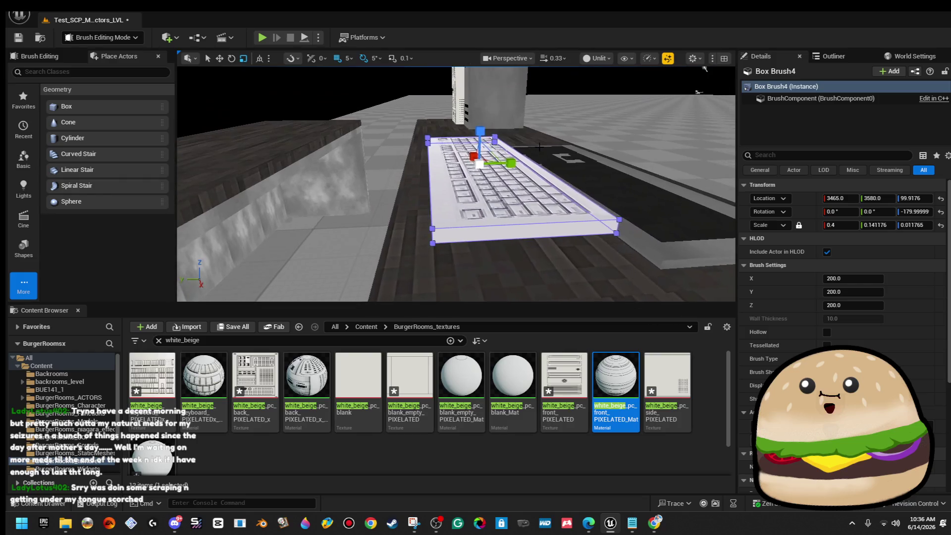
pyautogui.moveTo(480, 135)
pyautogui.mouseDown()
pyautogui.moveTo(477, 168)
pyautogui.moveTo(476, 158)
pyautogui.mouseUp()
pyautogui.press('e')
pyautogui.moveTo(529, 178); pyautogui.dragTo(531, 164)
pyautogui.moveTo(483, 120); pyautogui.dragTo(480, 122)
# - Duplicate the keyboard slab, tilt the copy 5°, and lower it toward the desk
pyautogui.moveTo(511, 182)
pyautogui.mouseDown()
pyautogui.moveTo(470, 159)
pyautogui.moveTo(347, 160)
pyautogui.mouseUp()
pyautogui.press('w')
pyautogui.click(512, 197)
pyautogui.press('e')
pyautogui.moveTo(473, 124)
pyautogui.mouseDown()
pyautogui.moveTo(488, 133)
pyautogui.moveTo(514, 121)
pyautogui.mouseUp()
pyautogui.press('w')
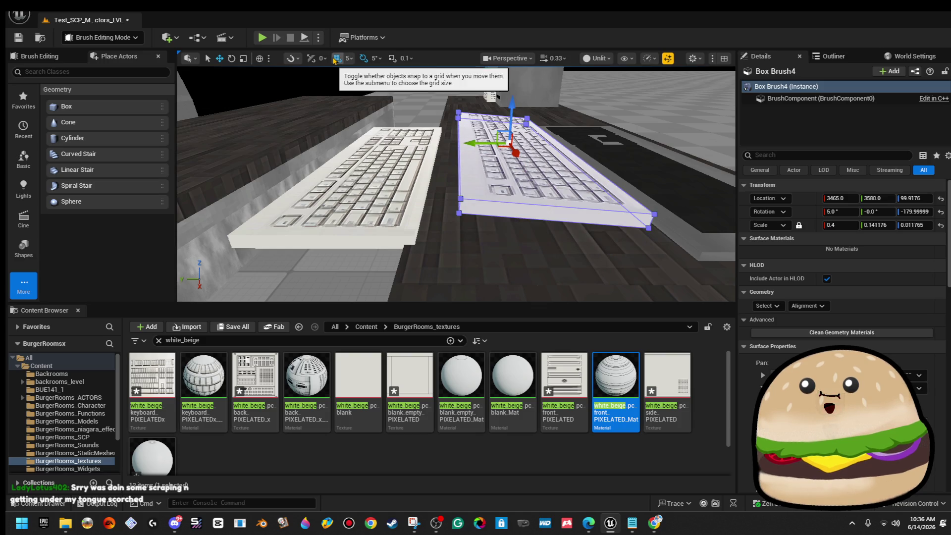
pyautogui.moveTo(508, 105)
pyautogui.mouseDown()
pyautogui.moveTo(517, 131)
pyautogui.moveTo(513, 117)
pyautogui.mouseUp()
pyautogui.scroll(2, 525, 126)
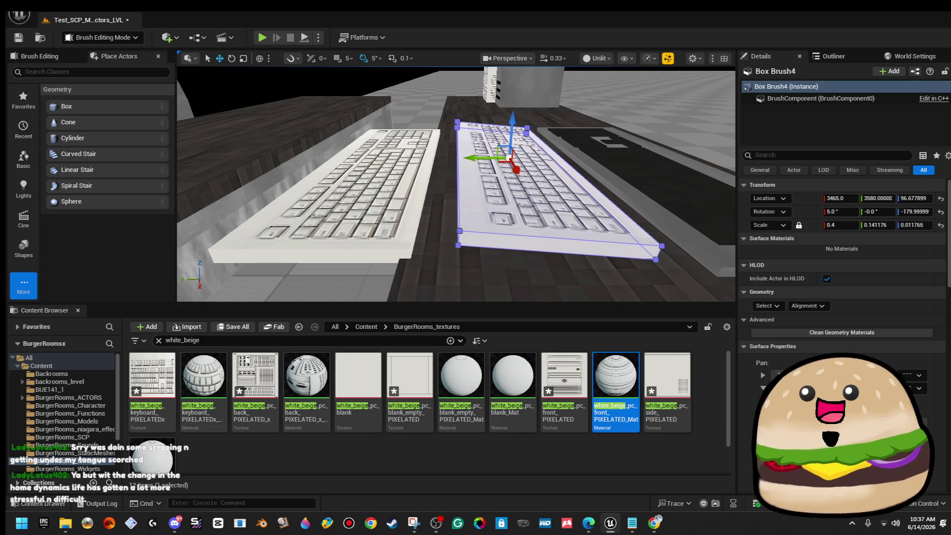
# - Apply the plain white_beige_pc_blank_Mat material to the flat slab Box Brush5
pyautogui.click(336, 189)
pyautogui.moveTo(395, 161); pyautogui.dragTo(395, 161)
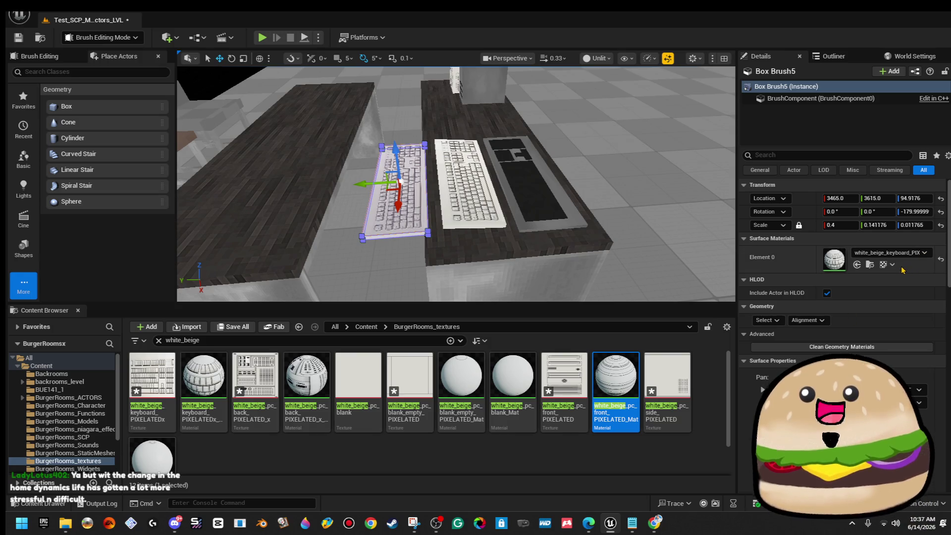
pyautogui.moveTo(358, 382)
pyautogui.mouseDown()
pyautogui.moveTo(421, 367)
pyautogui.moveTo(384, 379)
pyautogui.moveTo(450, 375)
pyautogui.mouseUp()
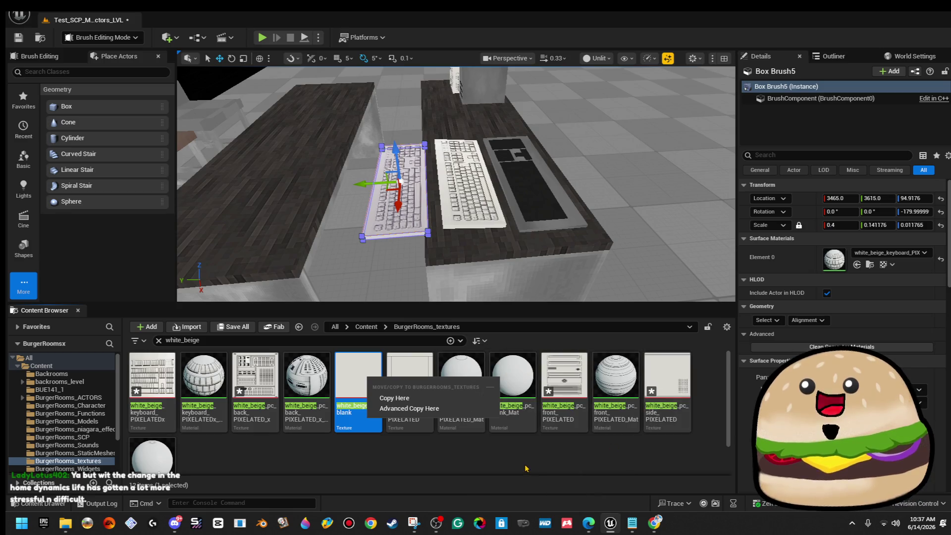
pyautogui.click(540, 387)
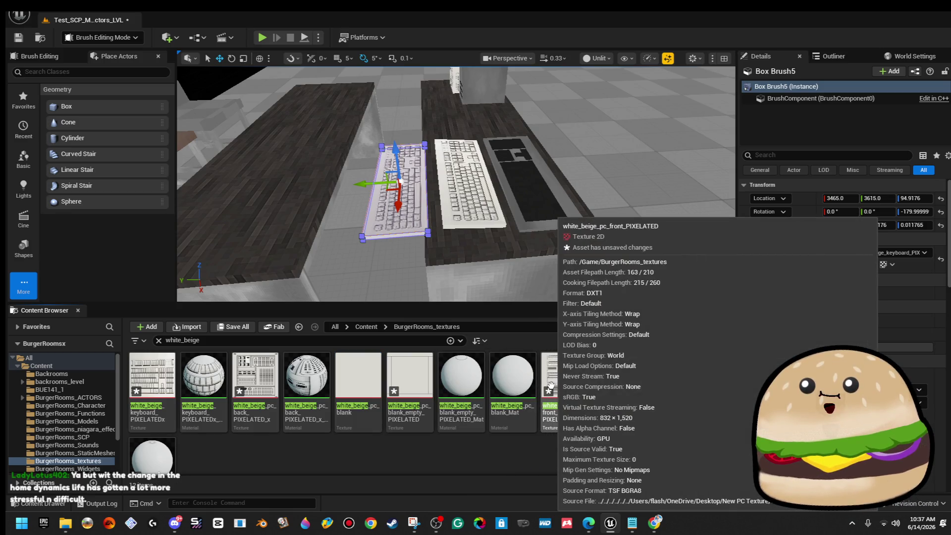
pyautogui.click(512, 376)
pyautogui.click(857, 265)
# - Shrink the long beige slab into a small block
pyautogui.moveTo(456, 183)
pyautogui.mouseDown()
pyautogui.moveTo(346, 195)
pyautogui.moveTo(491, 209)
pyautogui.mouseUp()
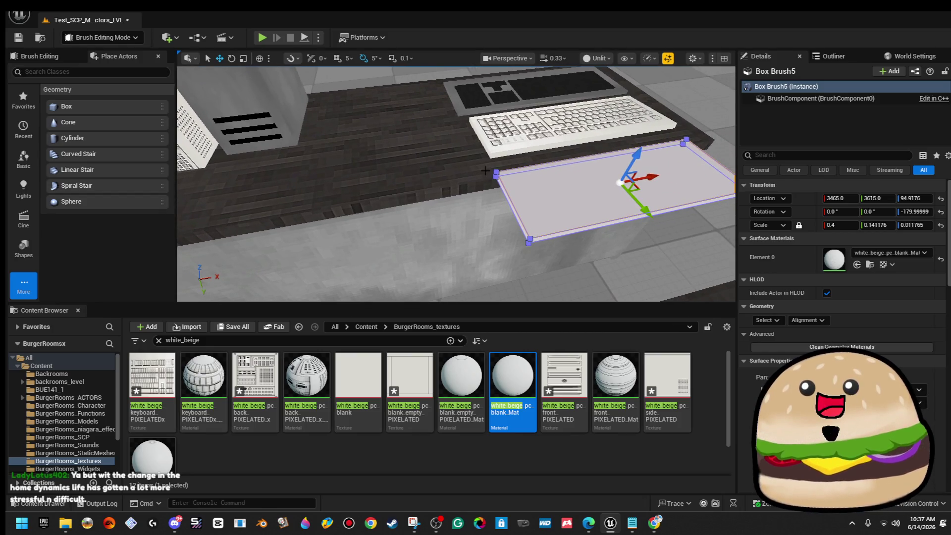
pyautogui.moveTo(548, 265)
pyautogui.mouseDown()
pyautogui.moveTo(254, 251)
pyautogui.moveTo(247, 258)
pyautogui.moveTo(520, 287)
pyautogui.mouseUp()
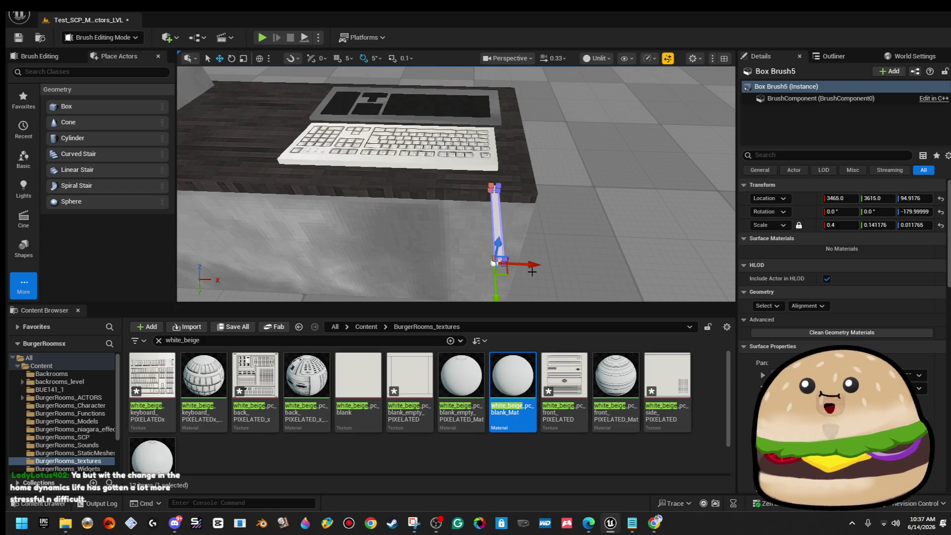
pyautogui.moveTo(541, 153)
pyautogui.mouseDown()
pyautogui.moveTo(500, 158)
pyautogui.moveTo(498, 186)
pyautogui.mouseUp()
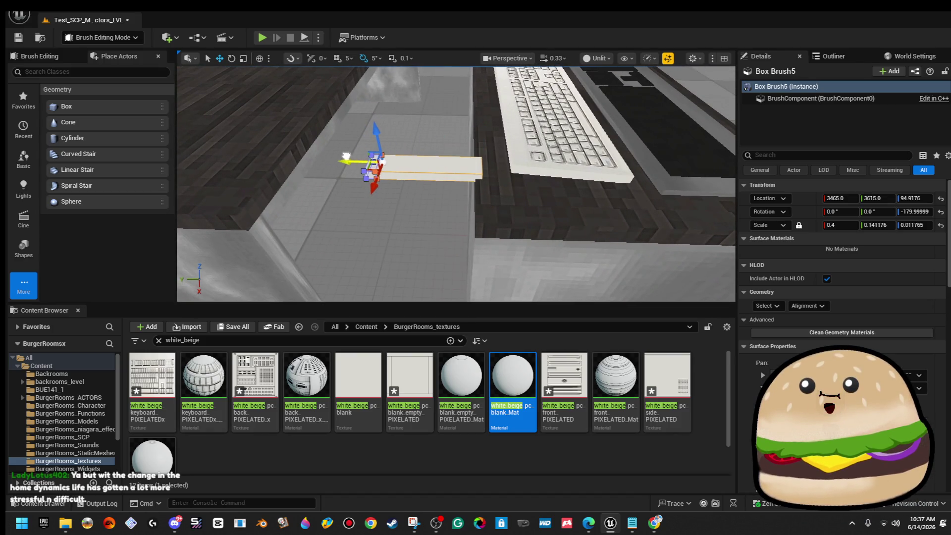
pyautogui.moveTo(345, 157); pyautogui.dragTo(367, 163)
pyautogui.click(550, 129)
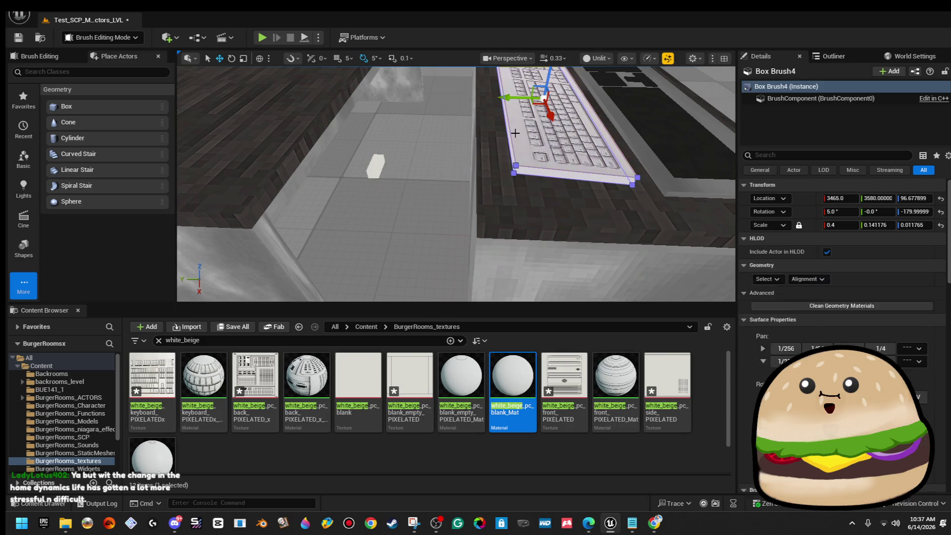
# - Slide the small beige block under the keyboard's edge and raise it to meet the keyboard
pyautogui.click(377, 169)
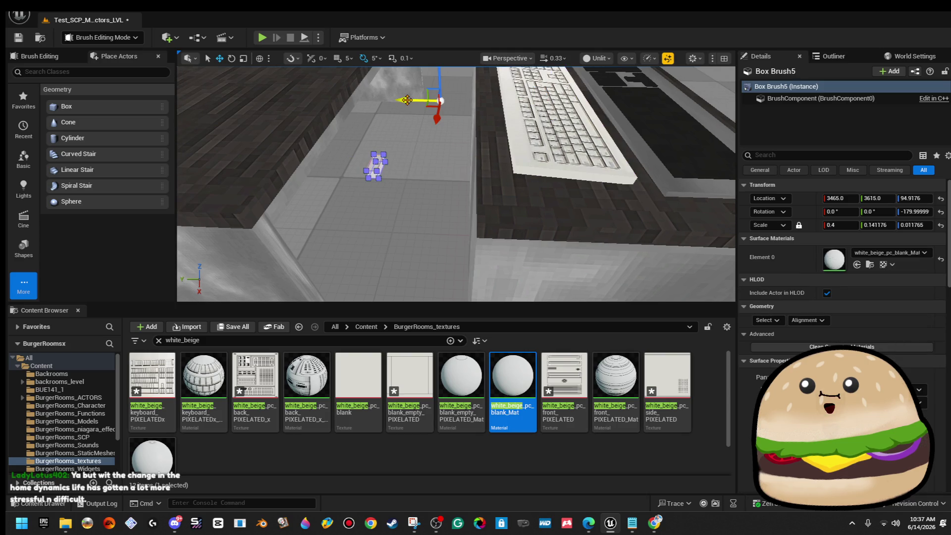
pyautogui.moveTo(447, 112); pyautogui.dragTo(535, 108)
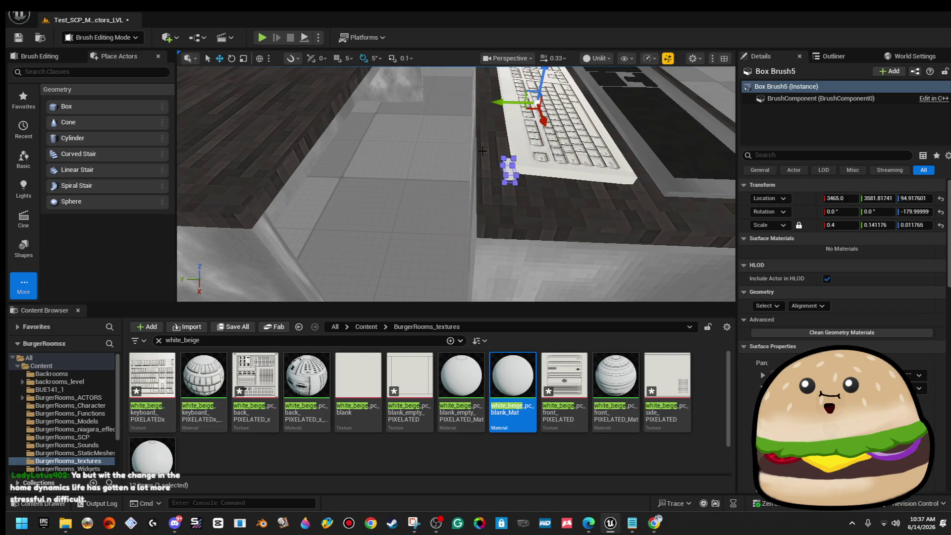
pyautogui.press('s')
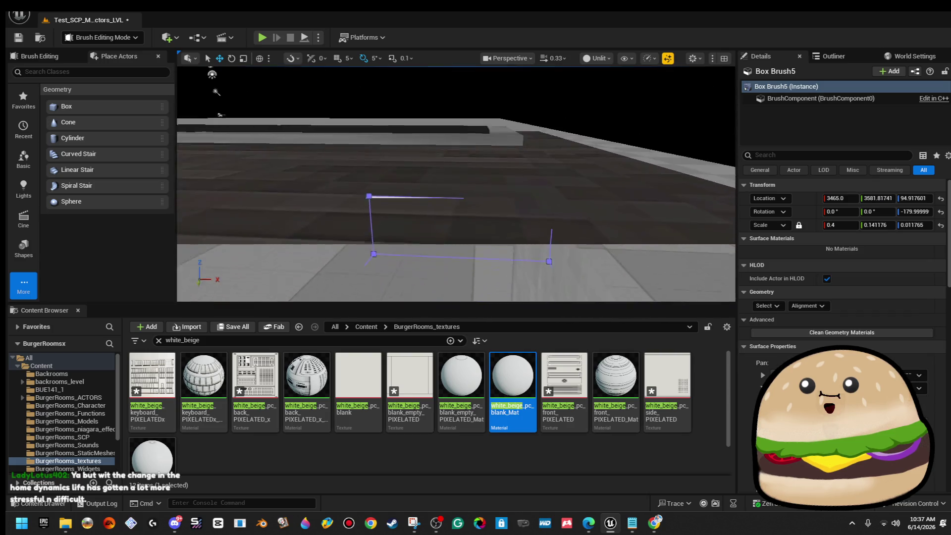
pyautogui.press('f')
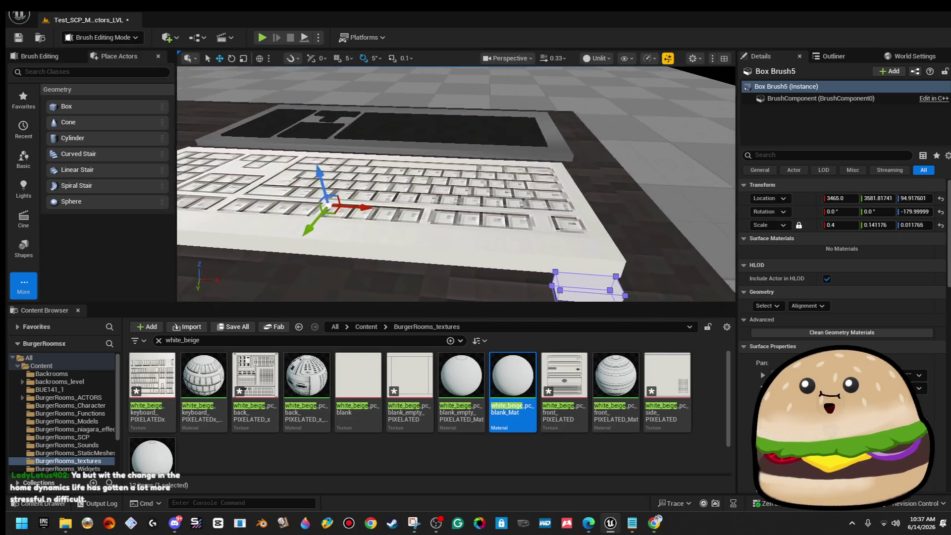
pyautogui.press('q')
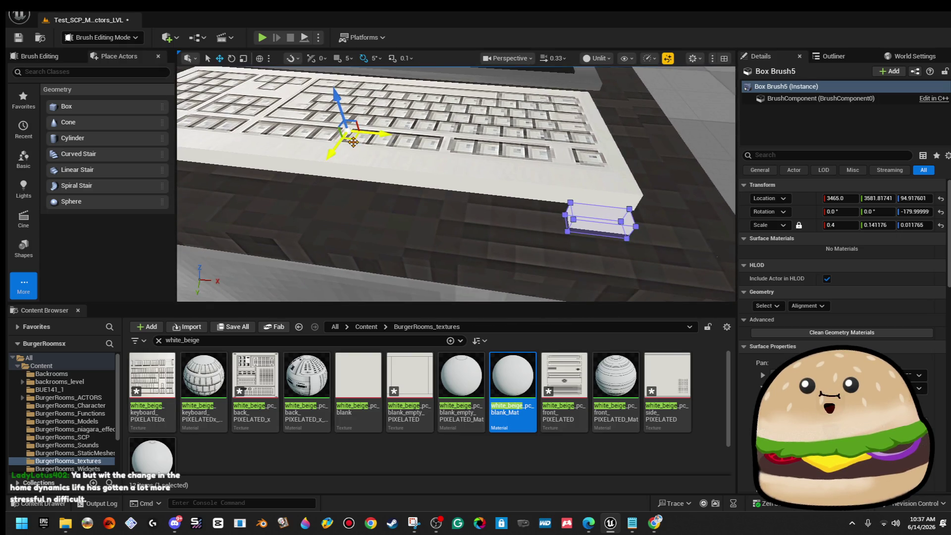
pyautogui.press('q')
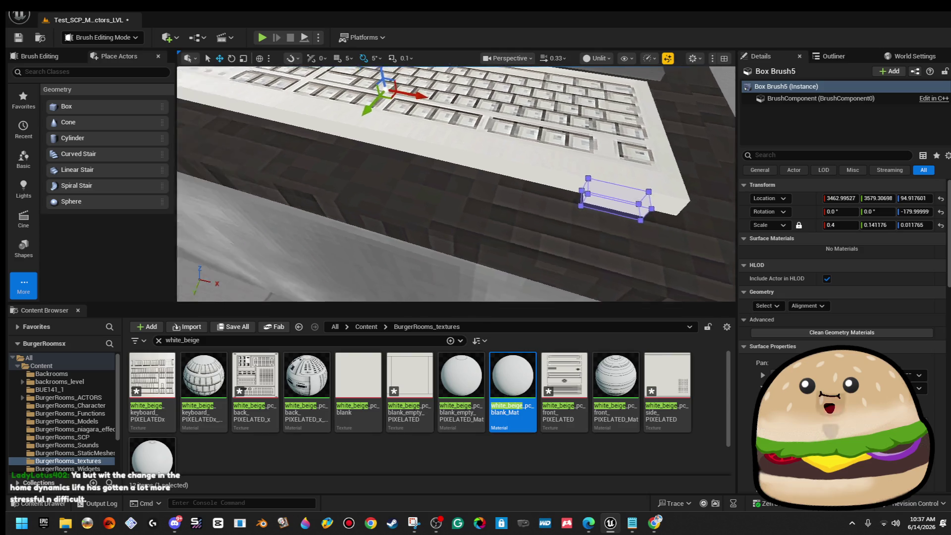
pyautogui.press('e')
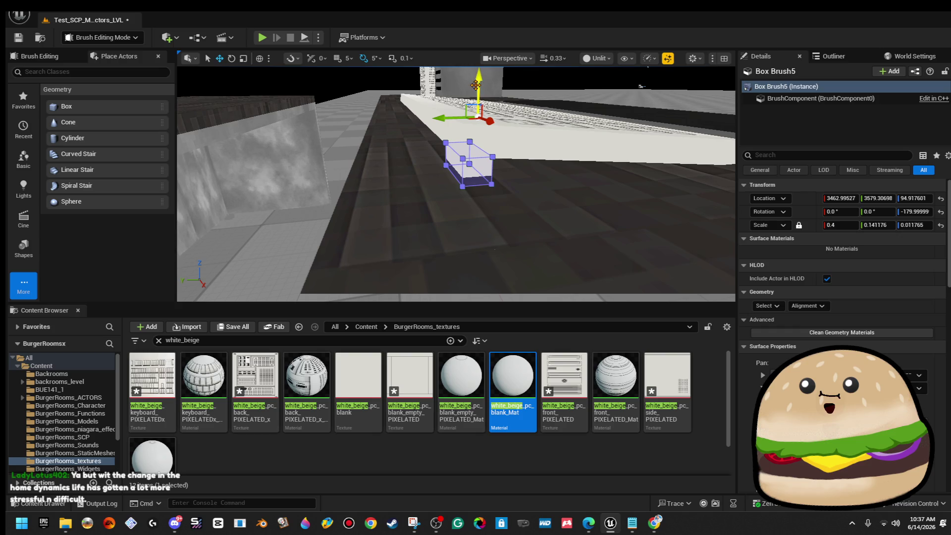
pyautogui.moveTo(478, 86); pyautogui.dragTo(479, 83)
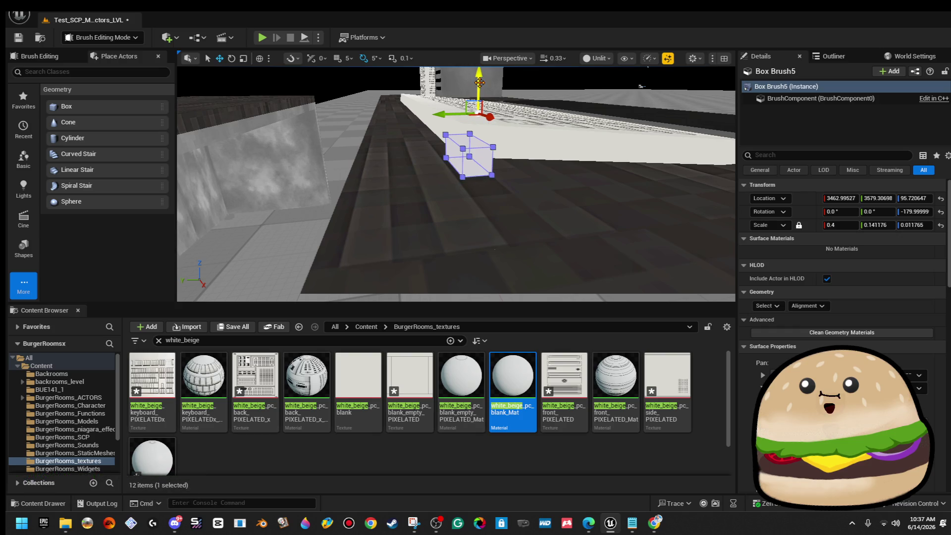
pyautogui.click(563, 108)
pyautogui.moveTo(554, 123); pyautogui.dragTo(555, 122)
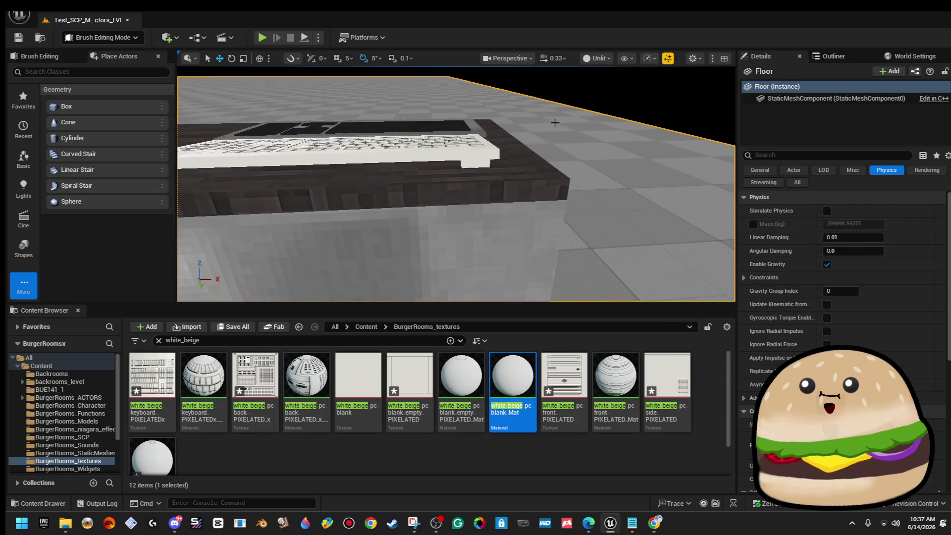
# - Alt-drag the foot block along the keyboard to create a second foot, Box Brush6
pyautogui.click(479, 155)
pyautogui.moveTo(478, 155); pyautogui.dragTo(478, 155)
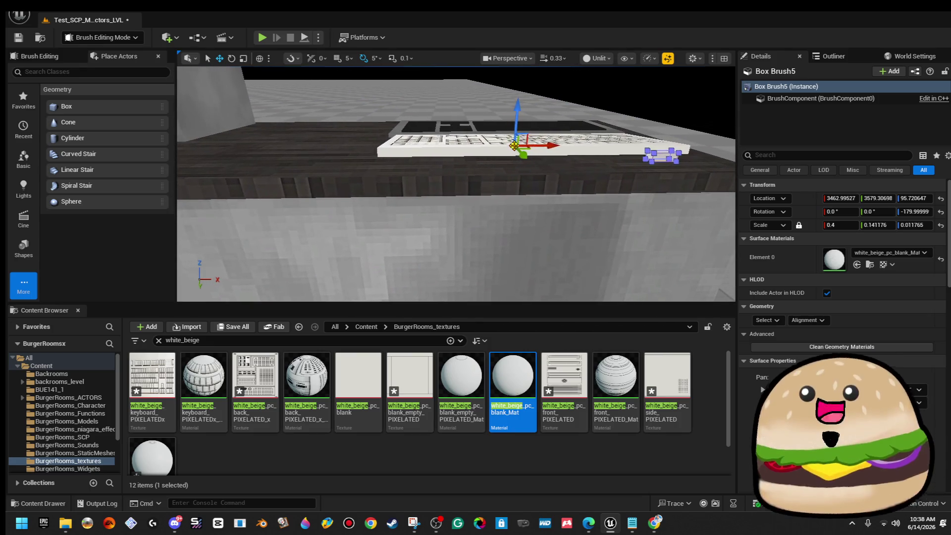
pyautogui.moveTo(543, 135)
pyautogui.mouseDown()
pyautogui.moveTo(309, 136)
pyautogui.moveTo(340, 118)
pyautogui.mouseUp()
pyautogui.click(669, 141)
pyautogui.moveTo(669, 141); pyautogui.dragTo(669, 141)
pyautogui.moveTo(484, 134); pyautogui.dragTo(485, 135)
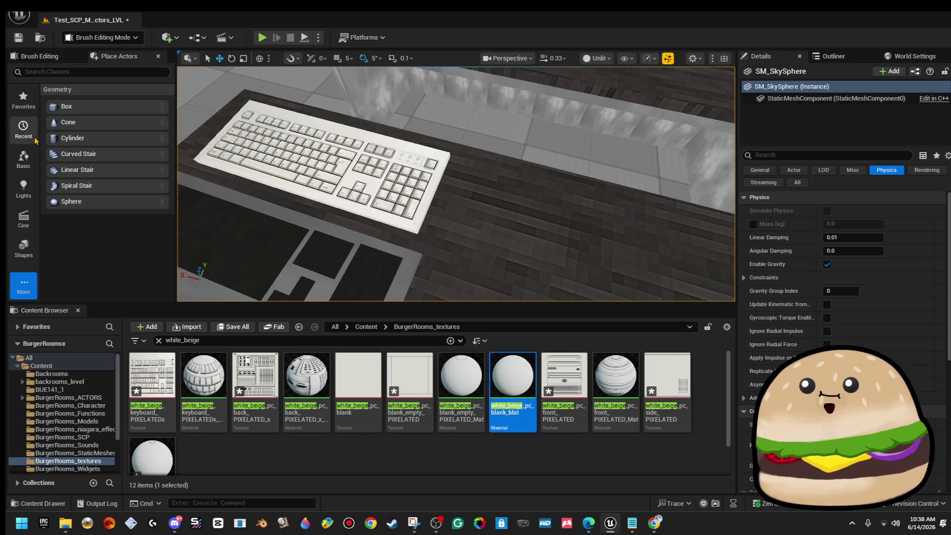
# - Select both foot blocks and the keyboard slab together
pyautogui.moveTo(456, 183); pyautogui.dragTo(456, 183)
pyautogui.moveTo(644, 224); pyautogui.dragTo(644, 224)
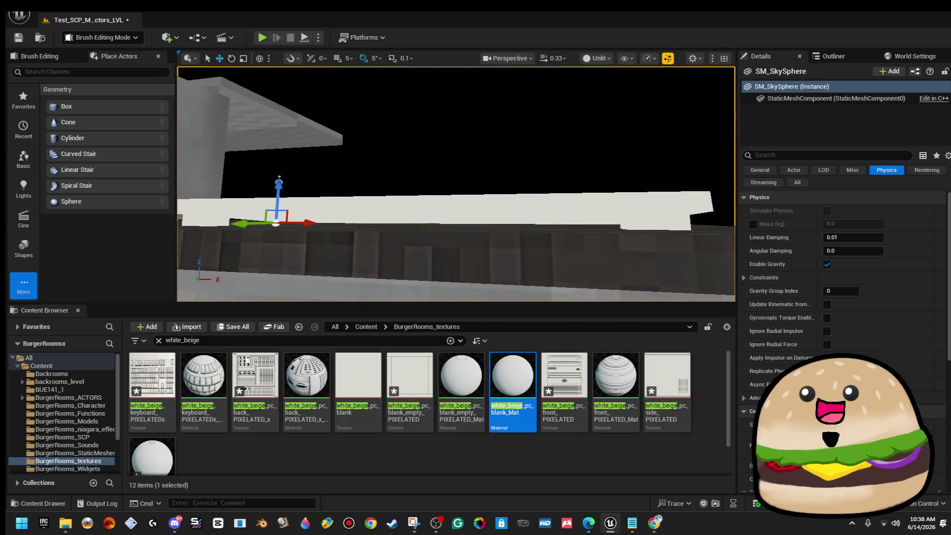
pyautogui.click(654, 221)
pyautogui.keyDown('ctrl'); pyautogui.click(209, 222); pyautogui.keyUp('ctrl')
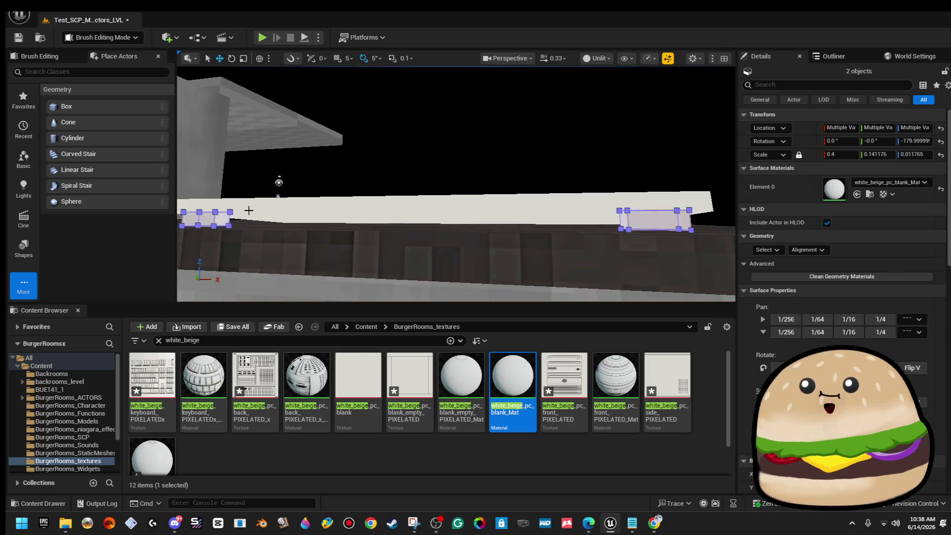
pyautogui.keyDown('ctrl'); pyautogui.click(247, 210); pyautogui.keyUp('ctrl')
# - Drop white_beige_pc_blank_empty_PIXELATED_Mat onto the keyboard slab's underside
pyautogui.moveTo(248, 210); pyautogui.dragTo(304, 164)
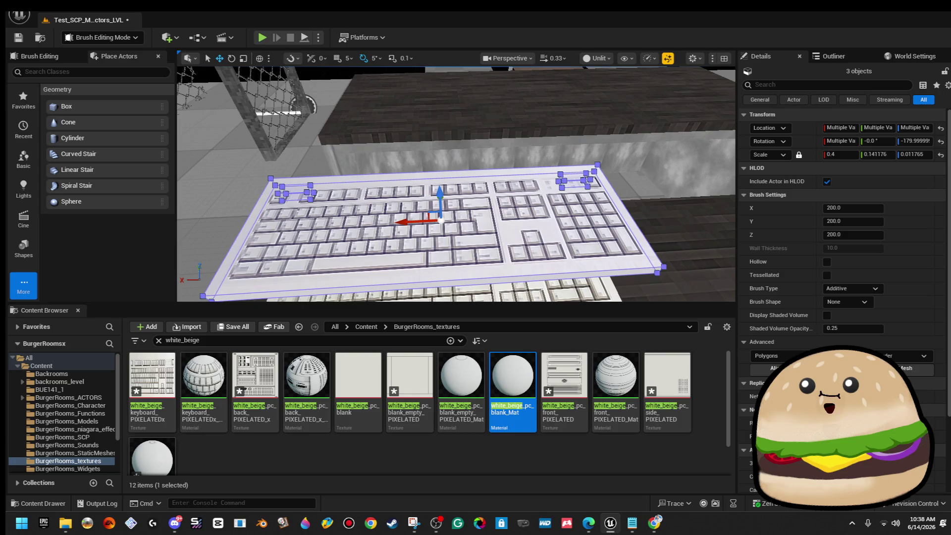
pyautogui.moveTo(304, 163); pyautogui.dragTo(304, 164)
pyautogui.moveTo(456, 257); pyautogui.dragTo(456, 256)
pyautogui.moveTo(484, 378); pyautogui.dragTo(500, 224)
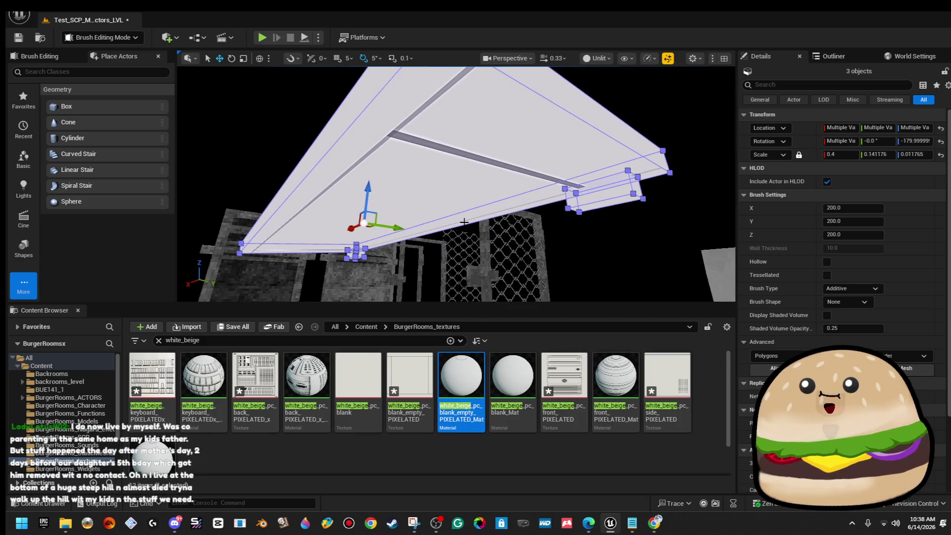
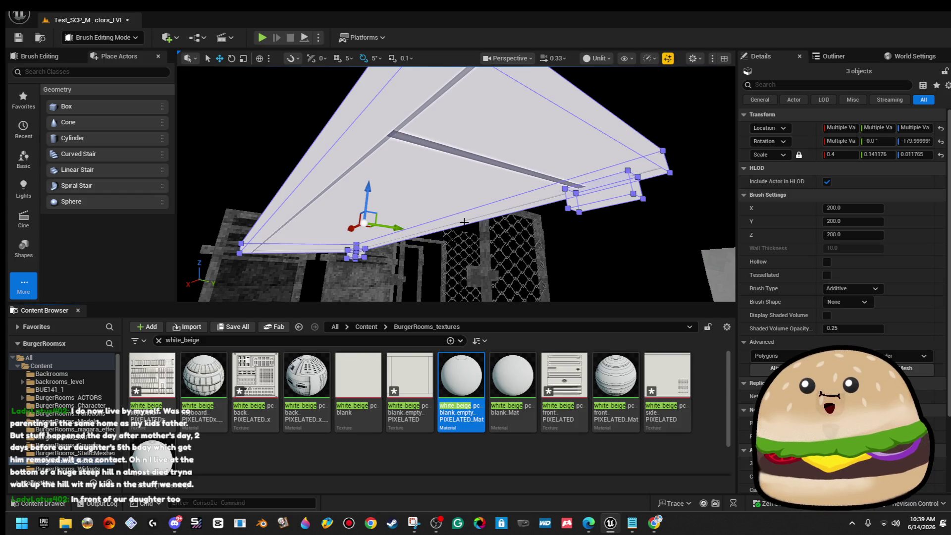
# - Frame the keyboard brushes and start a static mesh conversion into the BurgerRooms_Models folder
pyautogui.moveTo(264, 249)
pyautogui.mouseDown()
pyautogui.moveTo(297, 257)
pyautogui.moveTo(317, 247)
pyautogui.moveTo(268, 248)
pyautogui.mouseUp()
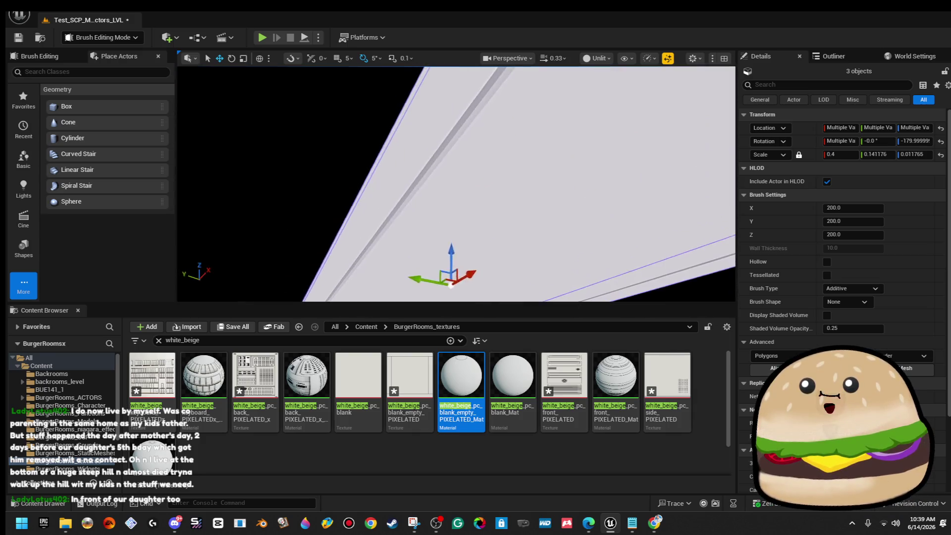
pyautogui.press('f')
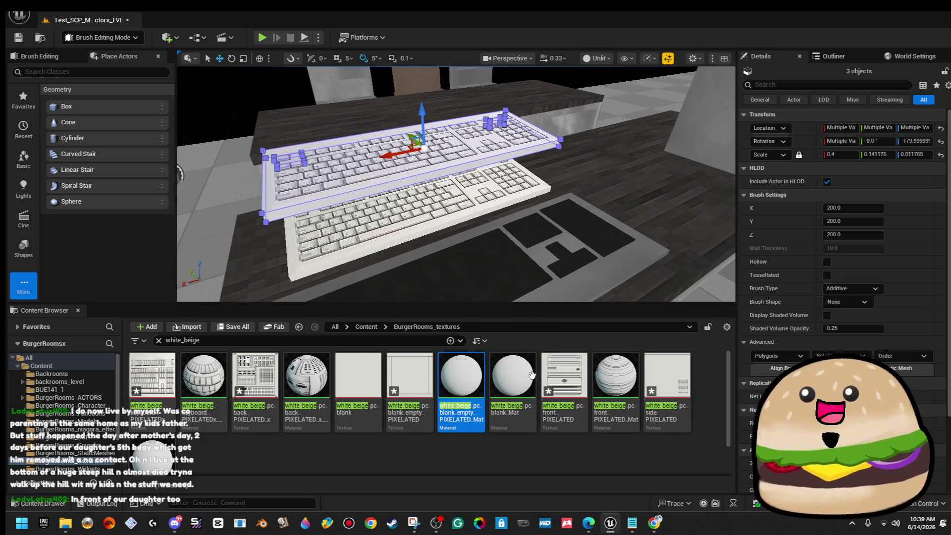
pyautogui.moveTo(456, 198); pyautogui.dragTo(441, 201)
pyautogui.press('f')
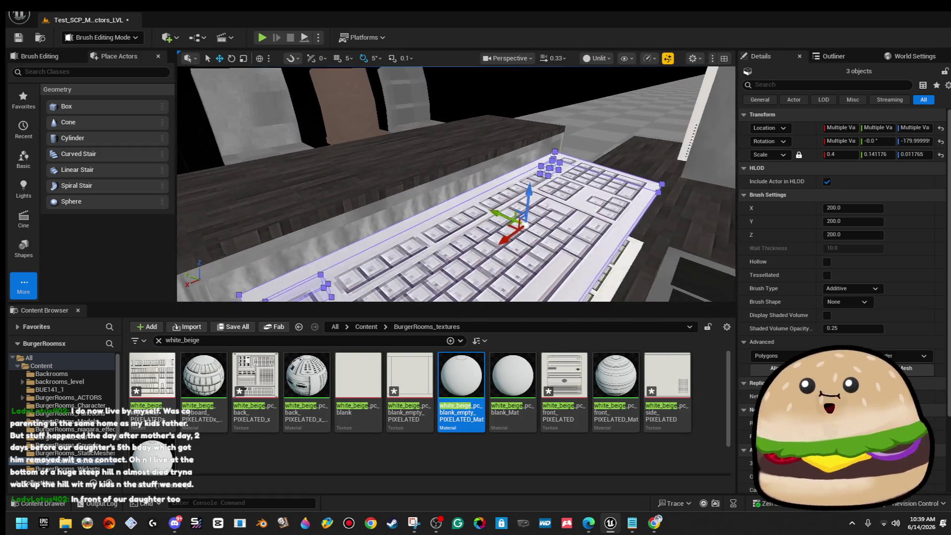
pyautogui.press('s')
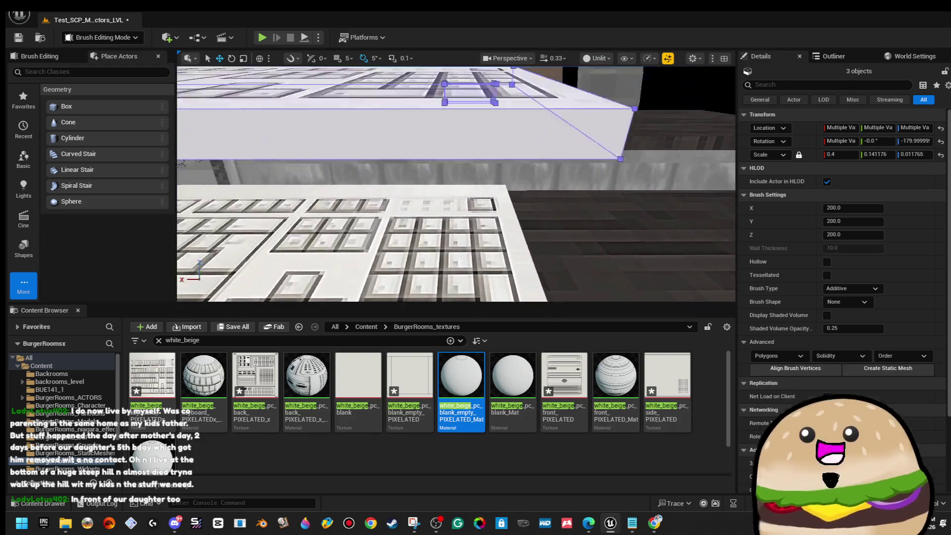
pyautogui.press('w')
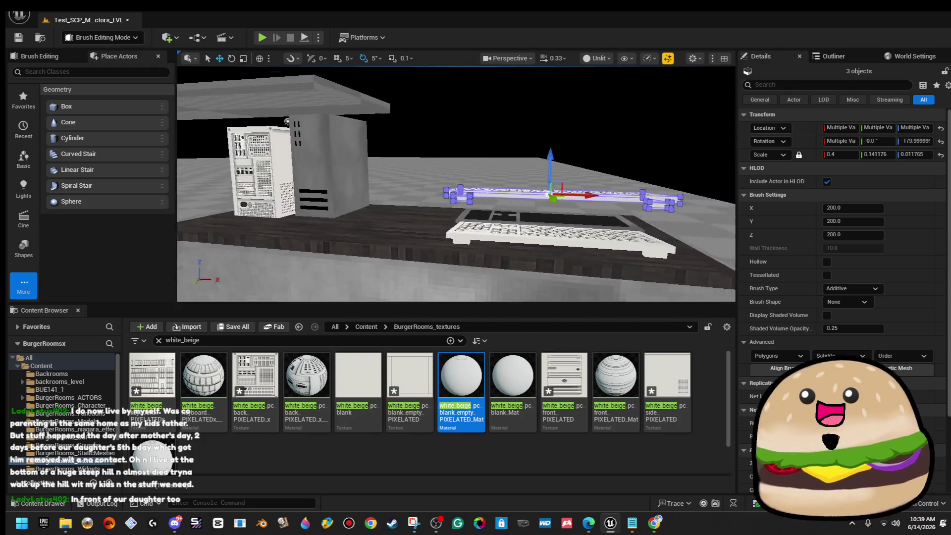
pyautogui.press('s')
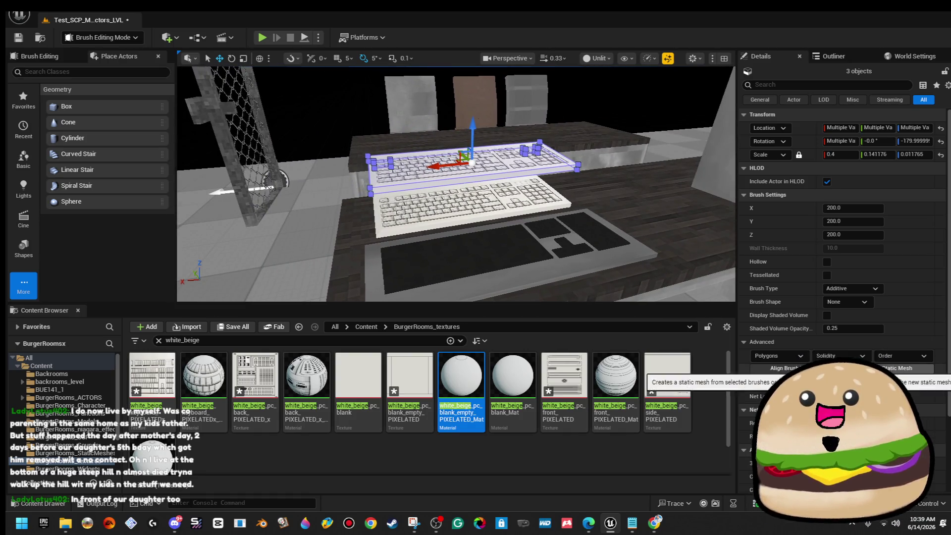
pyautogui.click(896, 368)
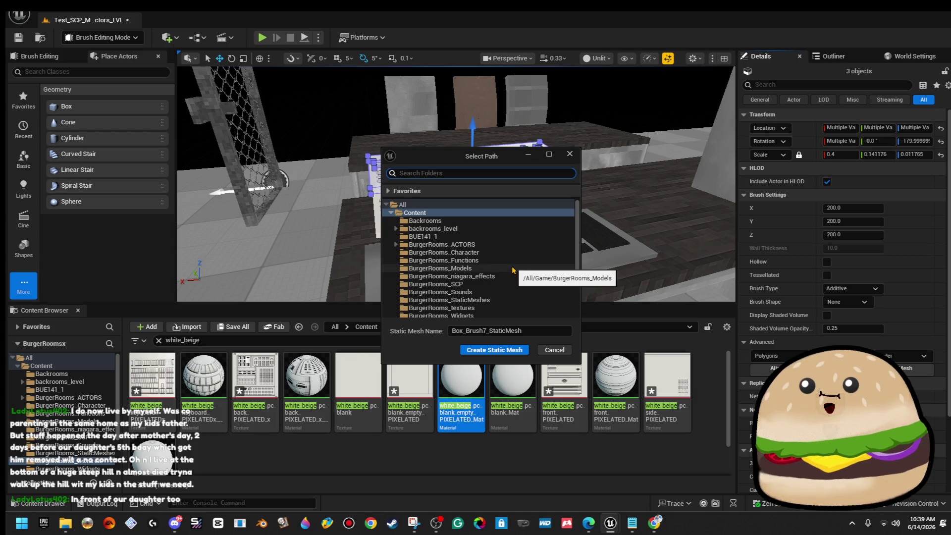
pyautogui.scroll(-2, 514, 270)
pyautogui.click(513, 237)
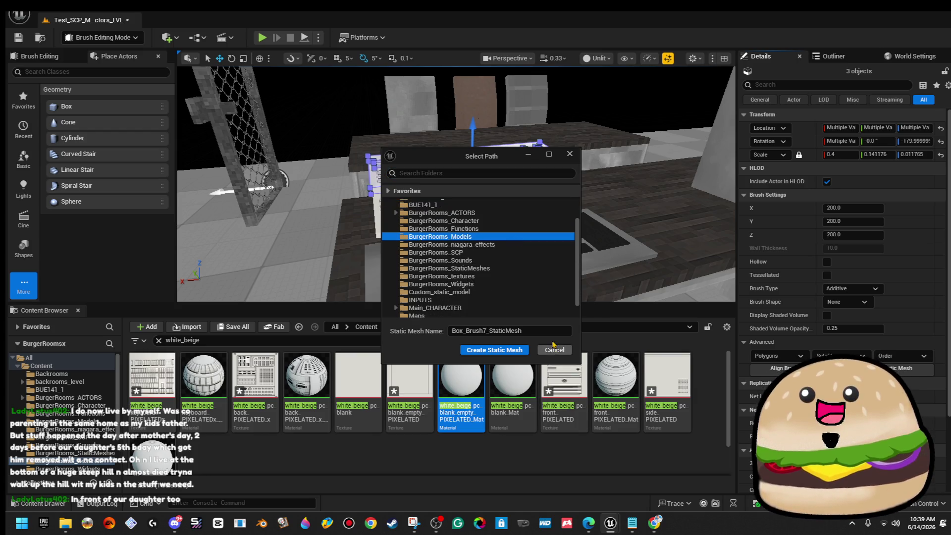
pyautogui.click(540, 330)
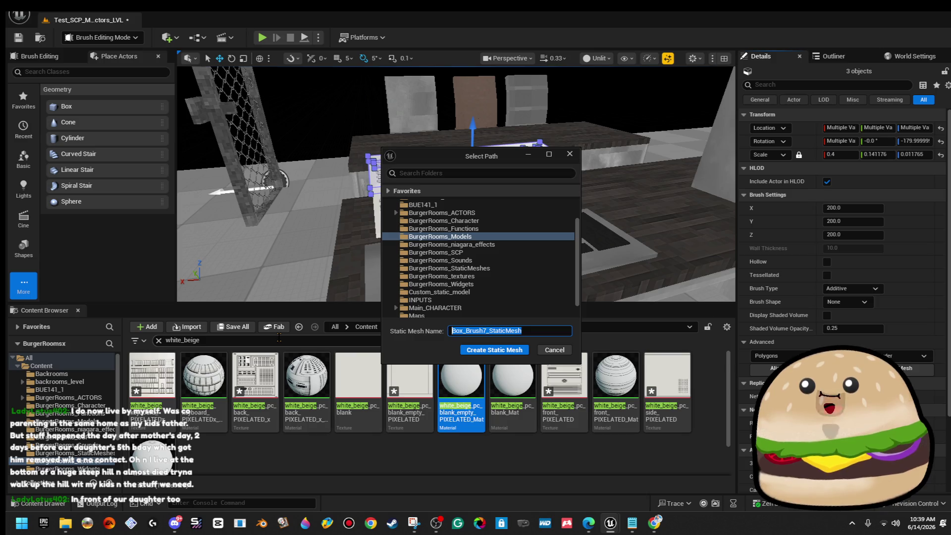
# - Replace the default name with a keyboard mesh name and create the static mesh
pyautogui.write('white_b')
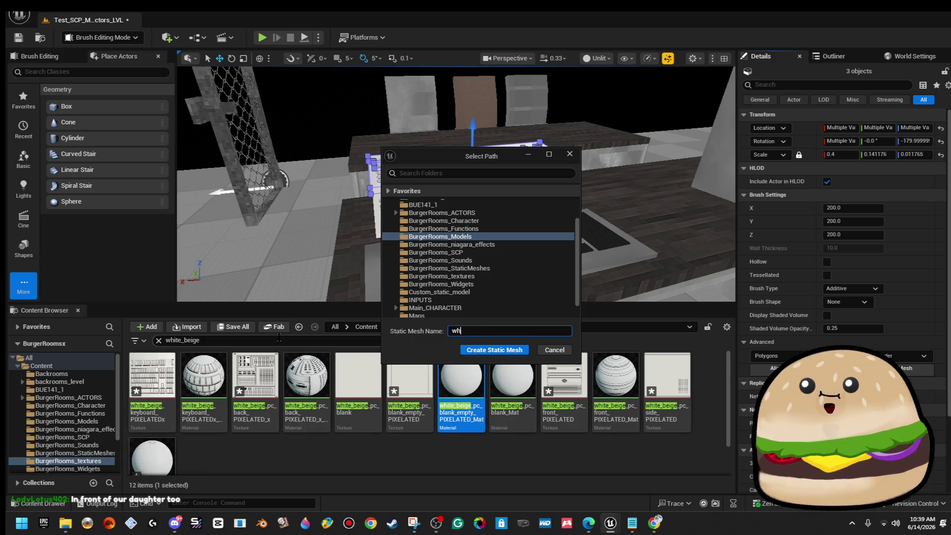
pyautogui.write('eige_PC_')
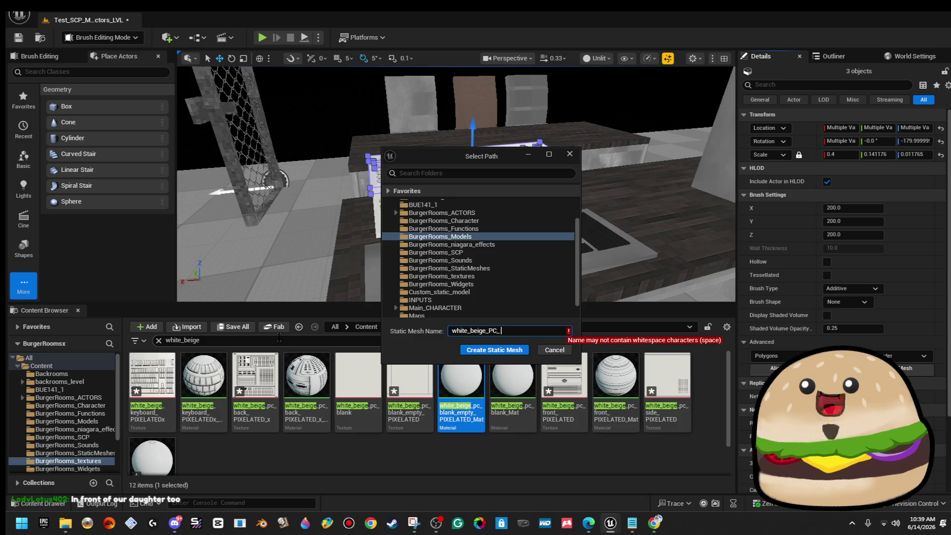
pyautogui.press('BackSpace')
pyautogui.press('BackSpace')
pyautogui.press('BackSpace')
pyautogui.write('keyboard')
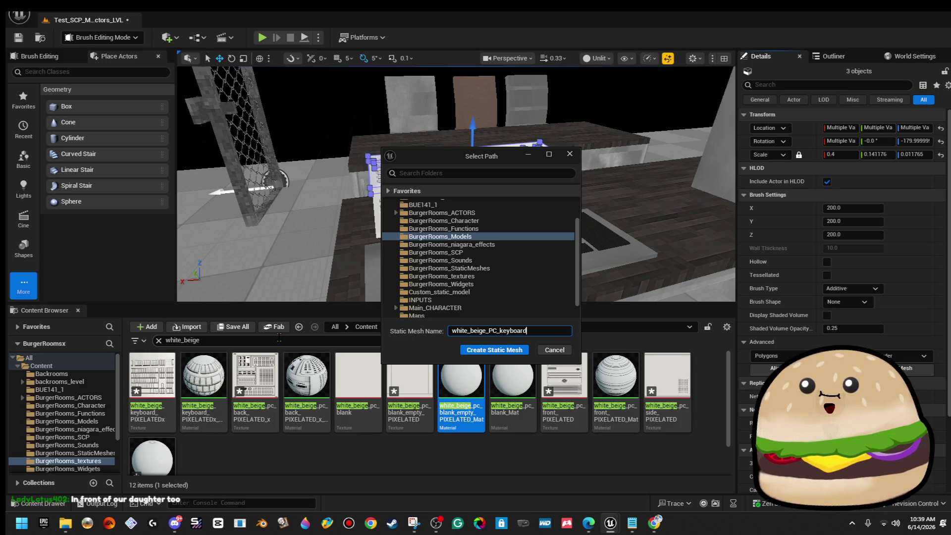
pyautogui.doubleClick(474, 331)
pyautogui.rightClick(475, 332)
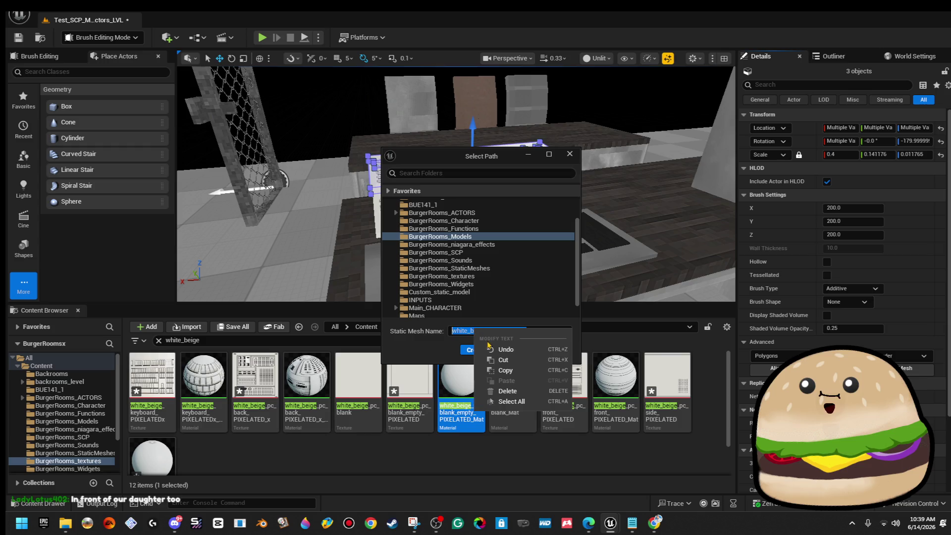
pyautogui.click(515, 369)
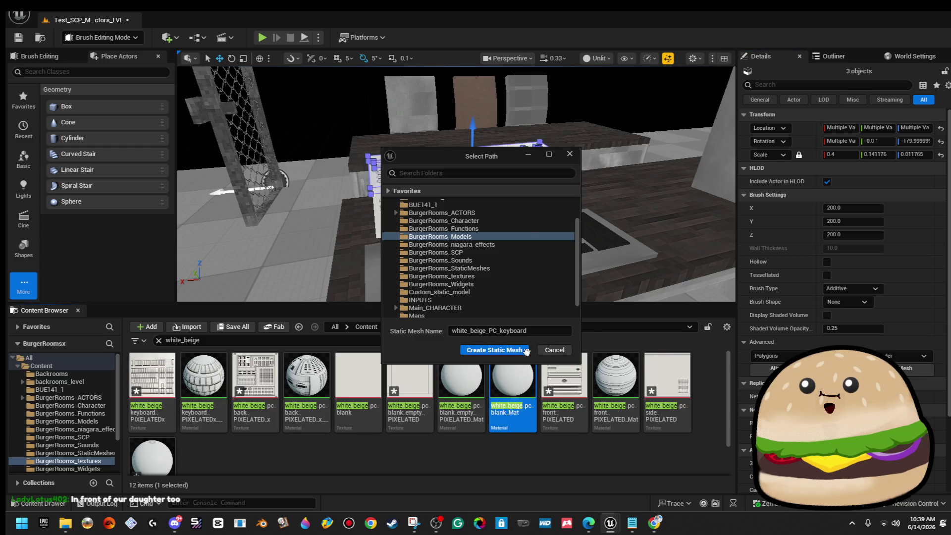
pyautogui.click(525, 348)
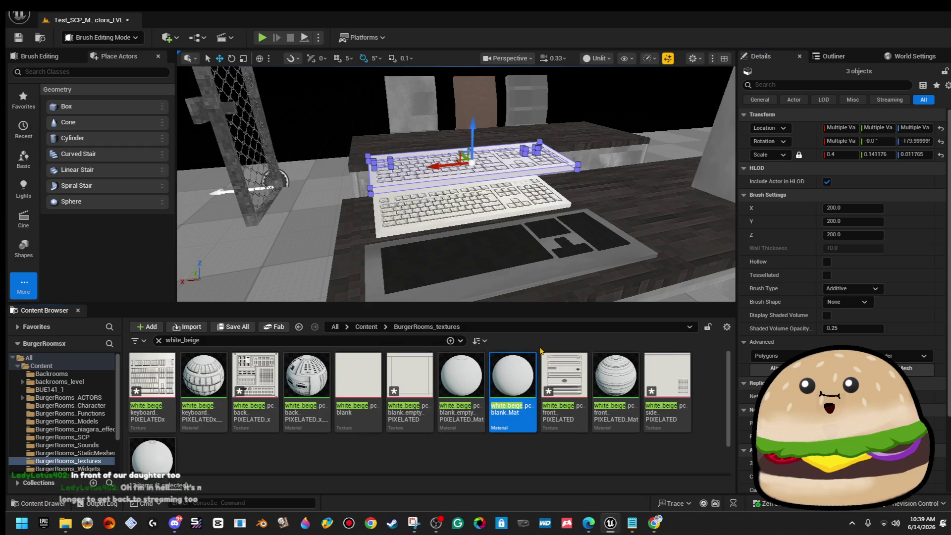
# - Convert the keyboard brushes again, naming the mesh White_beige_PC_keyboard_MESH in BurgerRooms_Models
pyautogui.rightClick(513, 159)
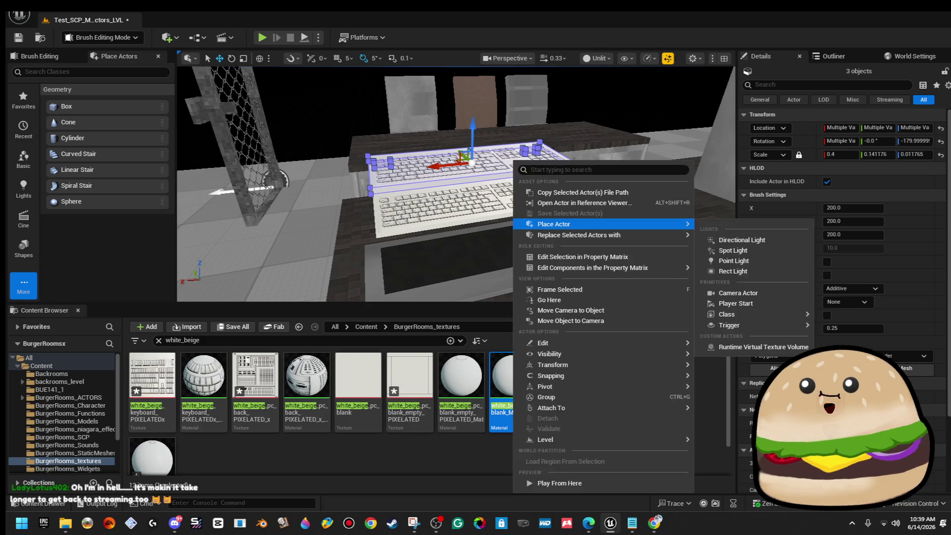
pyautogui.click(518, 224)
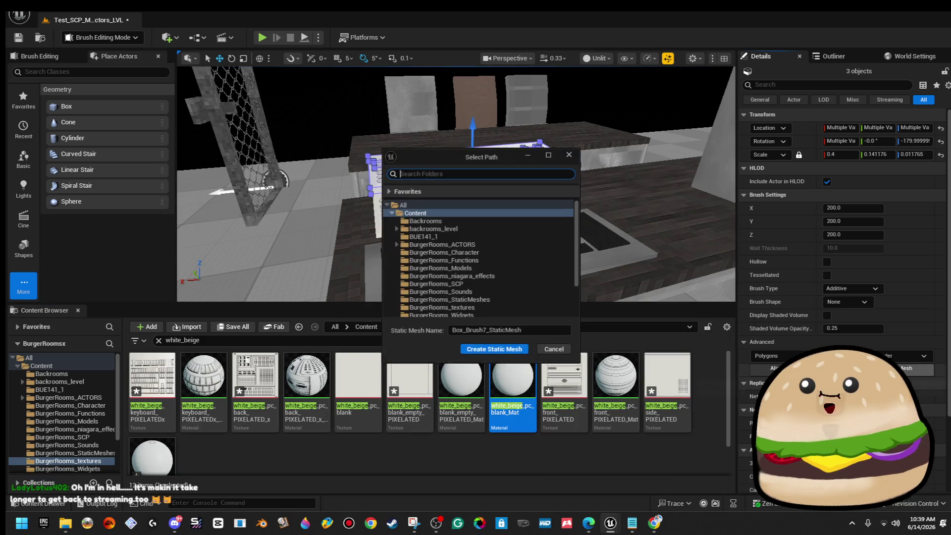
pyautogui.click(490, 268)
pyautogui.click(513, 330)
pyautogui.write('Whte')
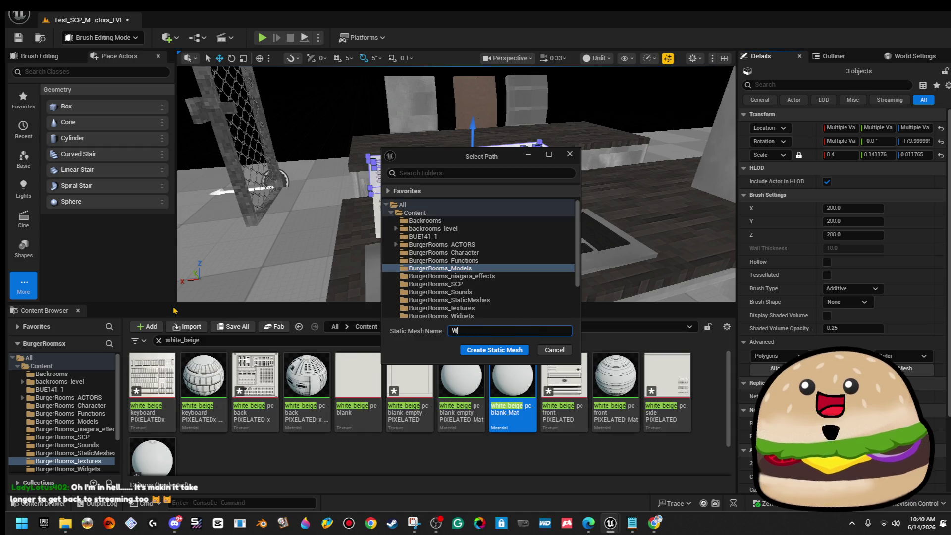
pyautogui.press('BackSpace')
pyautogui.write('ite_')
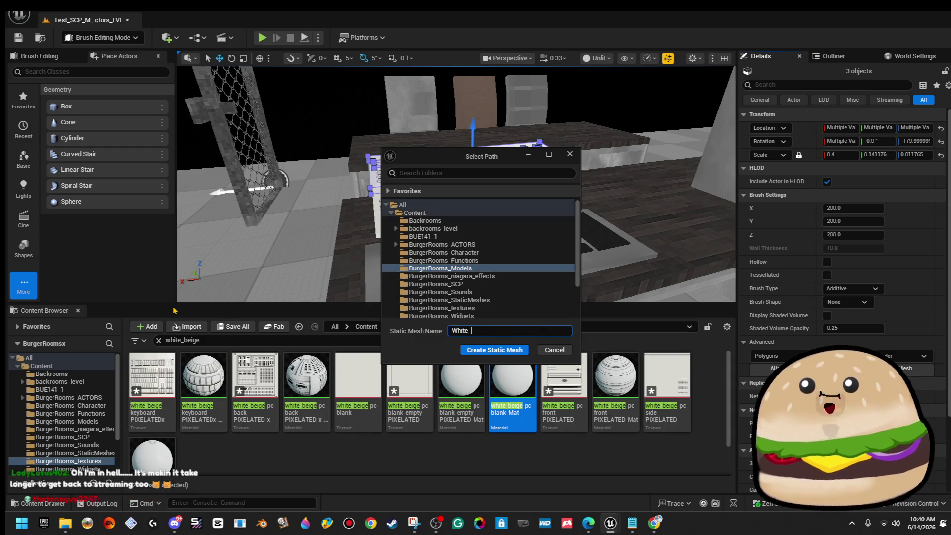
pyautogui.write('beige_')
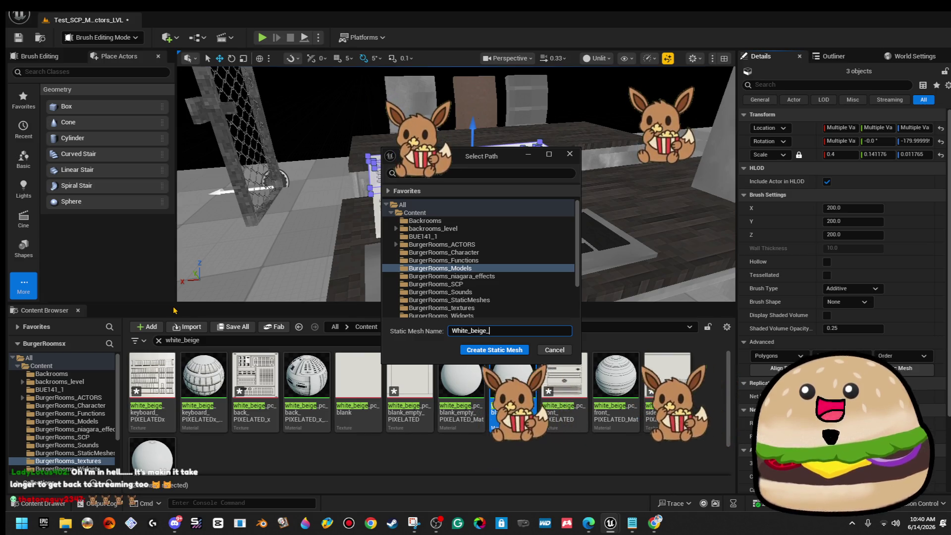
pyautogui.write('PC_PIXELATED')
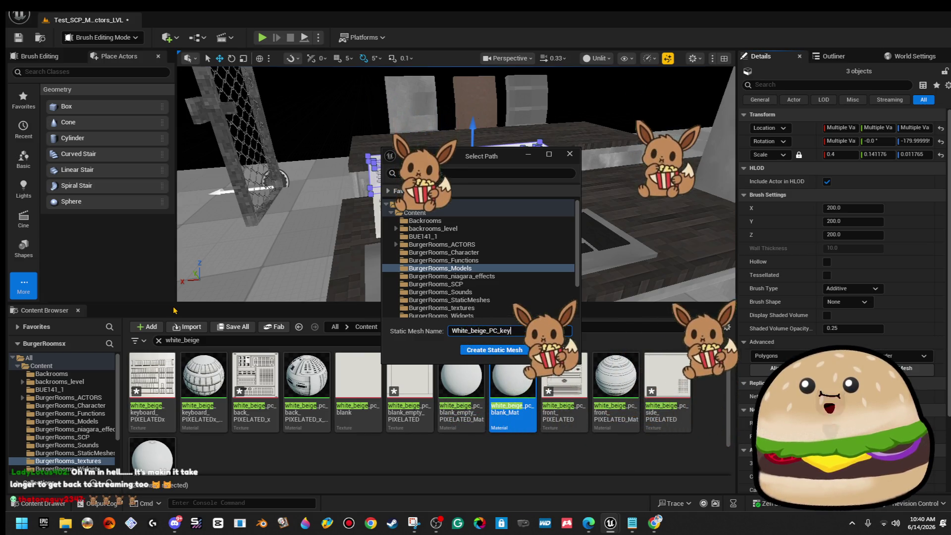
pyautogui.write('_MESH')
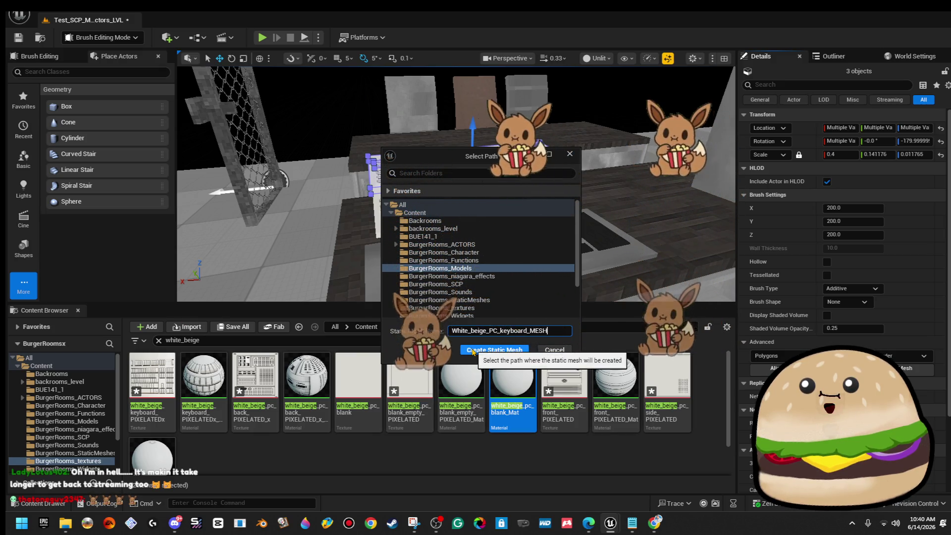
pyautogui.click(492, 350)
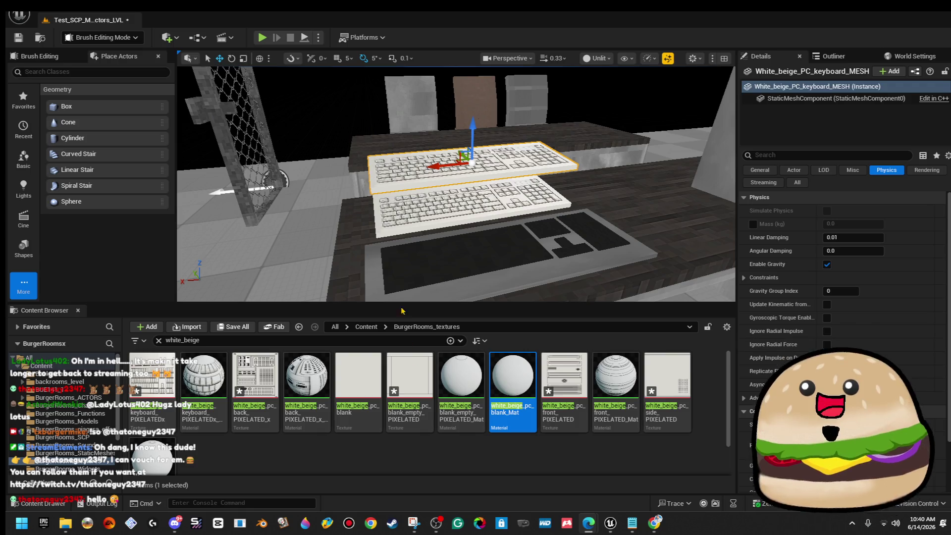
# - Add a box simplified collision to White_beige_PC_keyboard_MESH, then close its mesh editor
pyautogui.rightClick(489, 162)
pyautogui.press('Escape')
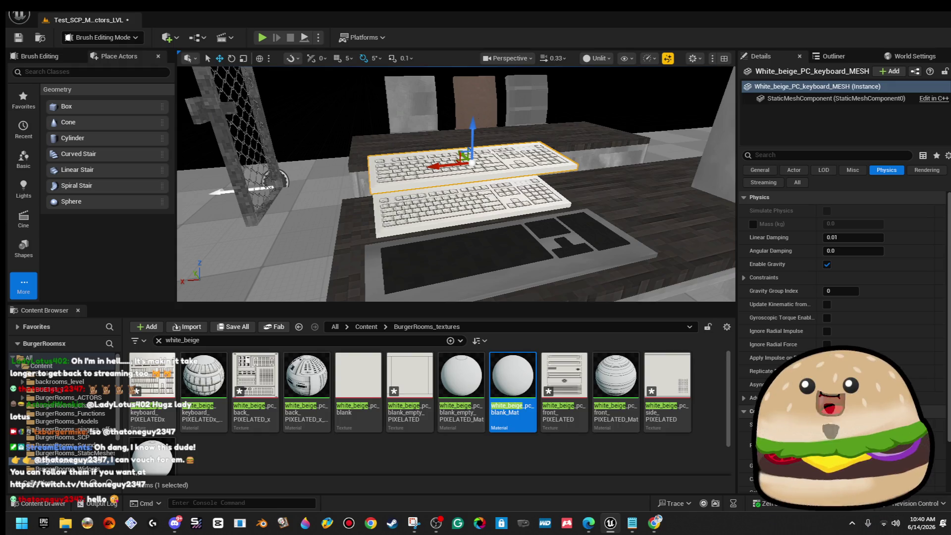
pyautogui.rightClick(499, 159)
pyautogui.click(555, 204)
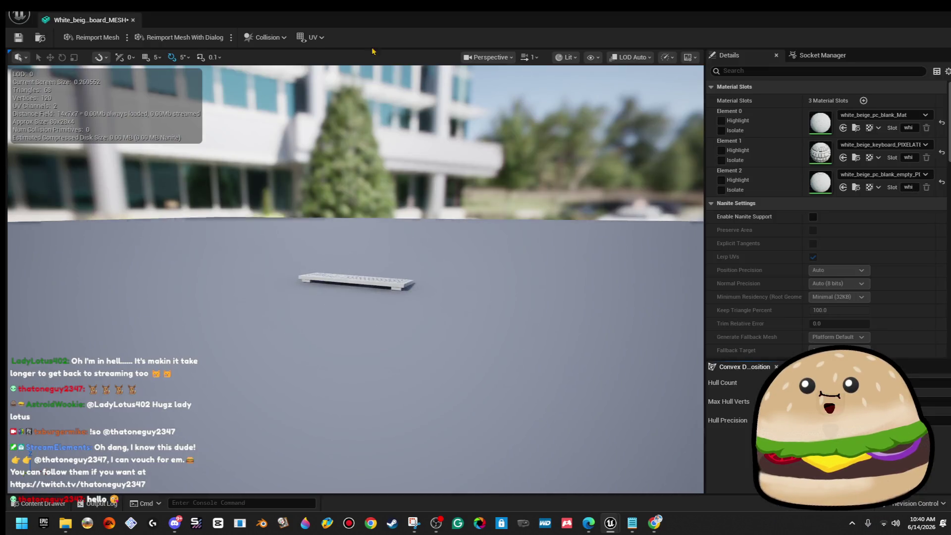
pyautogui.click(266, 37)
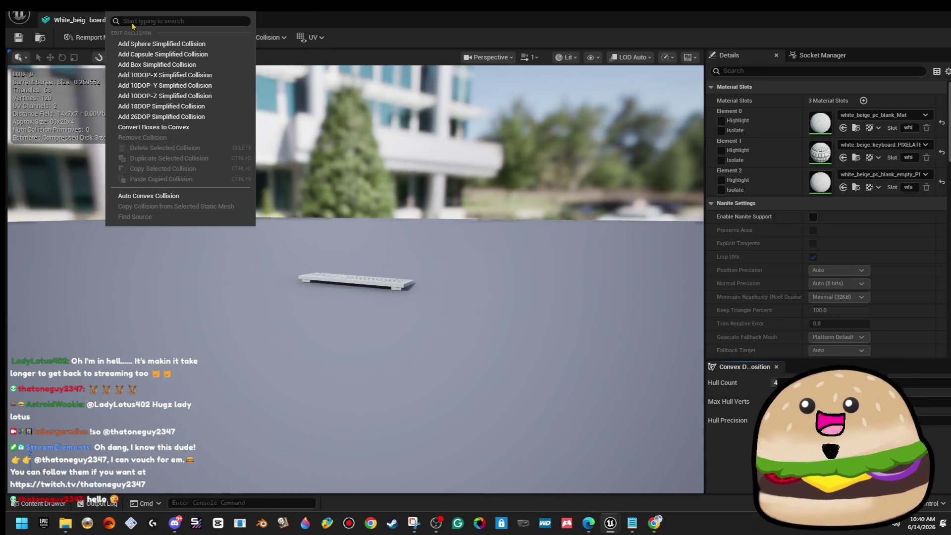
pyautogui.click(190, 64)
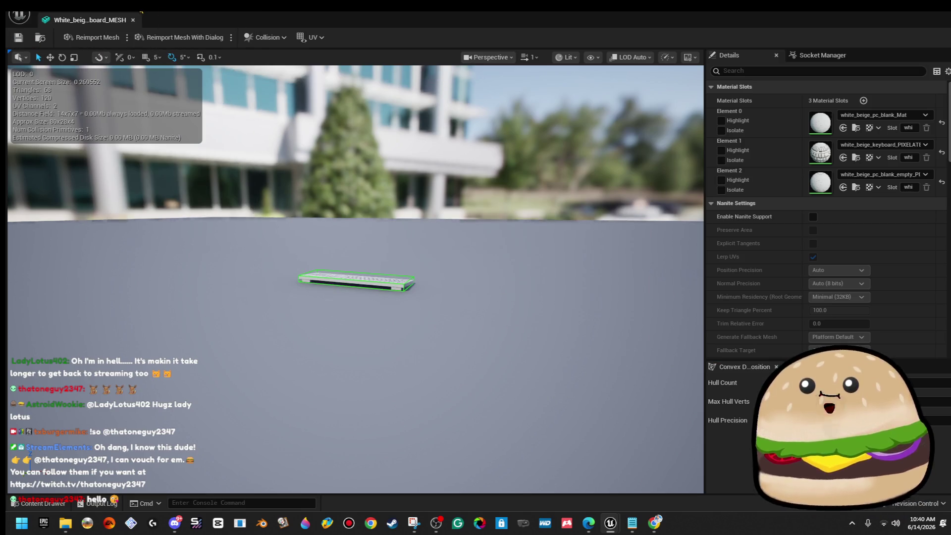
pyautogui.click(133, 20)
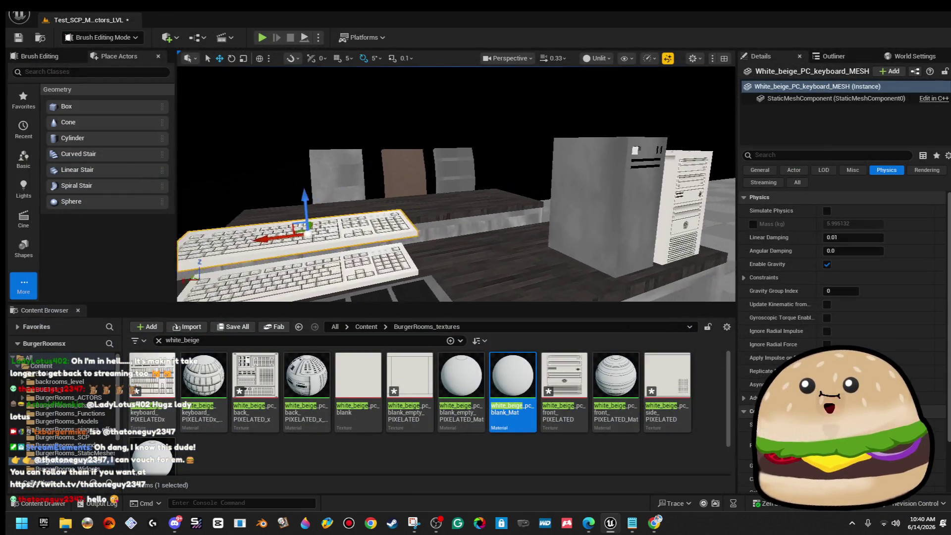
pyautogui.click(509, 170)
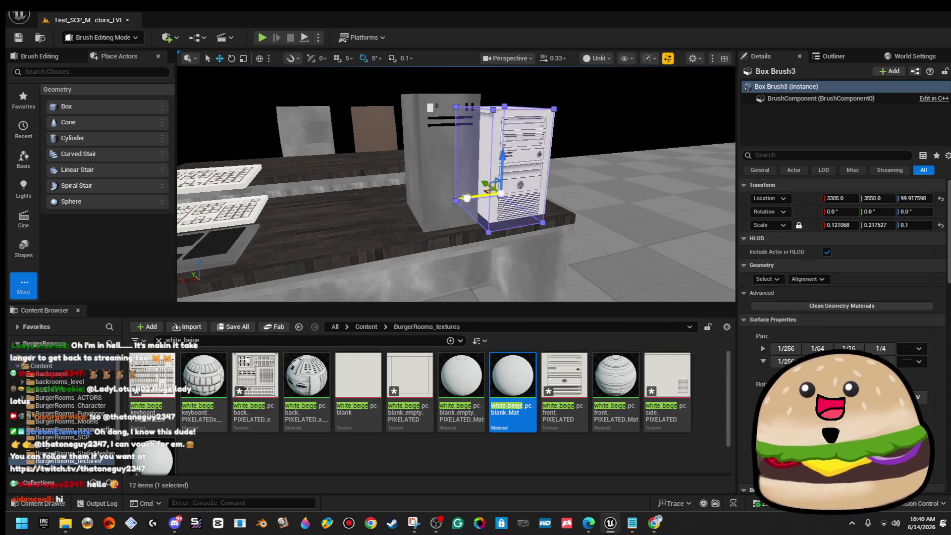
# - Select the beige tower brush Box Brush7 and orbit around it to inspect its faces
pyautogui.click(466, 198)
pyautogui.press('f')
pyautogui.moveTo(456, 184)
pyautogui.mouseDown()
pyautogui.moveTo(456, 208)
pyautogui.moveTo(436, 218)
pyautogui.moveTo(357, 218)
pyautogui.mouseUp()
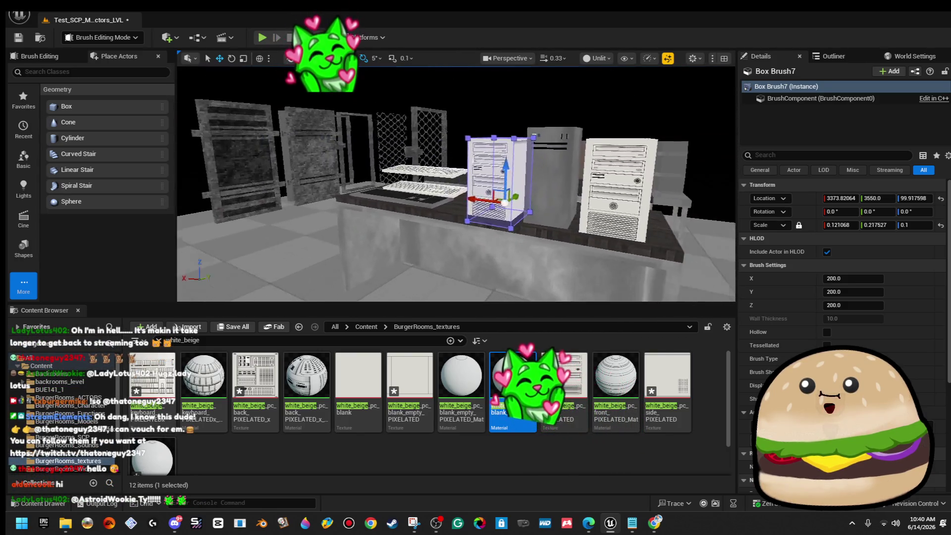
pyautogui.scroll(4, 510, 200)
pyautogui.scroll(3, 510, 201)
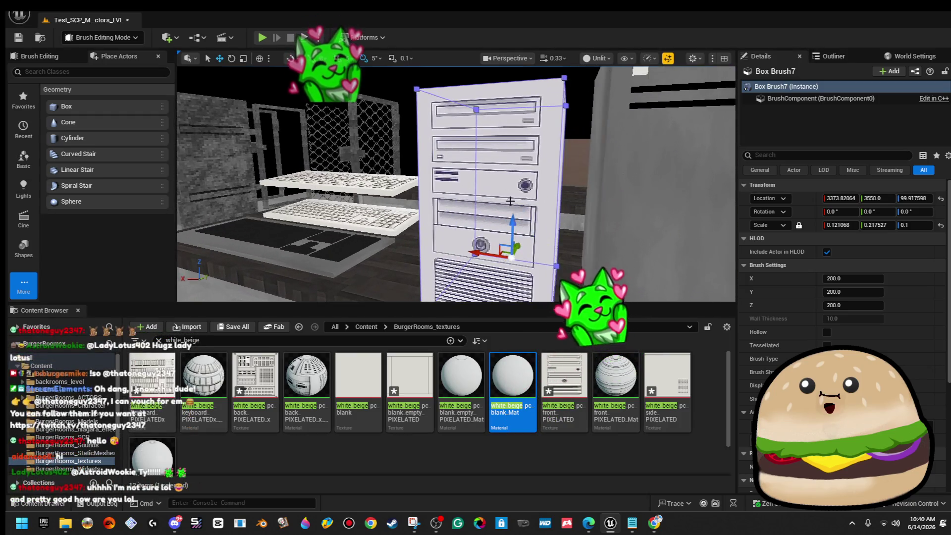
pyautogui.moveTo(522, 139)
pyautogui.mouseDown()
pyautogui.moveTo(522, 198)
pyautogui.moveTo(522, 148)
pyautogui.mouseUp()
pyautogui.scroll(-4, 523, 209)
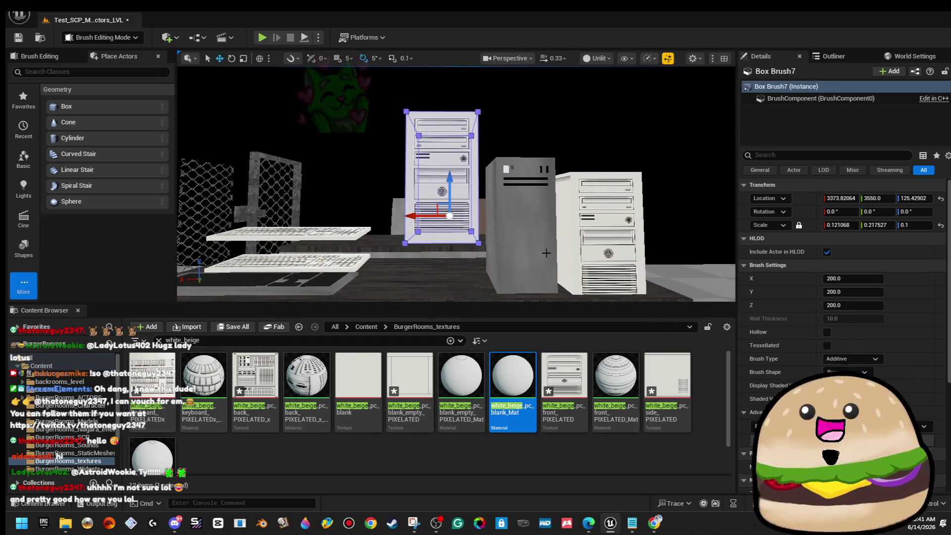
pyautogui.scroll(8, 522, 209)
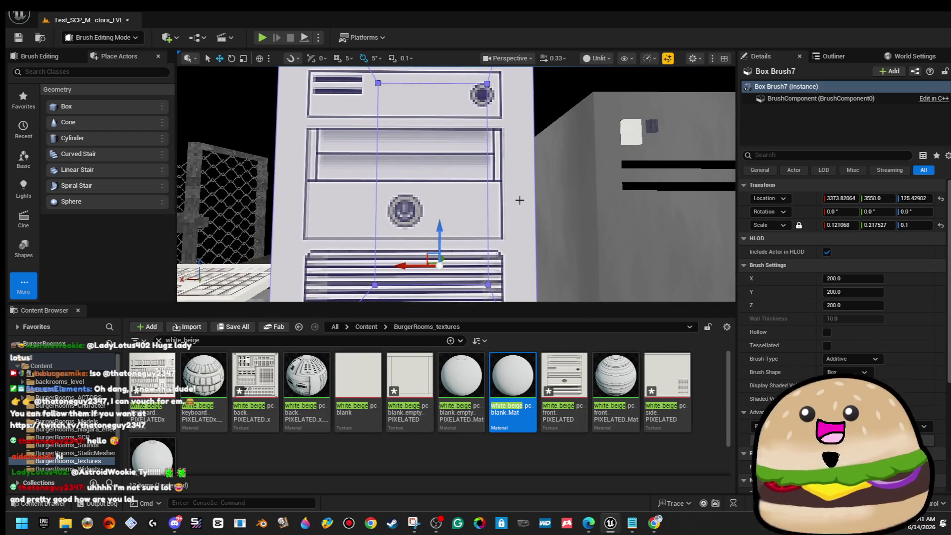
pyautogui.moveTo(523, 209)
pyautogui.mouseDown()
pyautogui.moveTo(516, 193)
pyautogui.moveTo(475, 196)
pyautogui.moveTo(456, 198)
pyautogui.moveTo(495, 208)
pyautogui.moveTo(456, 213)
pyautogui.moveTo(490, 192)
pyautogui.mouseUp()
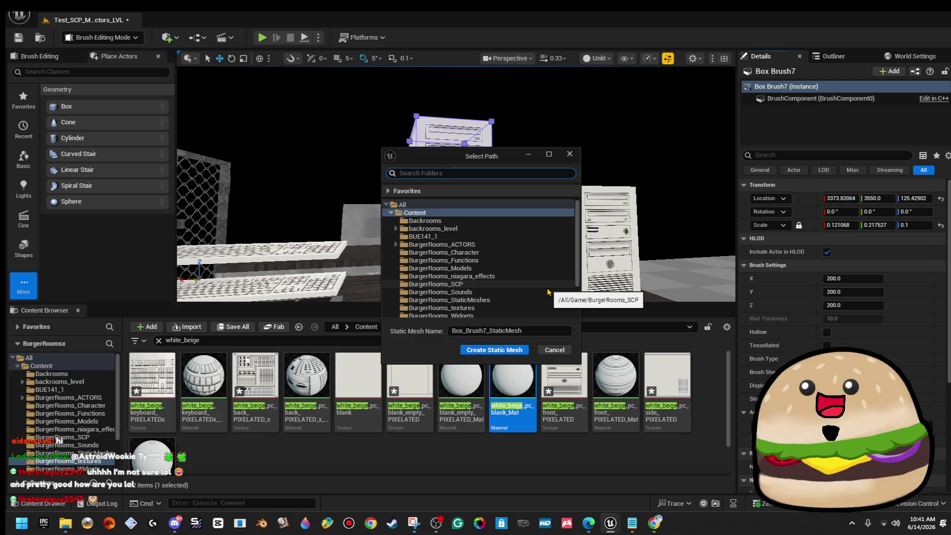
# - Save the tower brush as static mesh White_beige_pc_Tower_MESH in BurgerRooms_Models
pyautogui.click(537, 270)
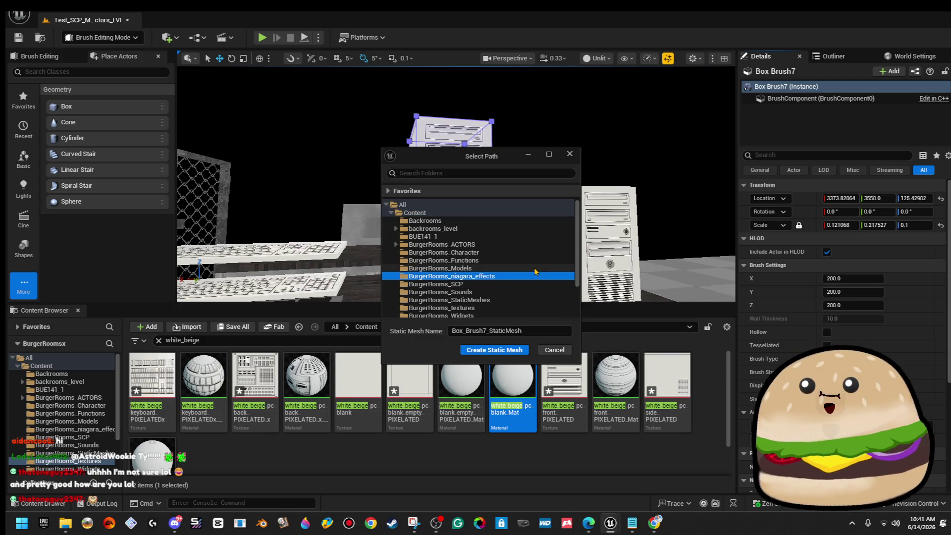
pyautogui.click(538, 331)
pyautogui.write('White_beige')
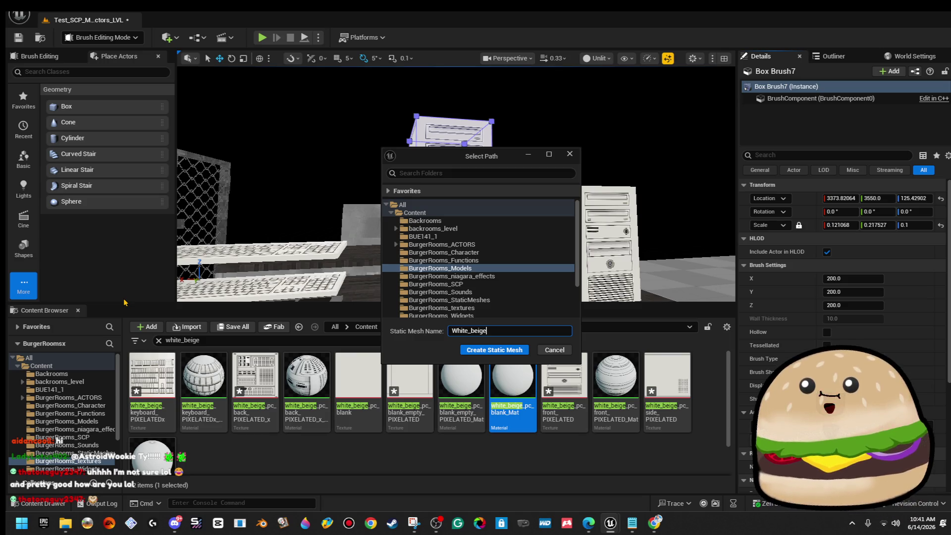
pyautogui.write('_P')
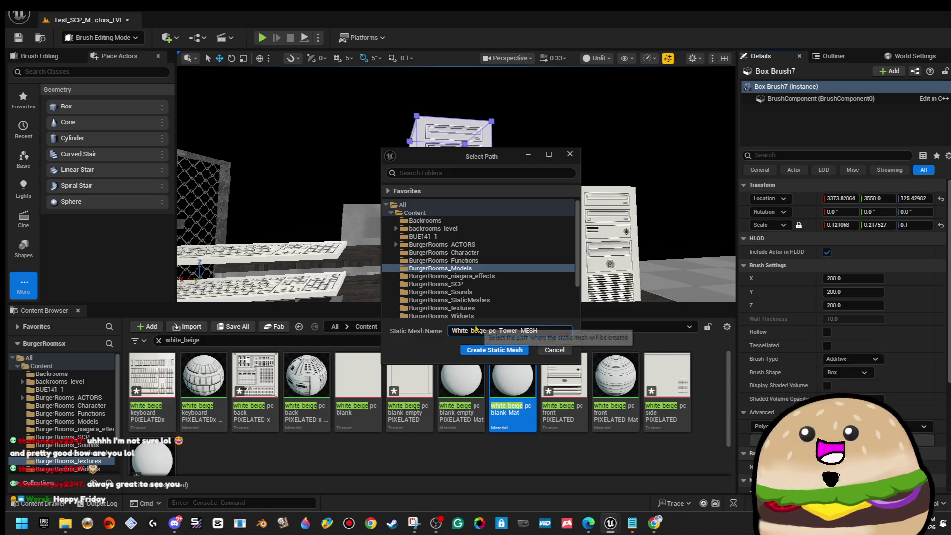
pyautogui.click(494, 350)
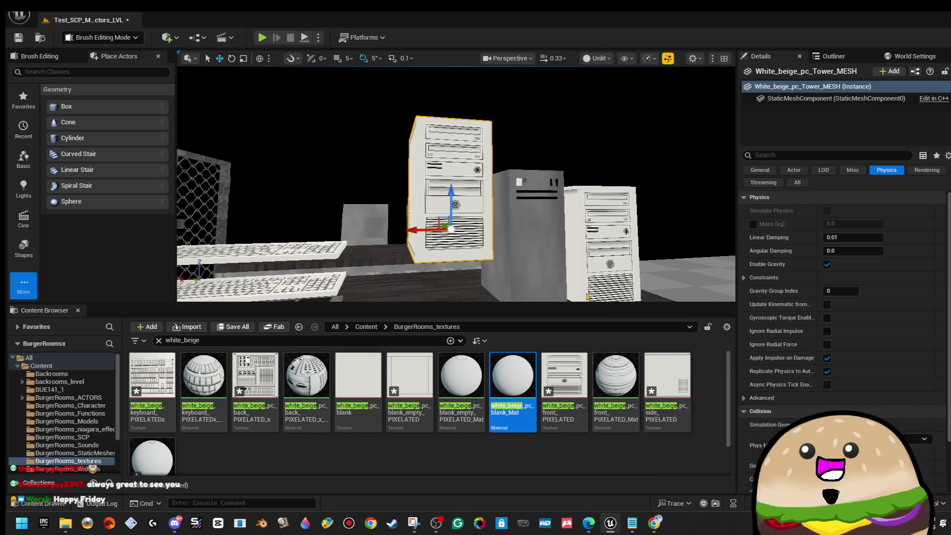
pyautogui.moveTo(456, 183); pyautogui.dragTo(411, 175)
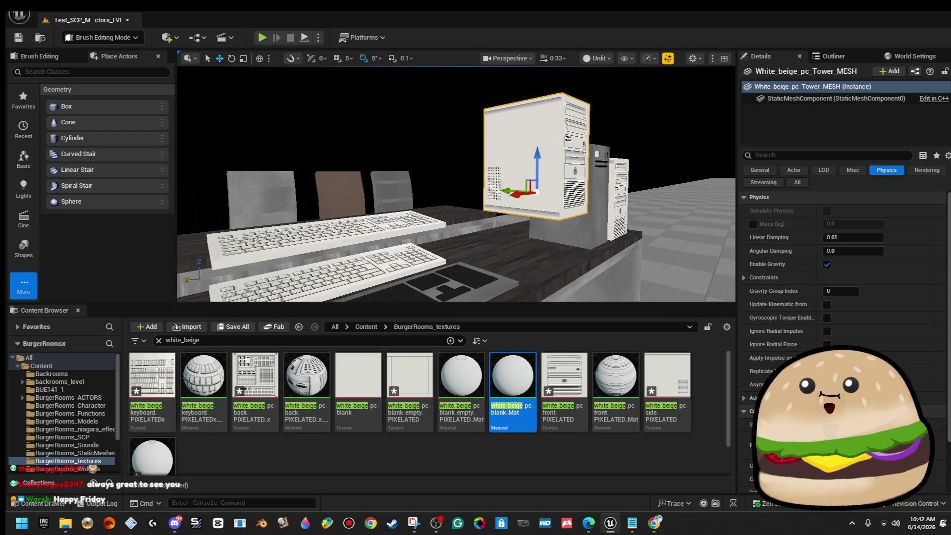
pyautogui.rightClick(544, 127)
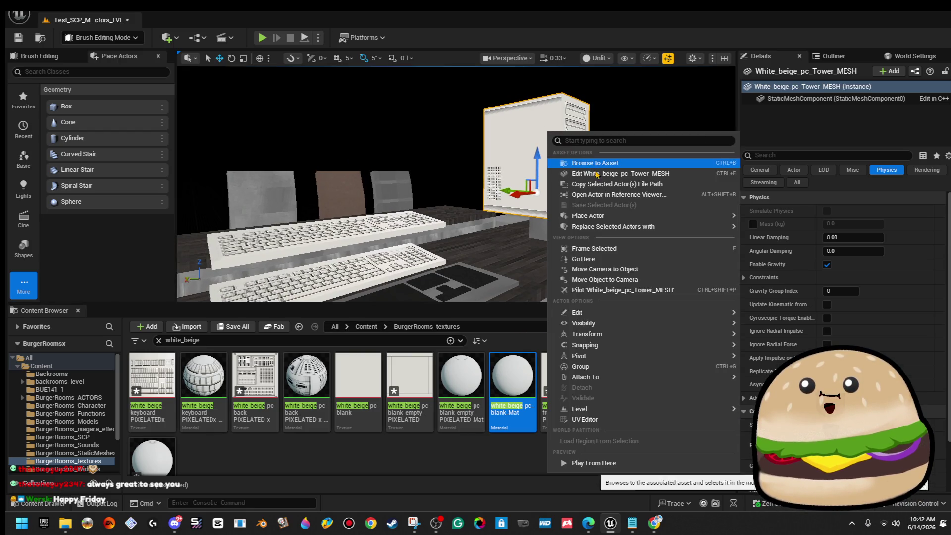
pyautogui.click(589, 172)
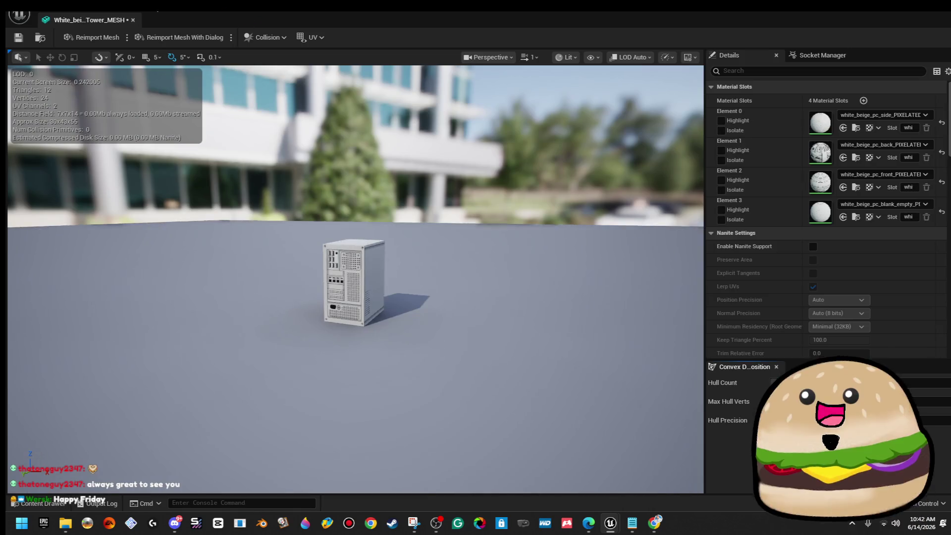
pyautogui.click(270, 37)
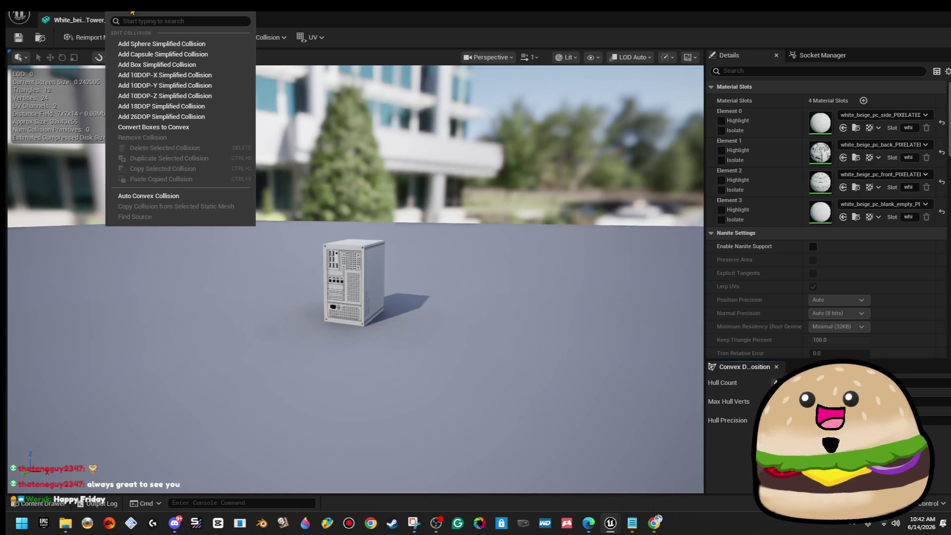
pyautogui.click(174, 68)
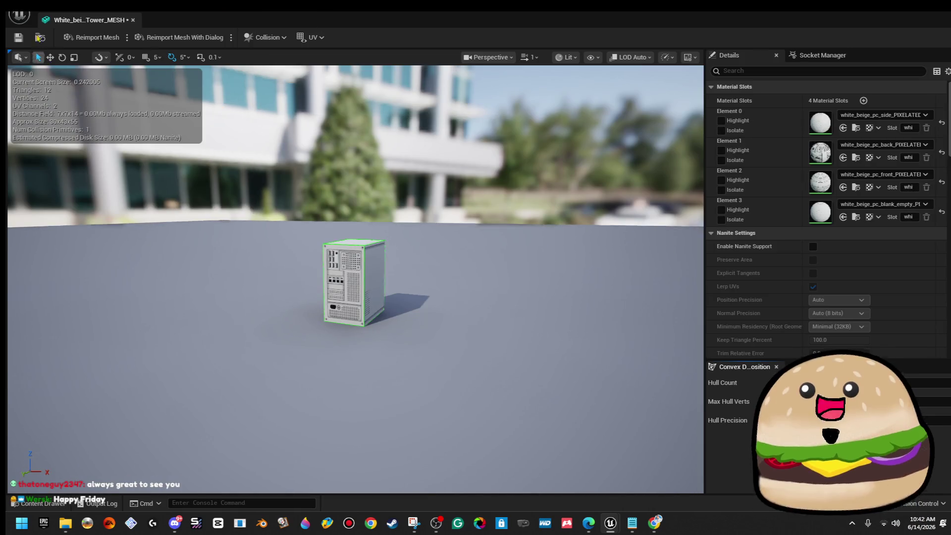
pyautogui.click(133, 20)
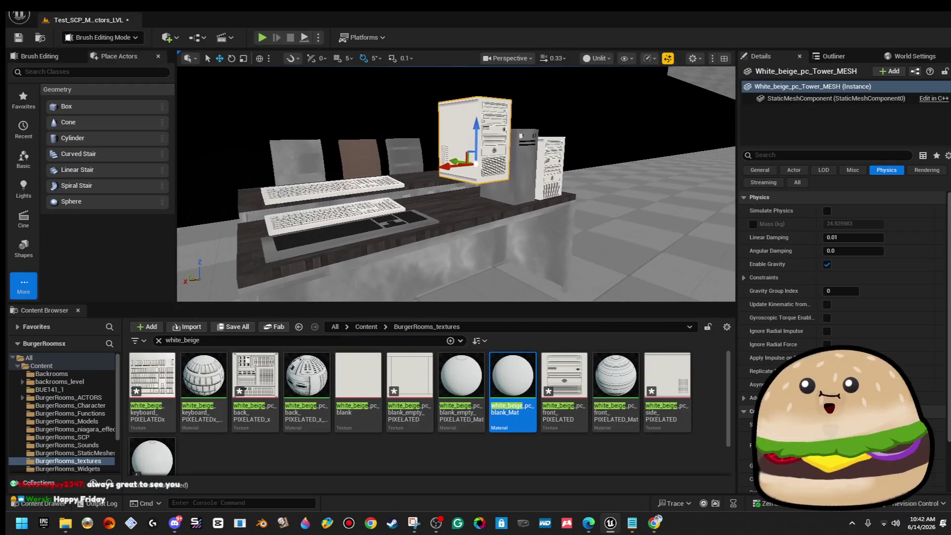
pyautogui.press('f')
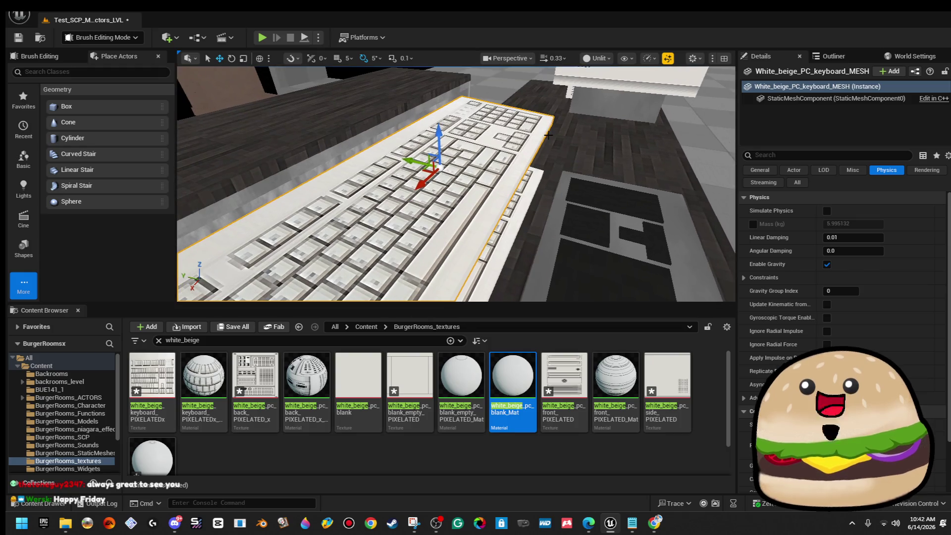
pyautogui.press('Escape')
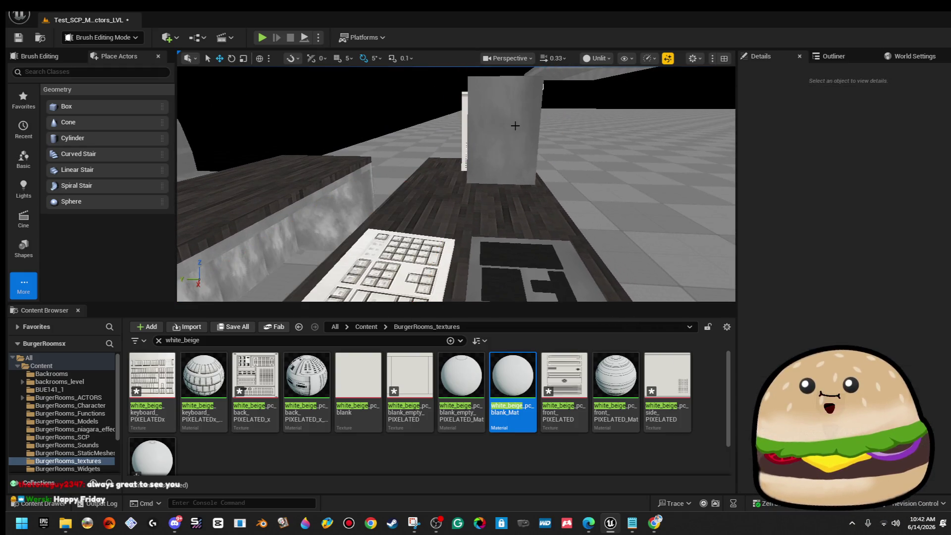
pyautogui.rightClick(571, 154)
pyautogui.click(614, 475)
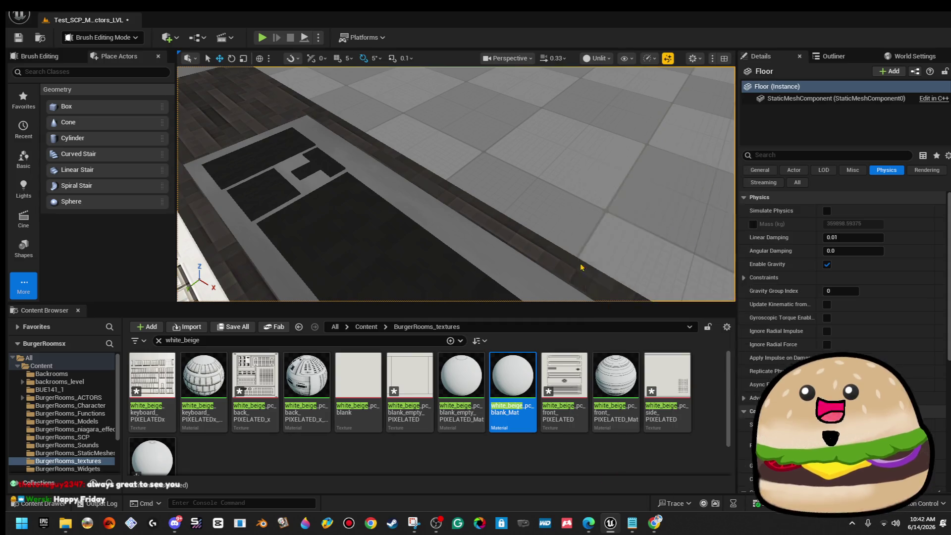
pyautogui.press('F11')
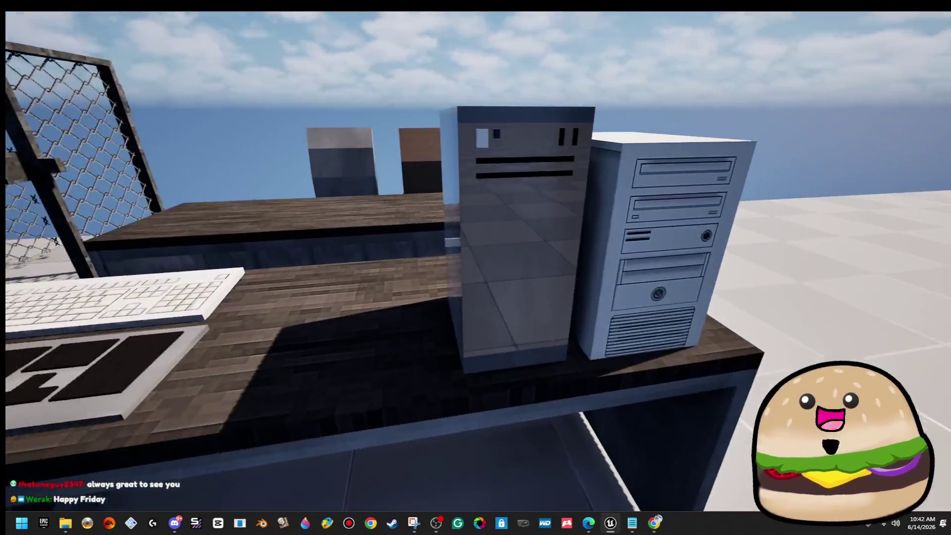
pyautogui.press('s')
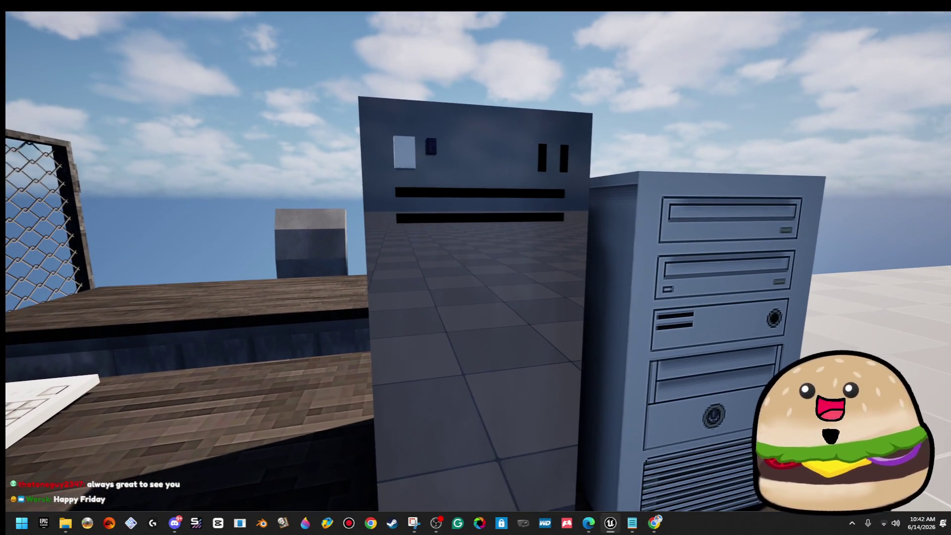
pyautogui.press('s')
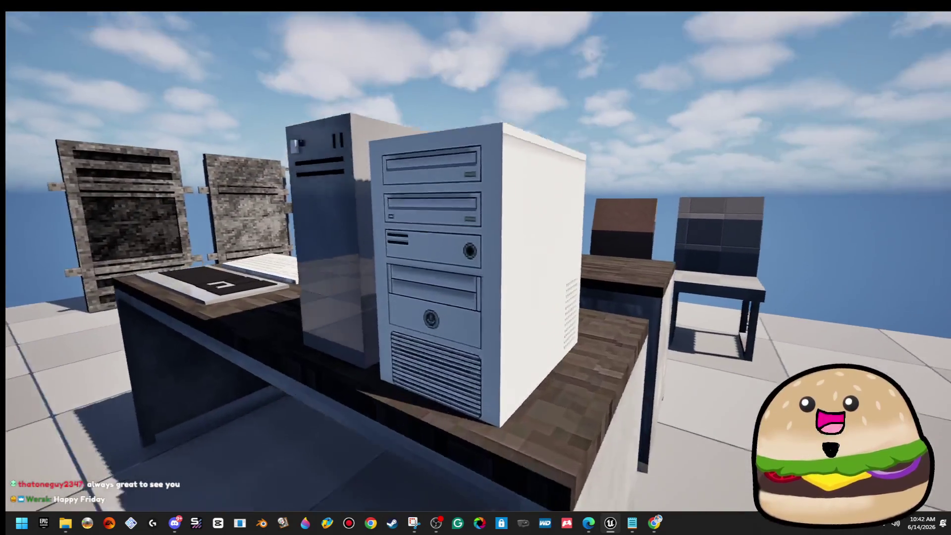
pyautogui.press('w')
pyautogui.press('w')
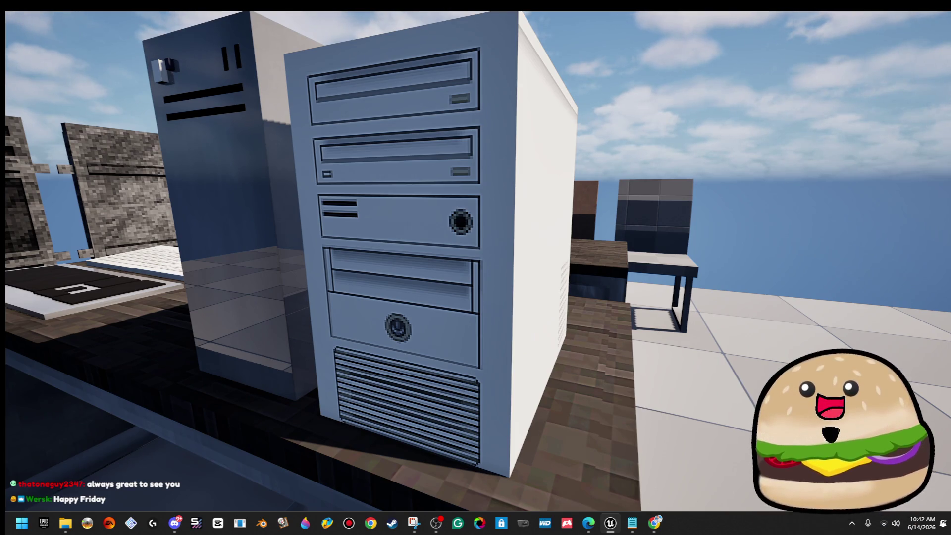
pyautogui.press('s')
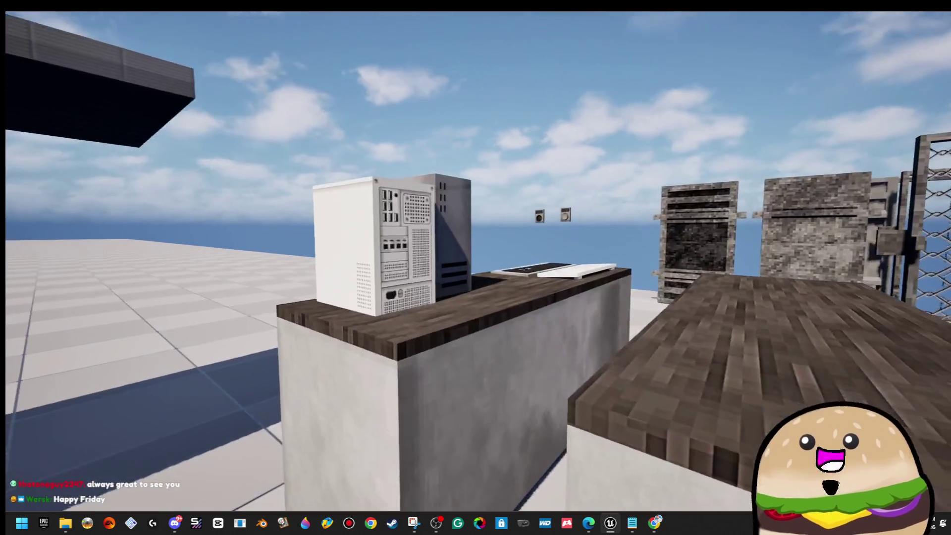
pyautogui.press('w')
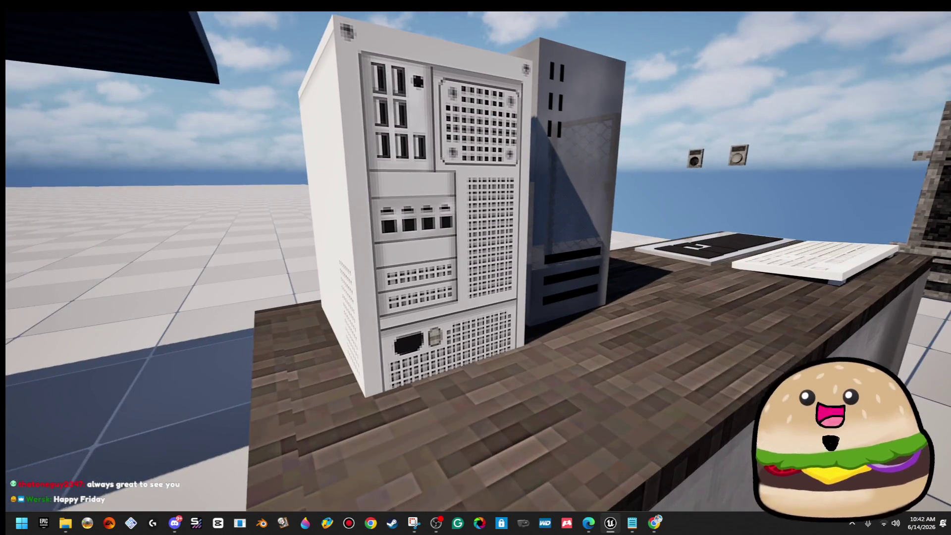
pyautogui.press('w')
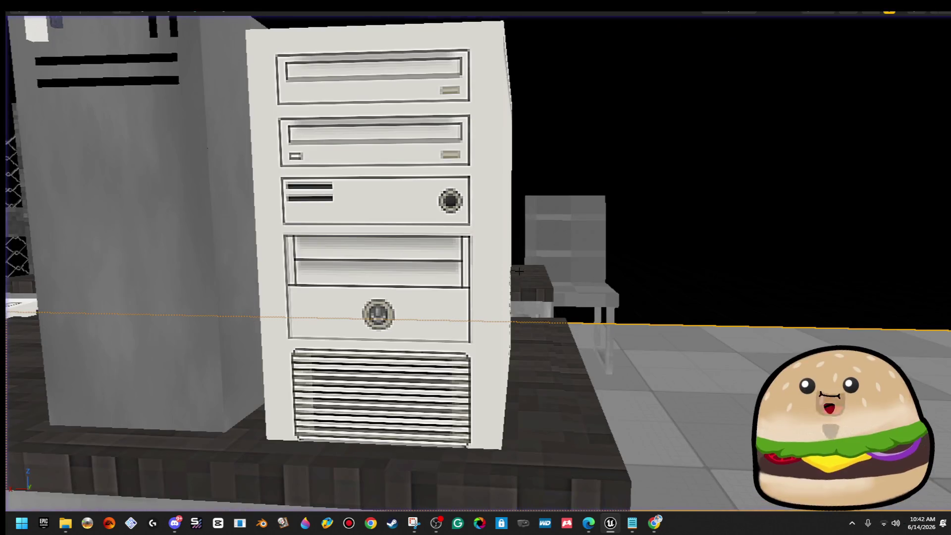
# - Lift the beige PC tower up onto the desk surface and check its placement from around the desk
pyautogui.click(487, 263)
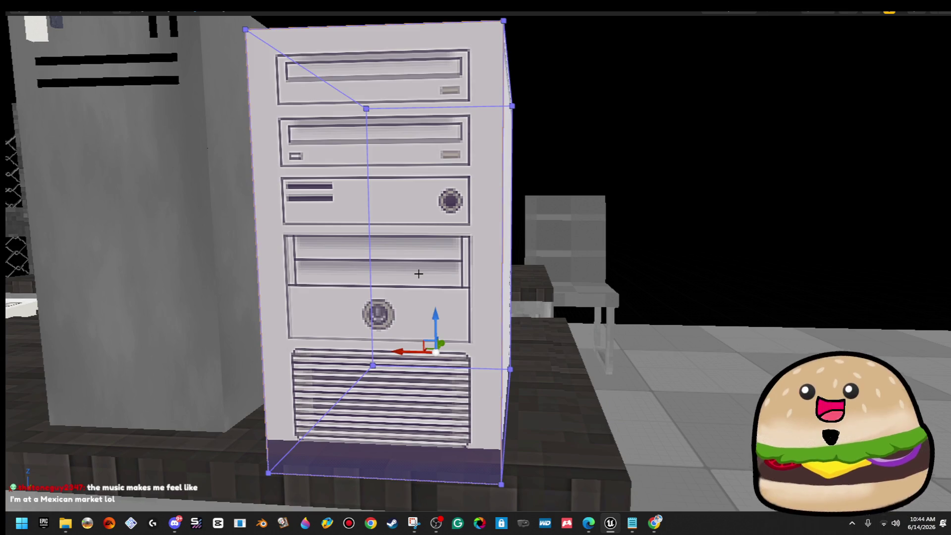
pyautogui.moveTo(434, 312); pyautogui.dragTo(431, 258)
pyautogui.press('Escape')
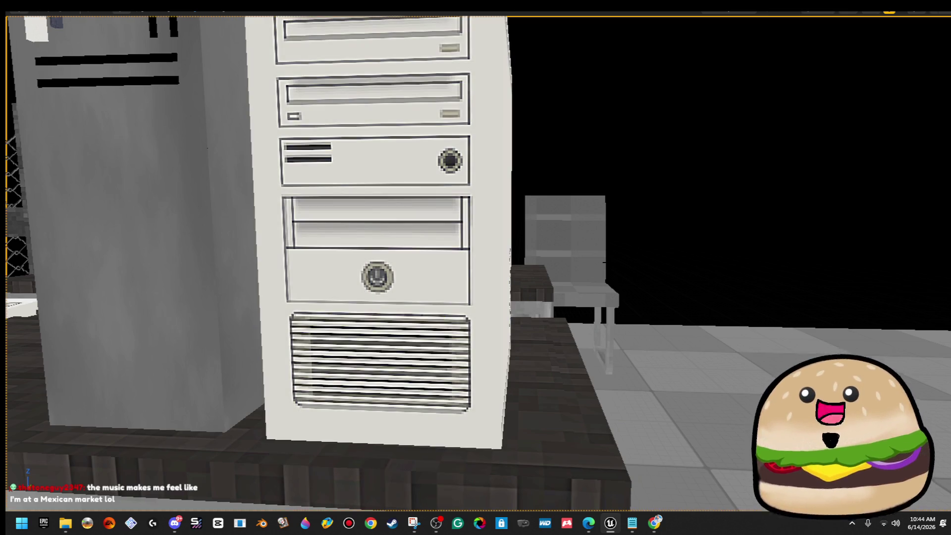
pyautogui.press('s')
pyautogui.press('w')
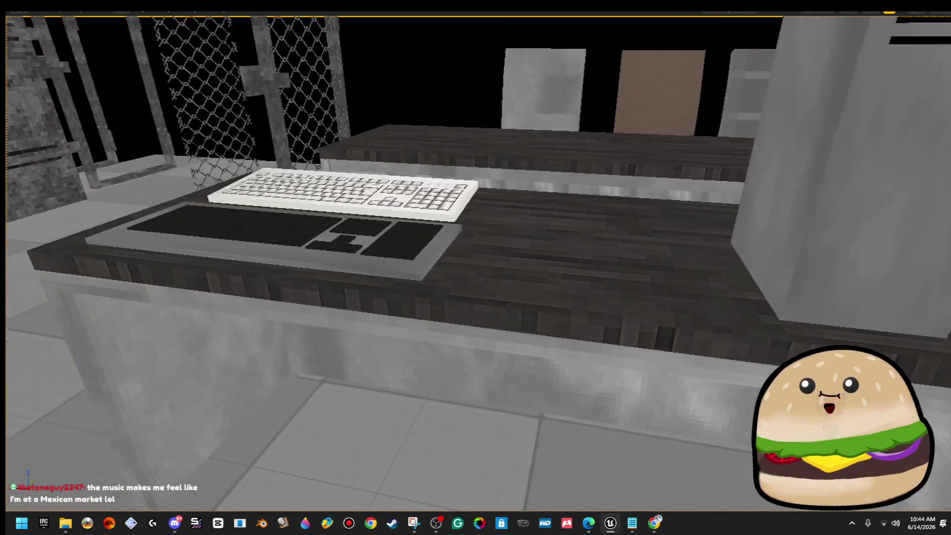
pyautogui.press('s')
pyautogui.press('a')
pyautogui.press('d')
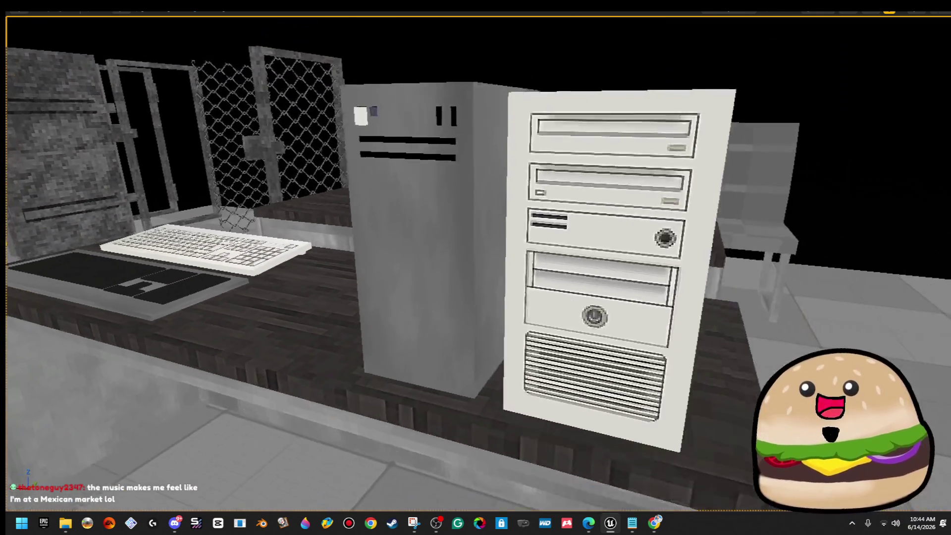
pyautogui.press('s')
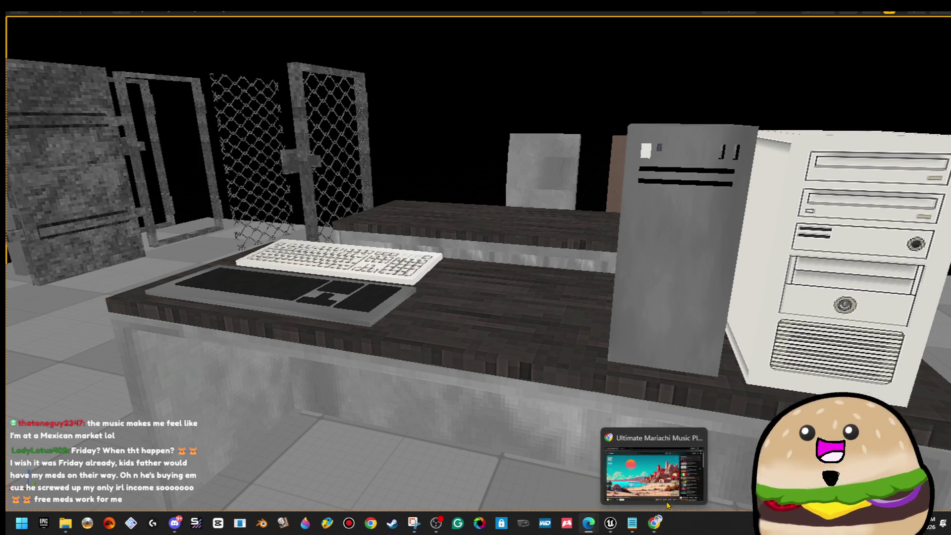
# - Copy the Ultimate Mariachi Music playlist video's URL from Chrome's address bar
pyautogui.click(655, 522)
pyautogui.click(314, 32)
pyautogui.rightClick(314, 33)
pyautogui.click(365, 126)
pyautogui.click(588, 523)
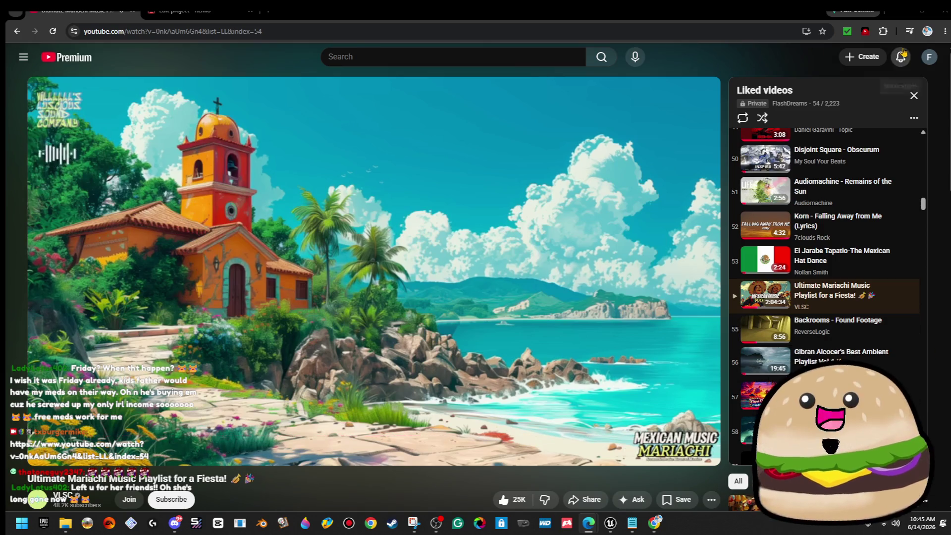
# - Save the itch.io game page edits and close that tab with Ctrl+W
pyautogui.click(902, 14)
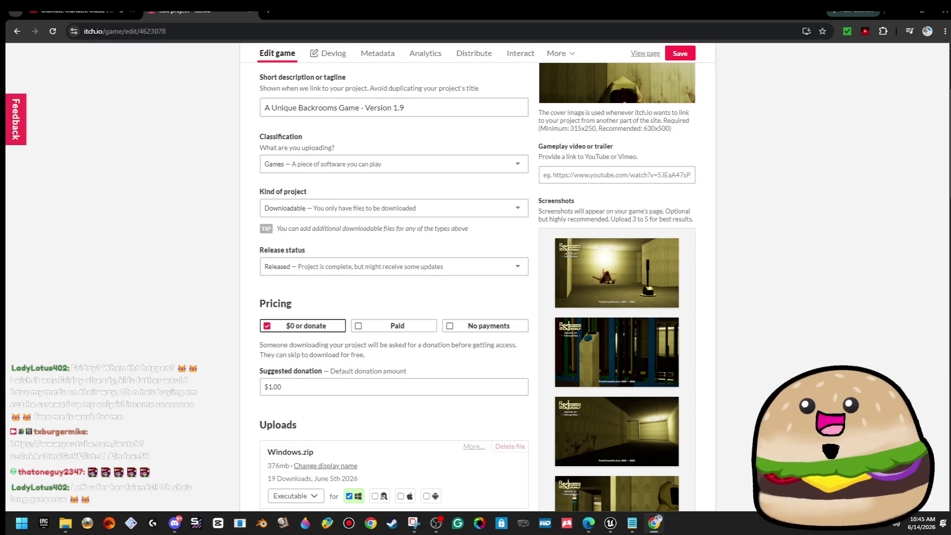
pyautogui.click(666, 52)
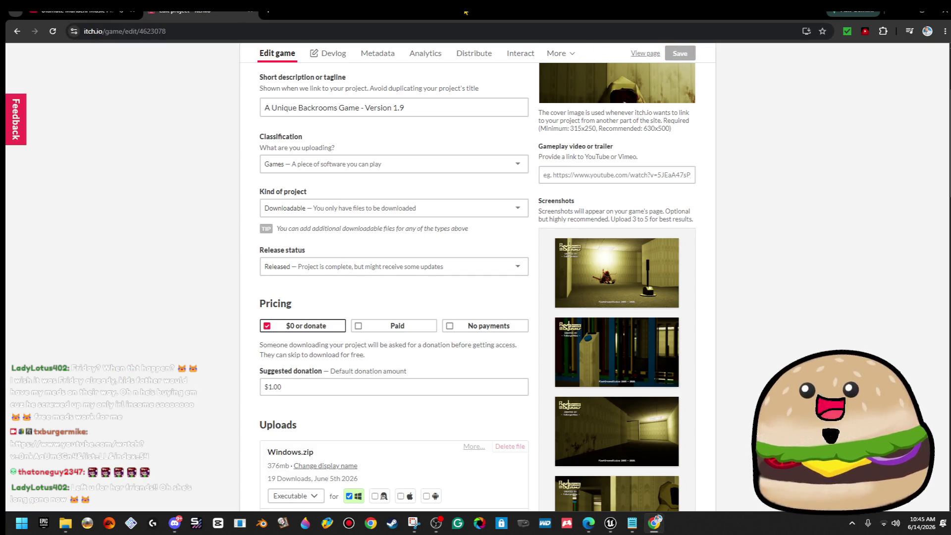
pyautogui.hotkey('ctrl', 'w')
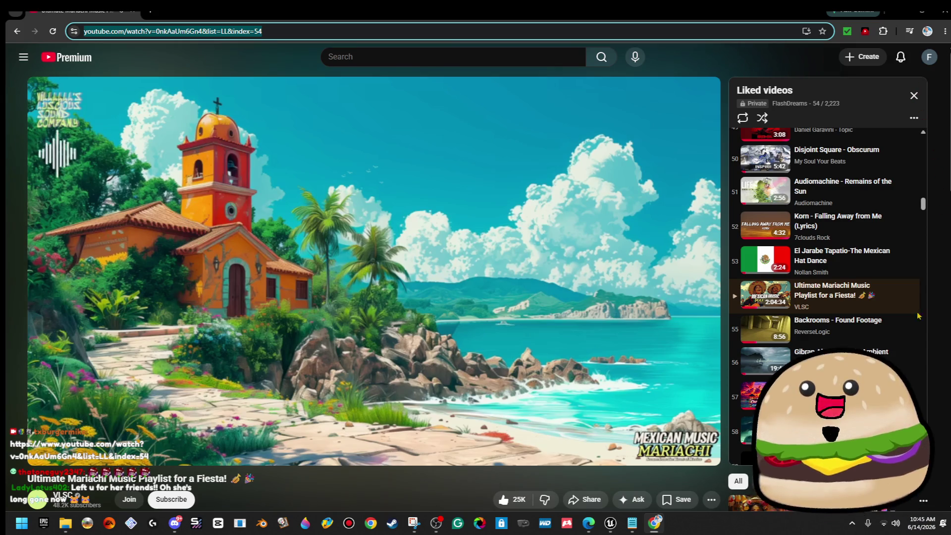
# - Scroll down through the Liked videos playlist panel
pyautogui.scroll(-3, 762, 379)
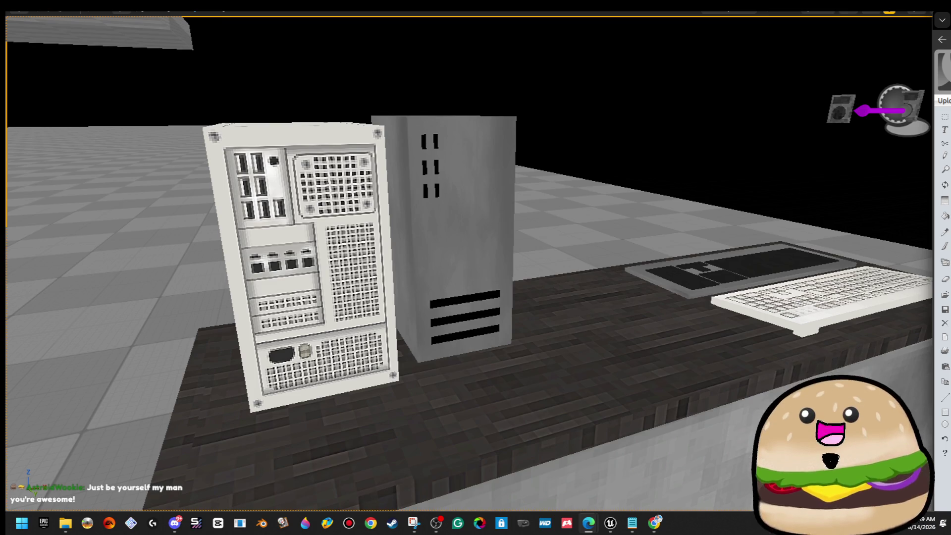
# - Drag the LunaPic editor window from the right screen edge to the left-centre
pyautogui.moveTo(950, 29)
pyautogui.mouseDown()
pyautogui.moveTo(569, 57)
pyautogui.moveTo(354, 27)
pyautogui.moveTo(407, 20)
pyautogui.mouseUp()
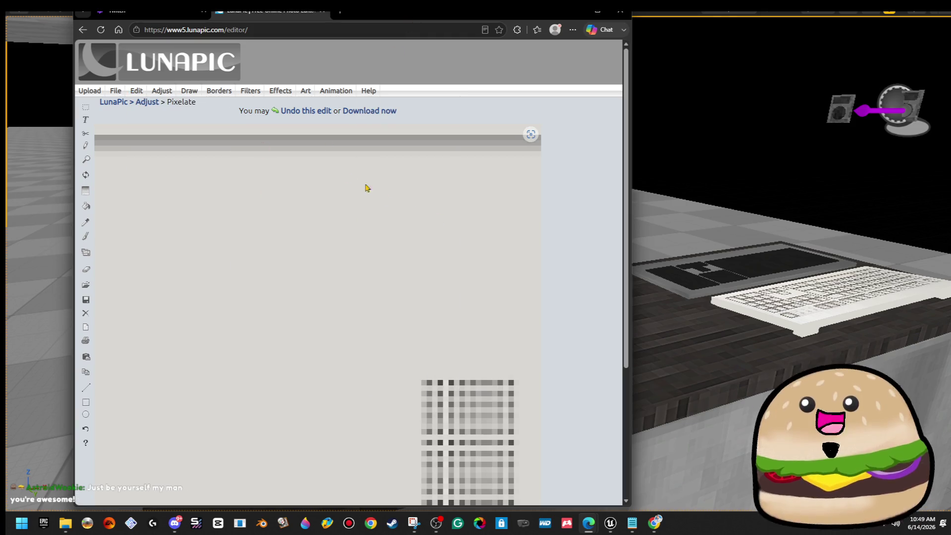
# - Apply a near-maximum Sharpen adjustment to the back-panel texture
pyautogui.moveTo(162, 90)
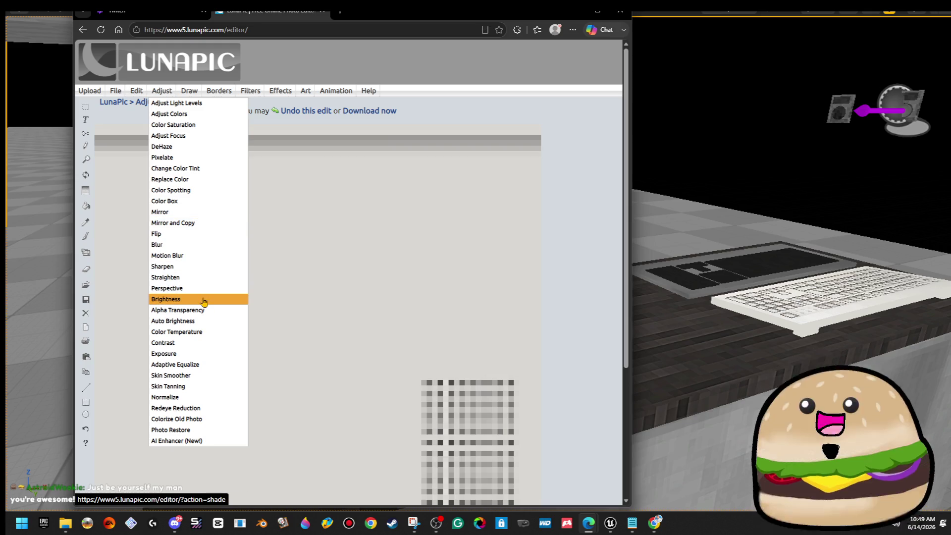
pyautogui.click(205, 267)
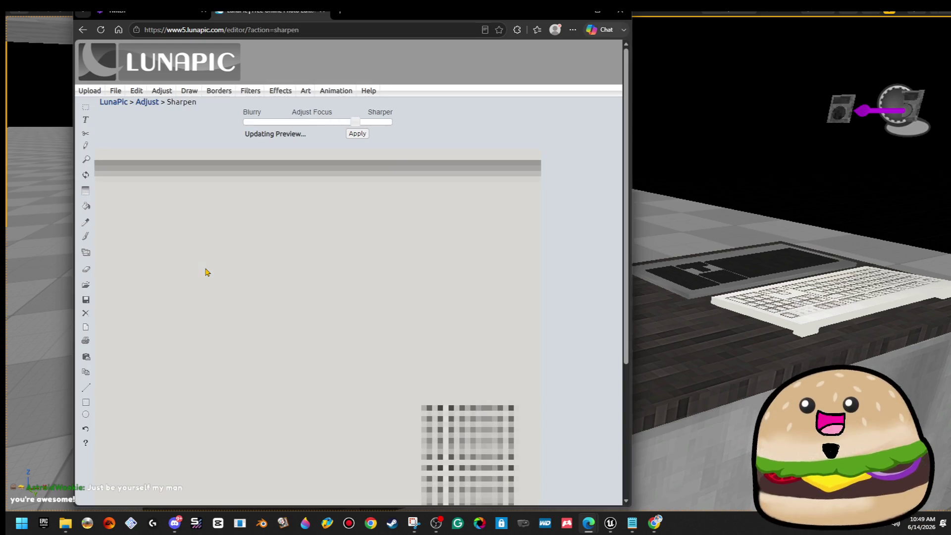
pyautogui.moveTo(356, 123); pyautogui.dragTo(385, 122)
pyautogui.click(357, 133)
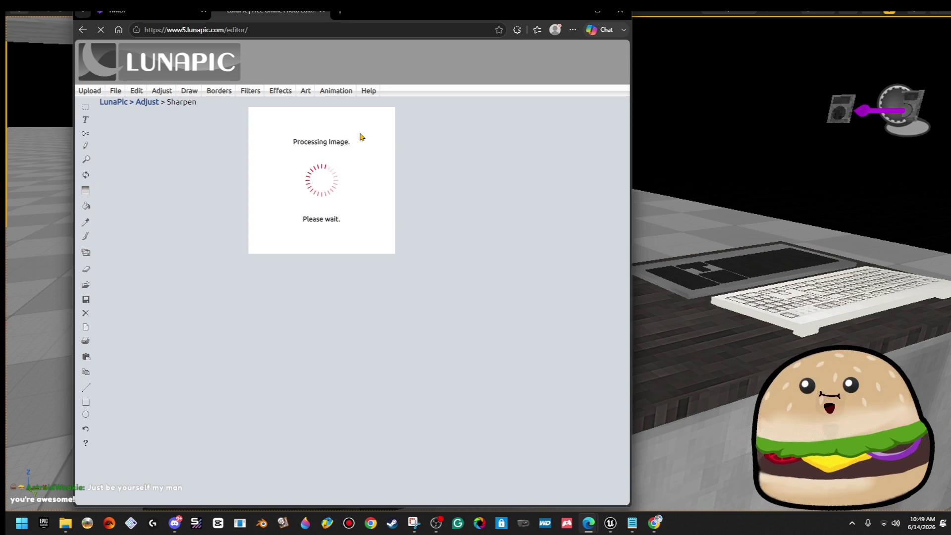
pyautogui.scroll(-3, 397, 258)
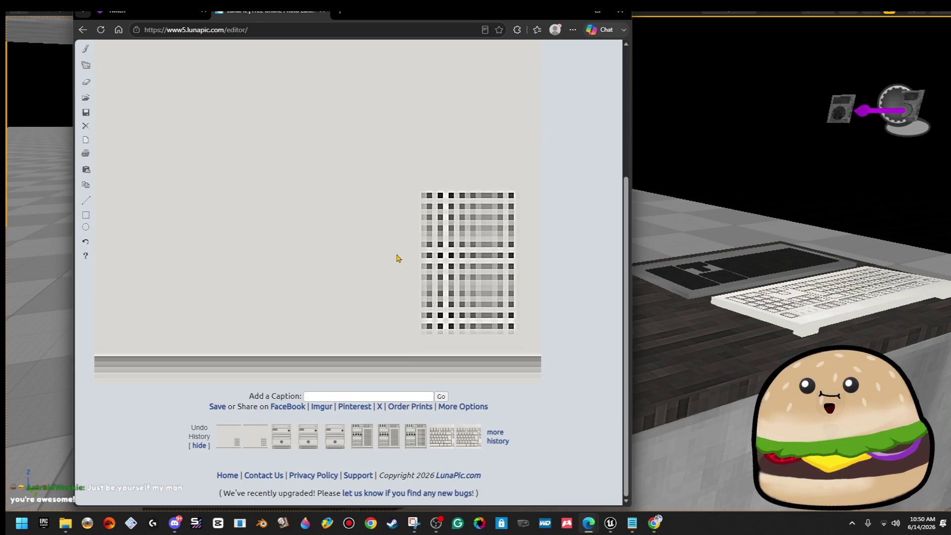
pyautogui.scroll(3, 402, 252)
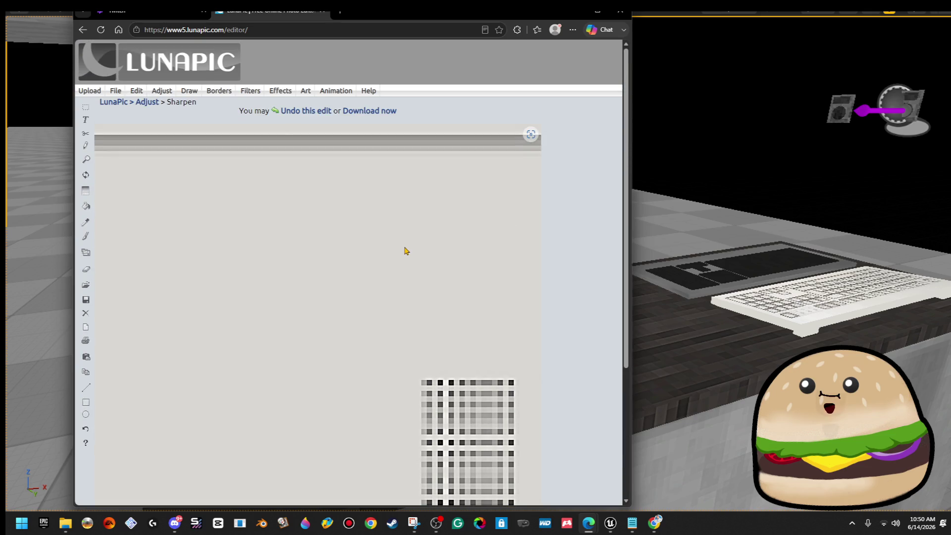